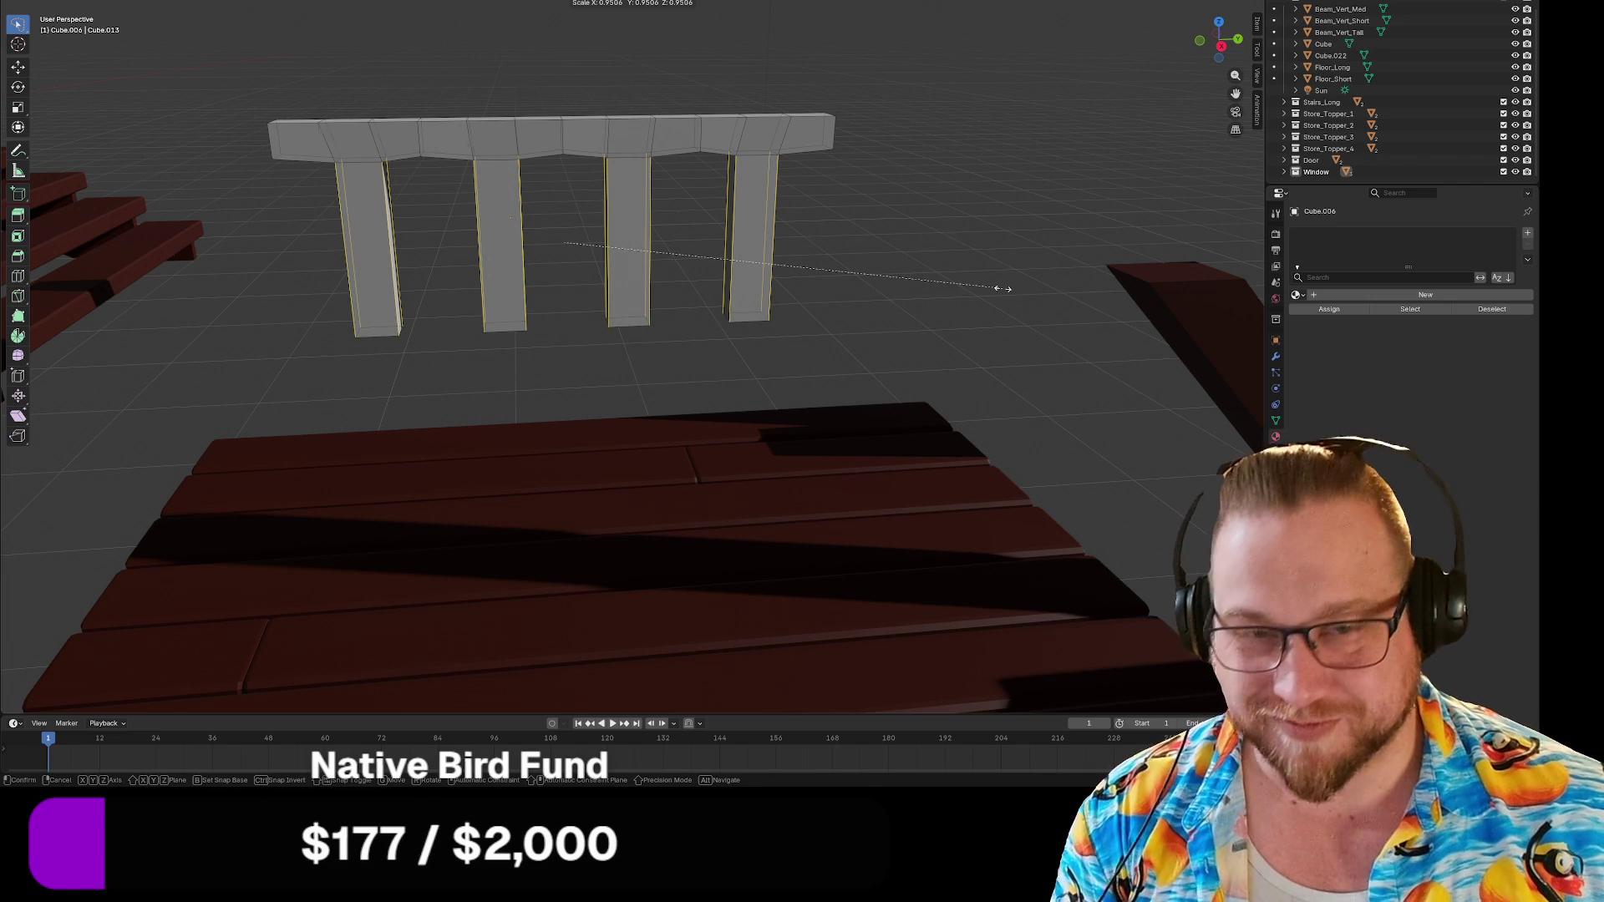
Scale the top rail on X and Z only, keeping its depth, to flatten it.
key(shift+y)
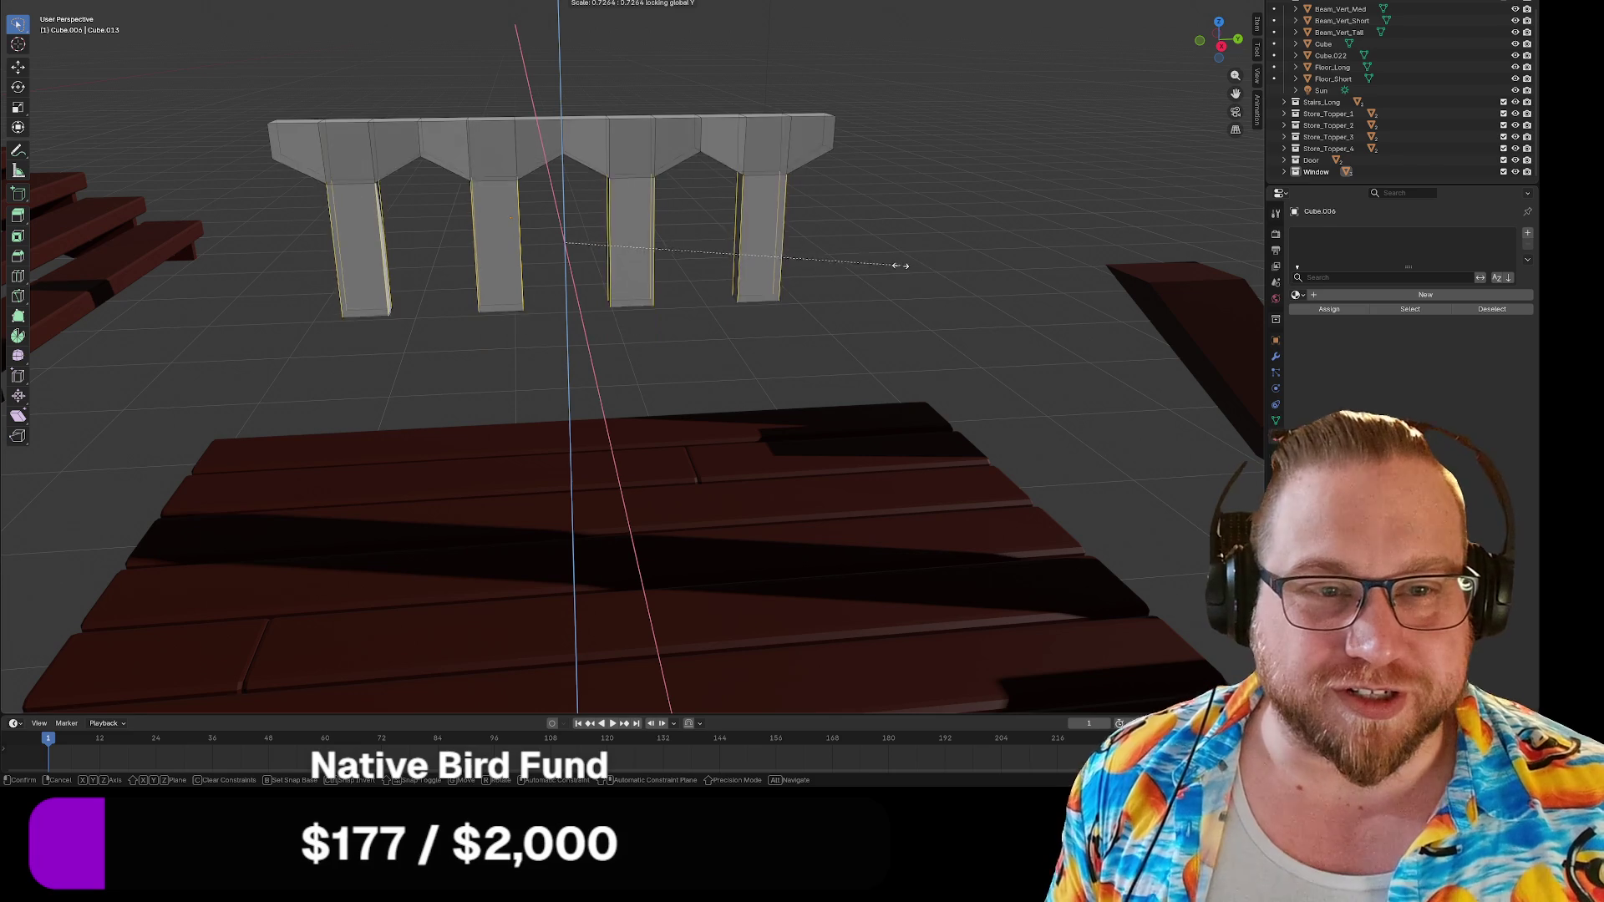
Confirm the flattened top rail and scale the railing legs along Z to shorten them.
click(1044, 300)
mouse_move(985, 222)
middle_down()
mouse_move(906, 218)
mouse_move(983, 224)
middle_up()
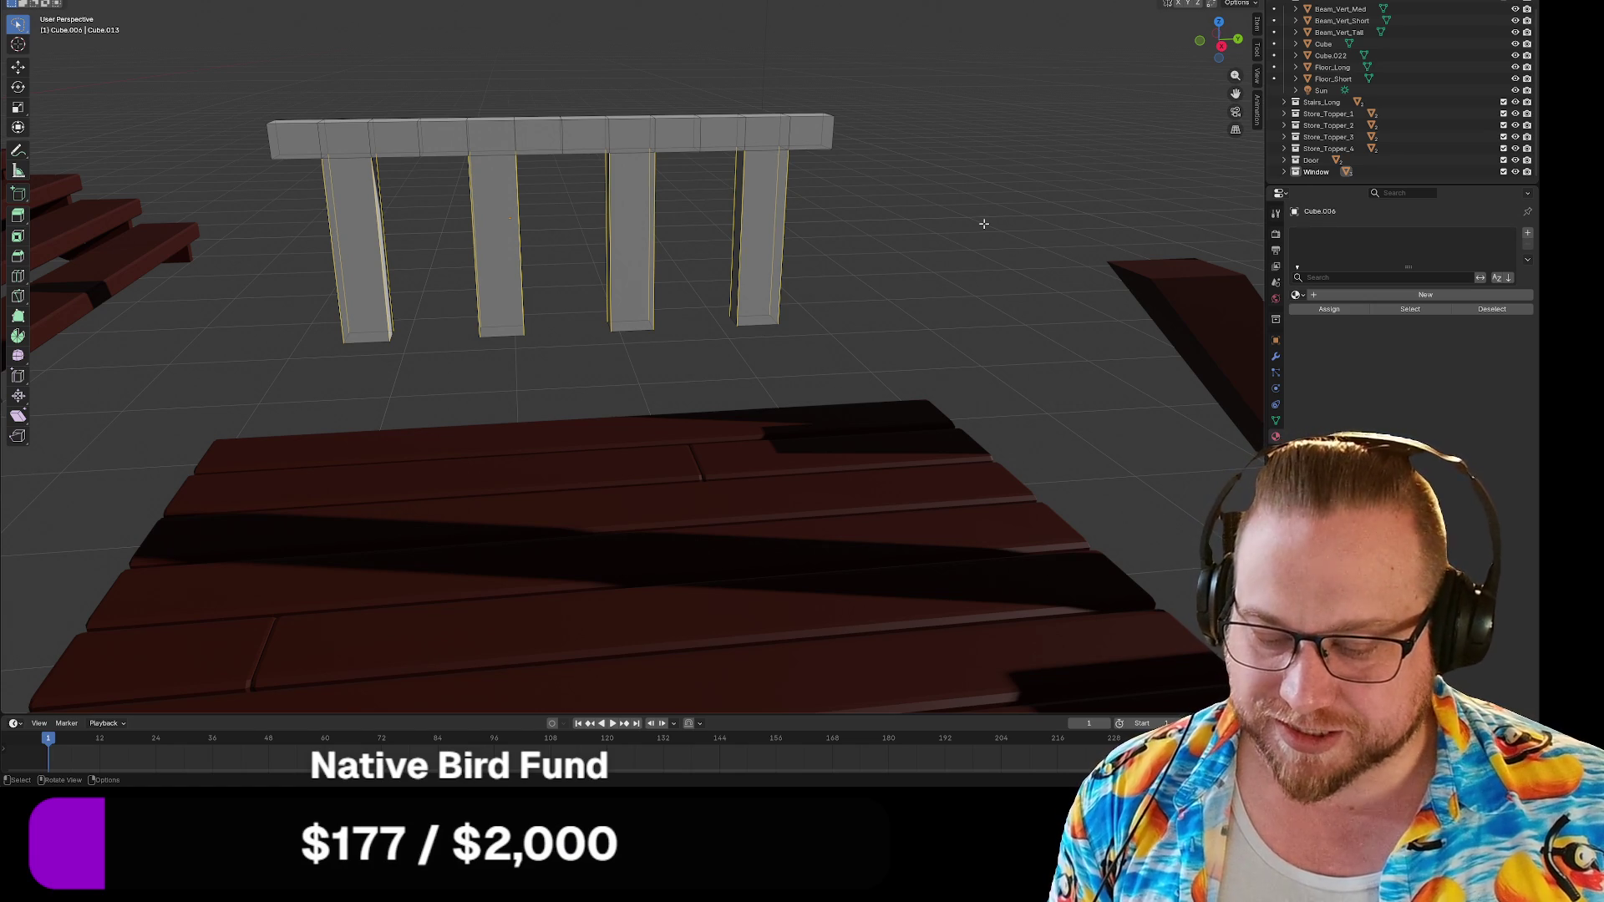
key(s)
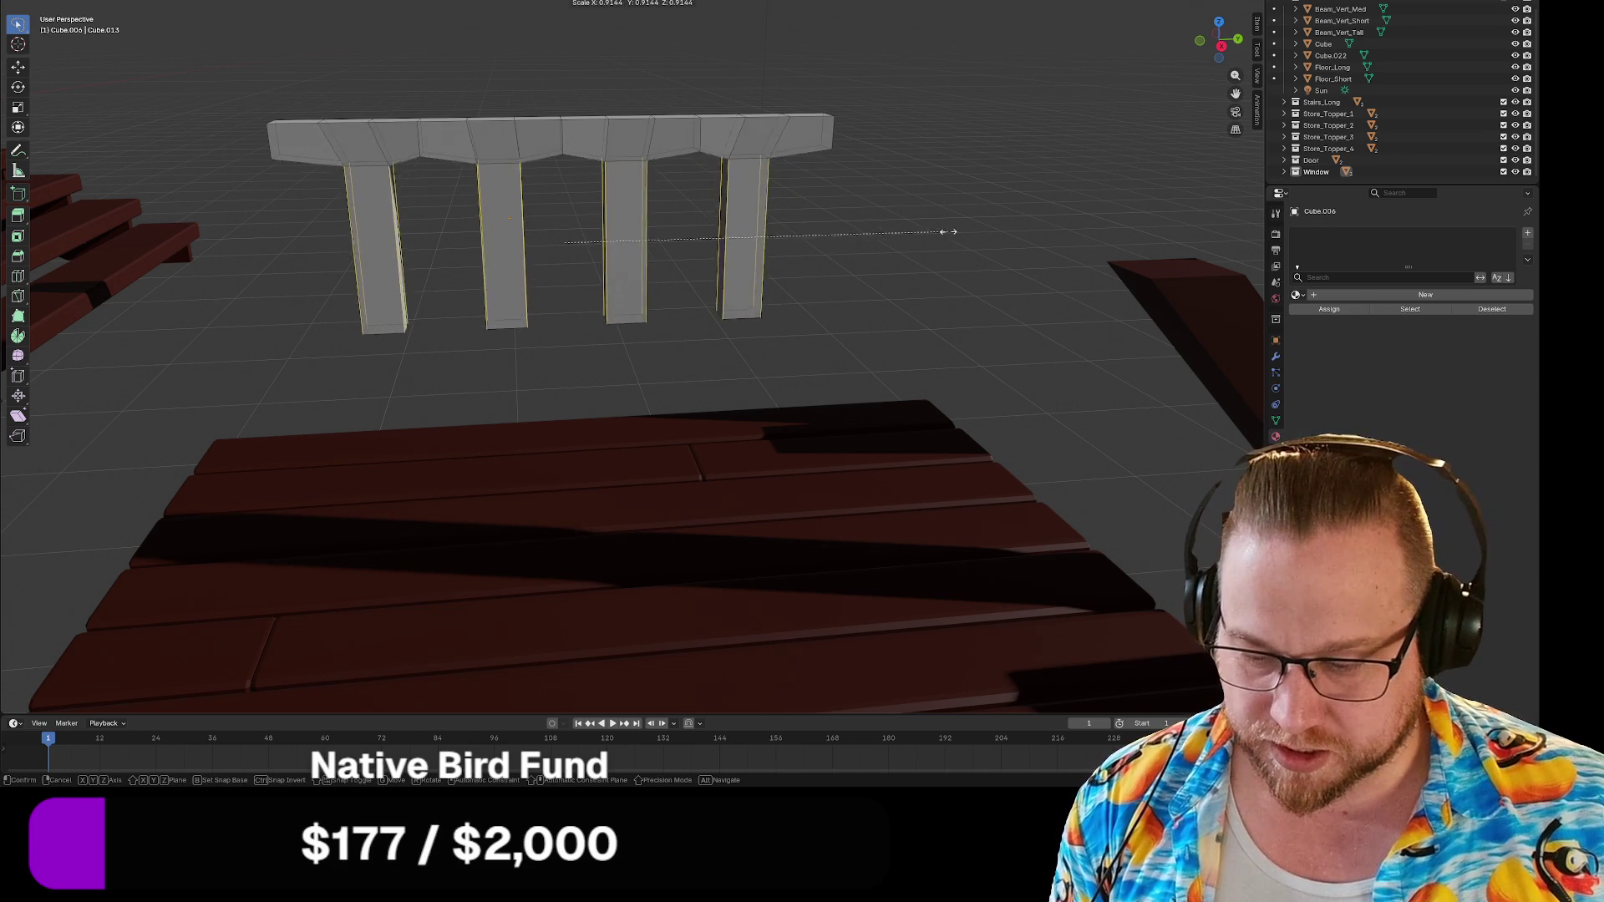
key(shift+z)
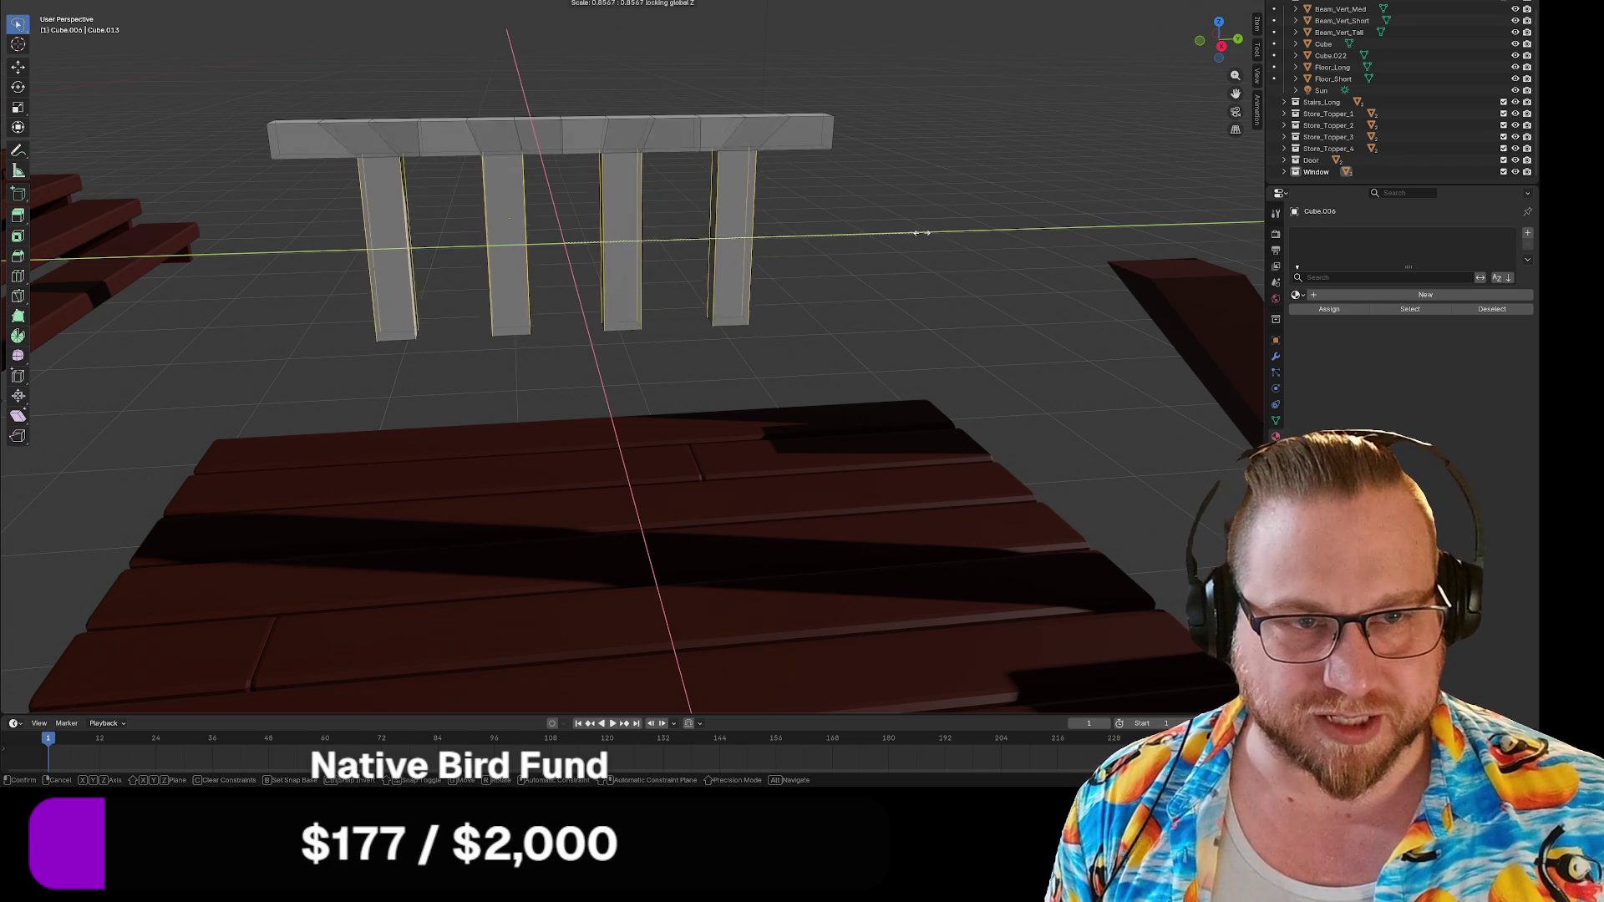
key(z)
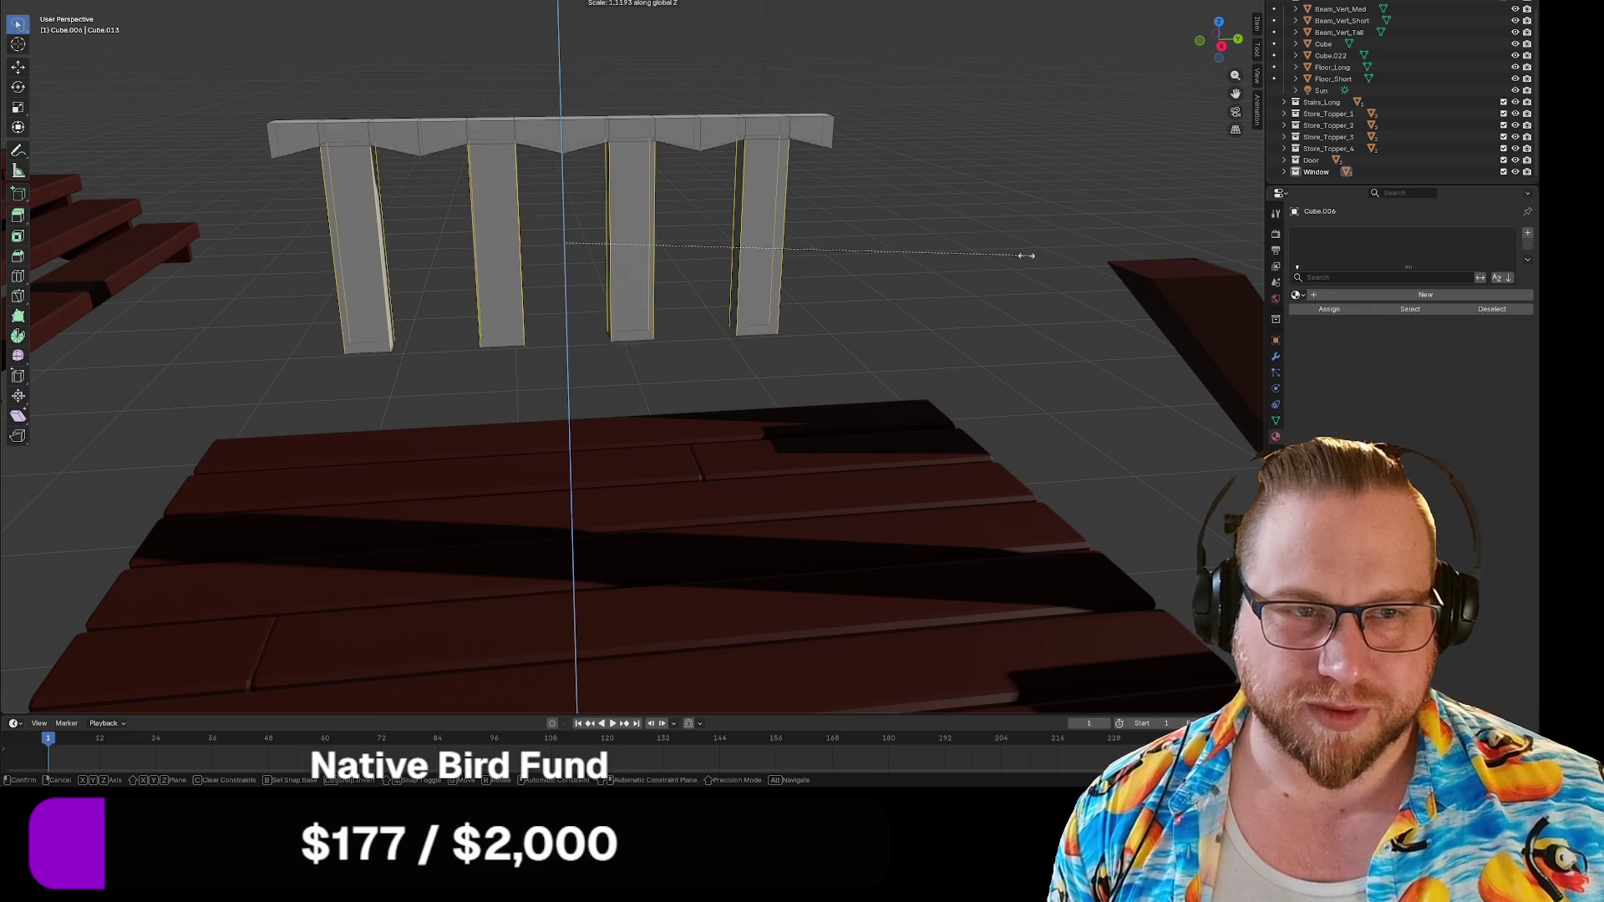
click(944, 258)
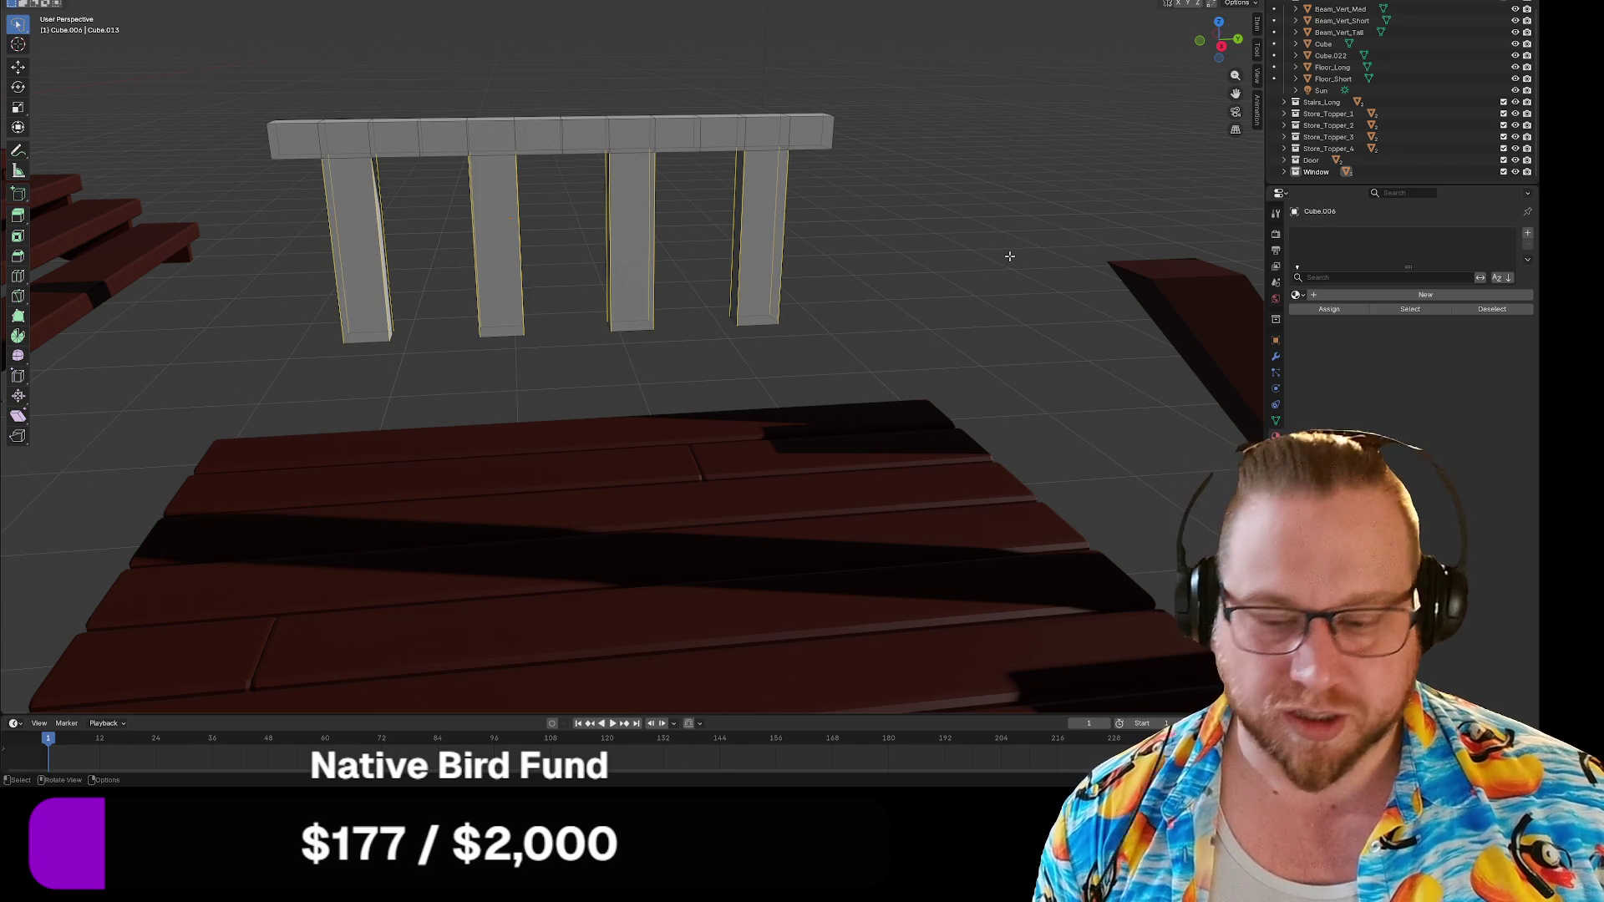
Widen the railing pillars by scaling them along the X axis only.
key(s)
key(x)
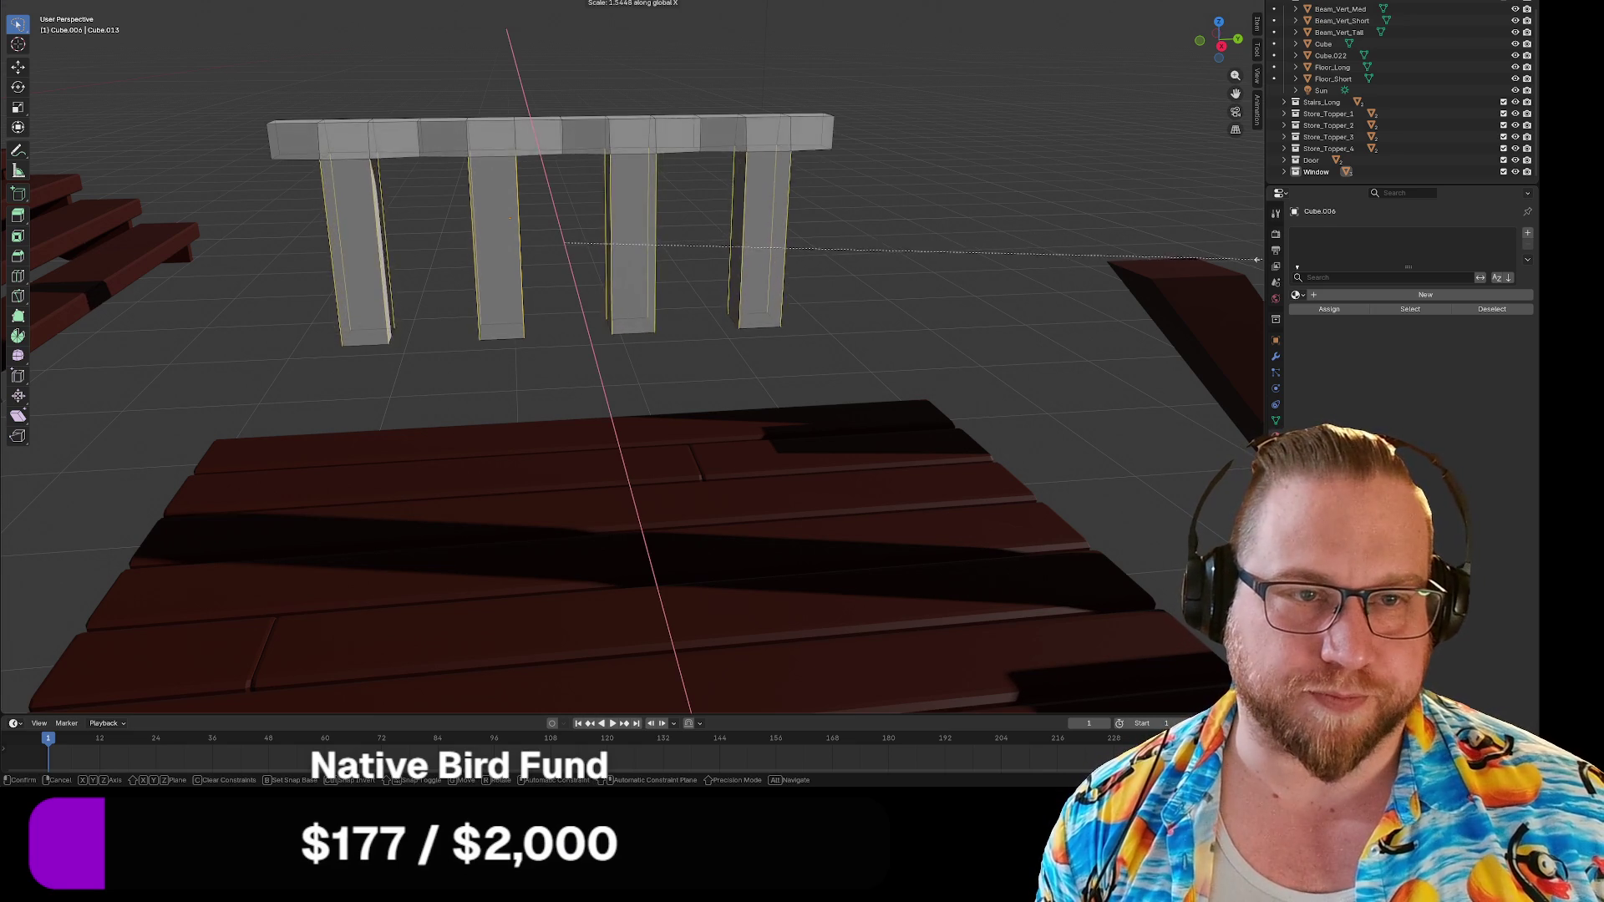
click(1082, 251)
From a side view, undo the X-axis widening of the pillars.
middle_drag(1082, 250, 883, 242)
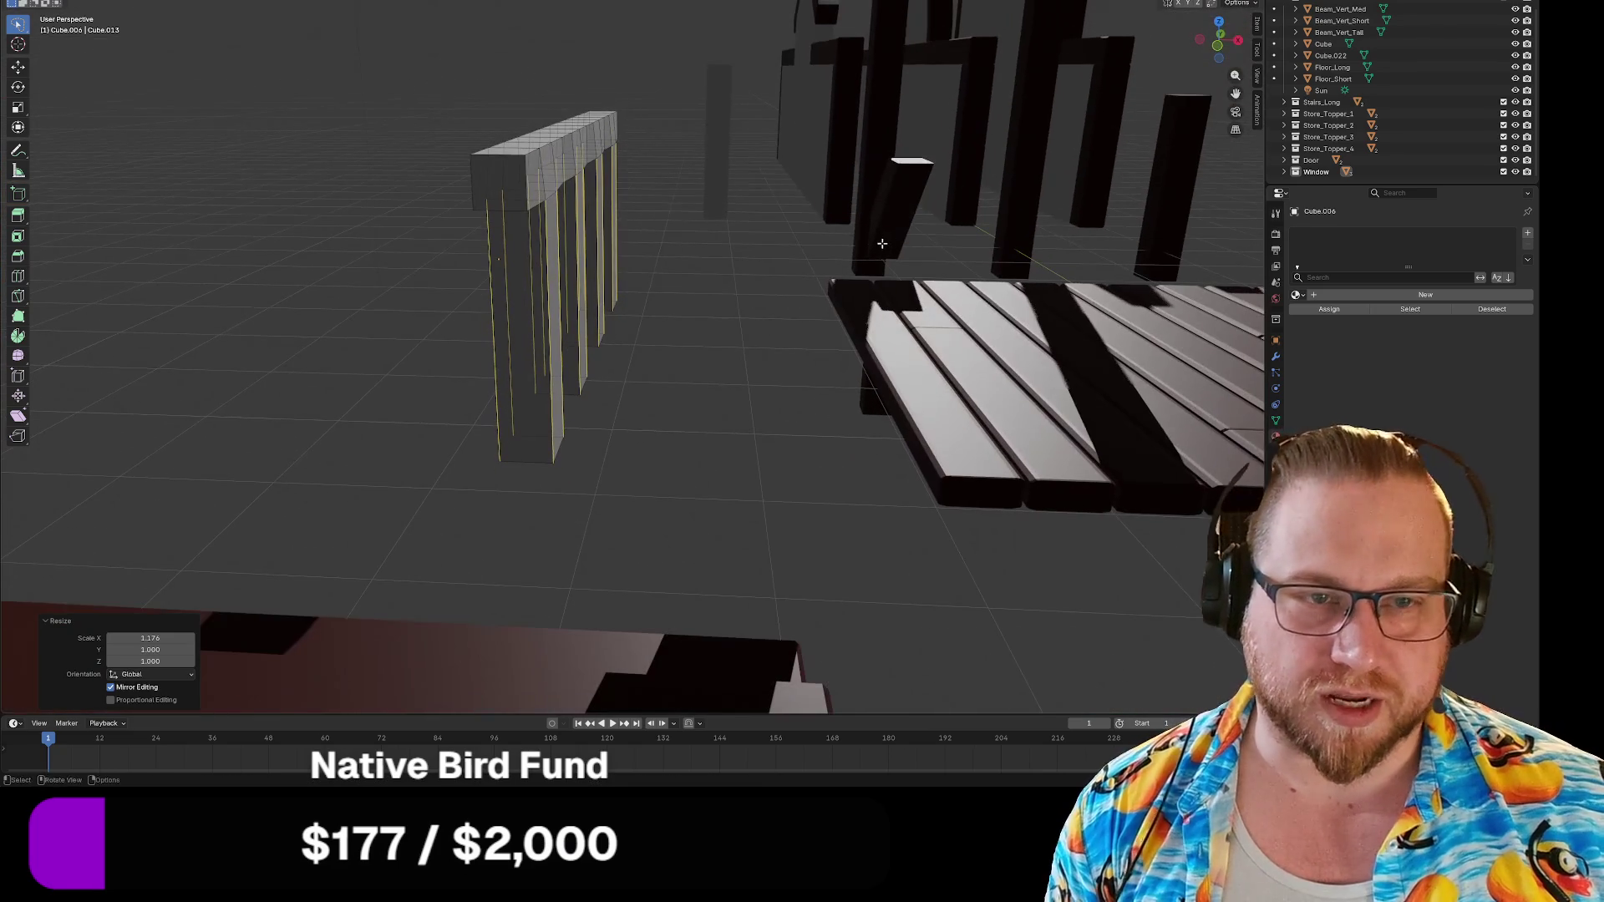
key(ctrl+z)
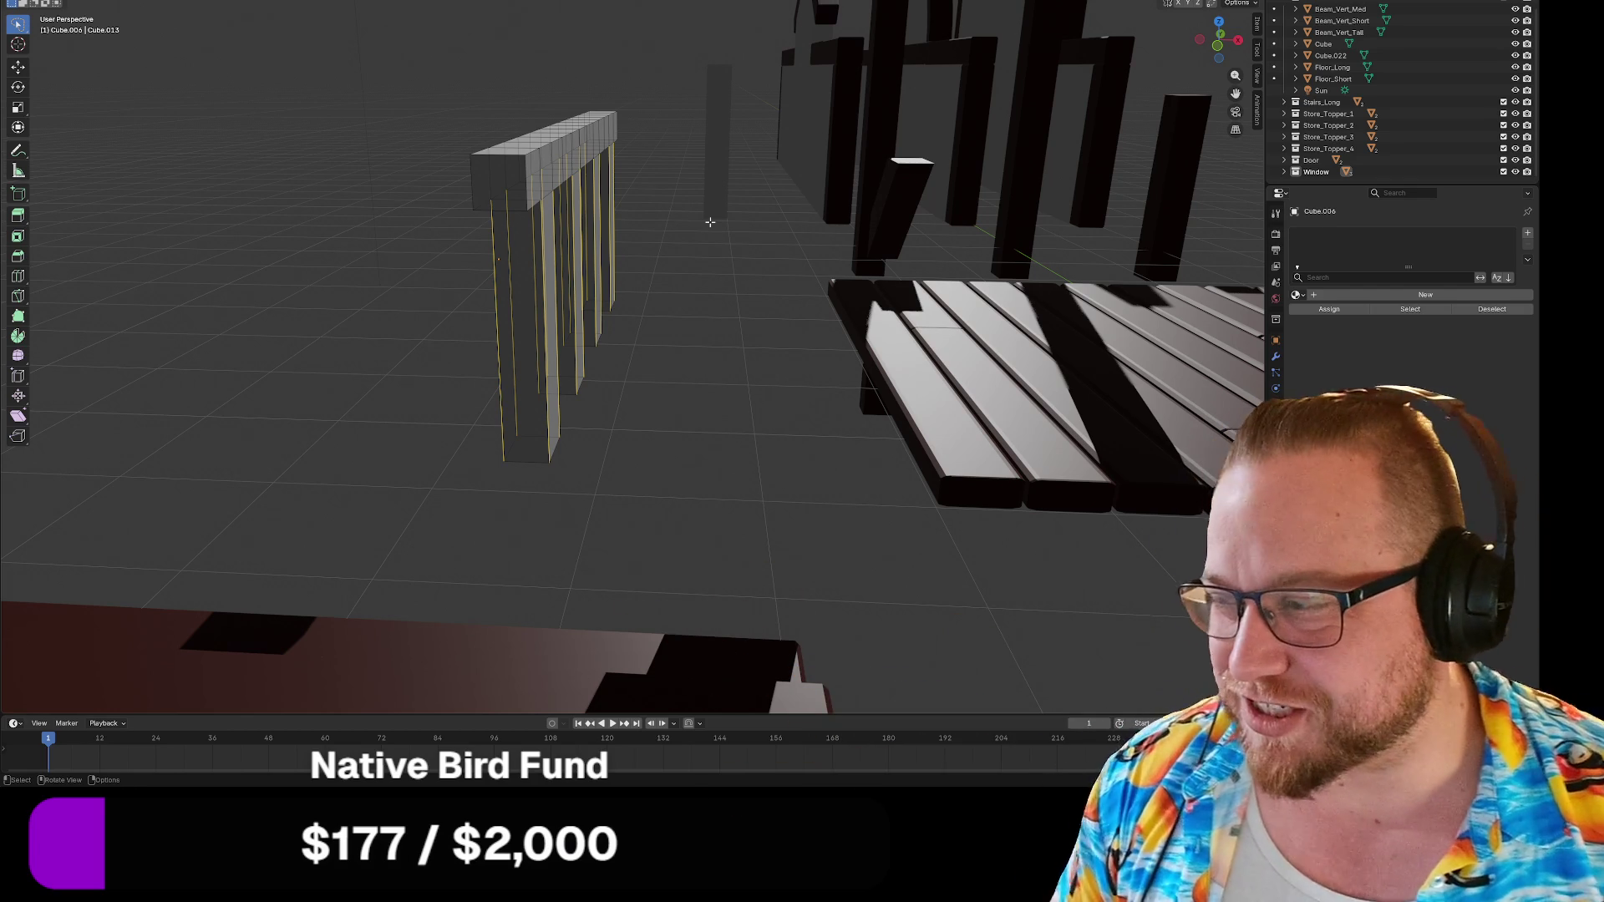
Try duplicating and shrinking the beams, then undo it and deselect the whole mesh.
mouse_move(706, 322)
middle_down()
mouse_move(744, 314)
mouse_move(748, 330)
middle_up()
key(shift+d)
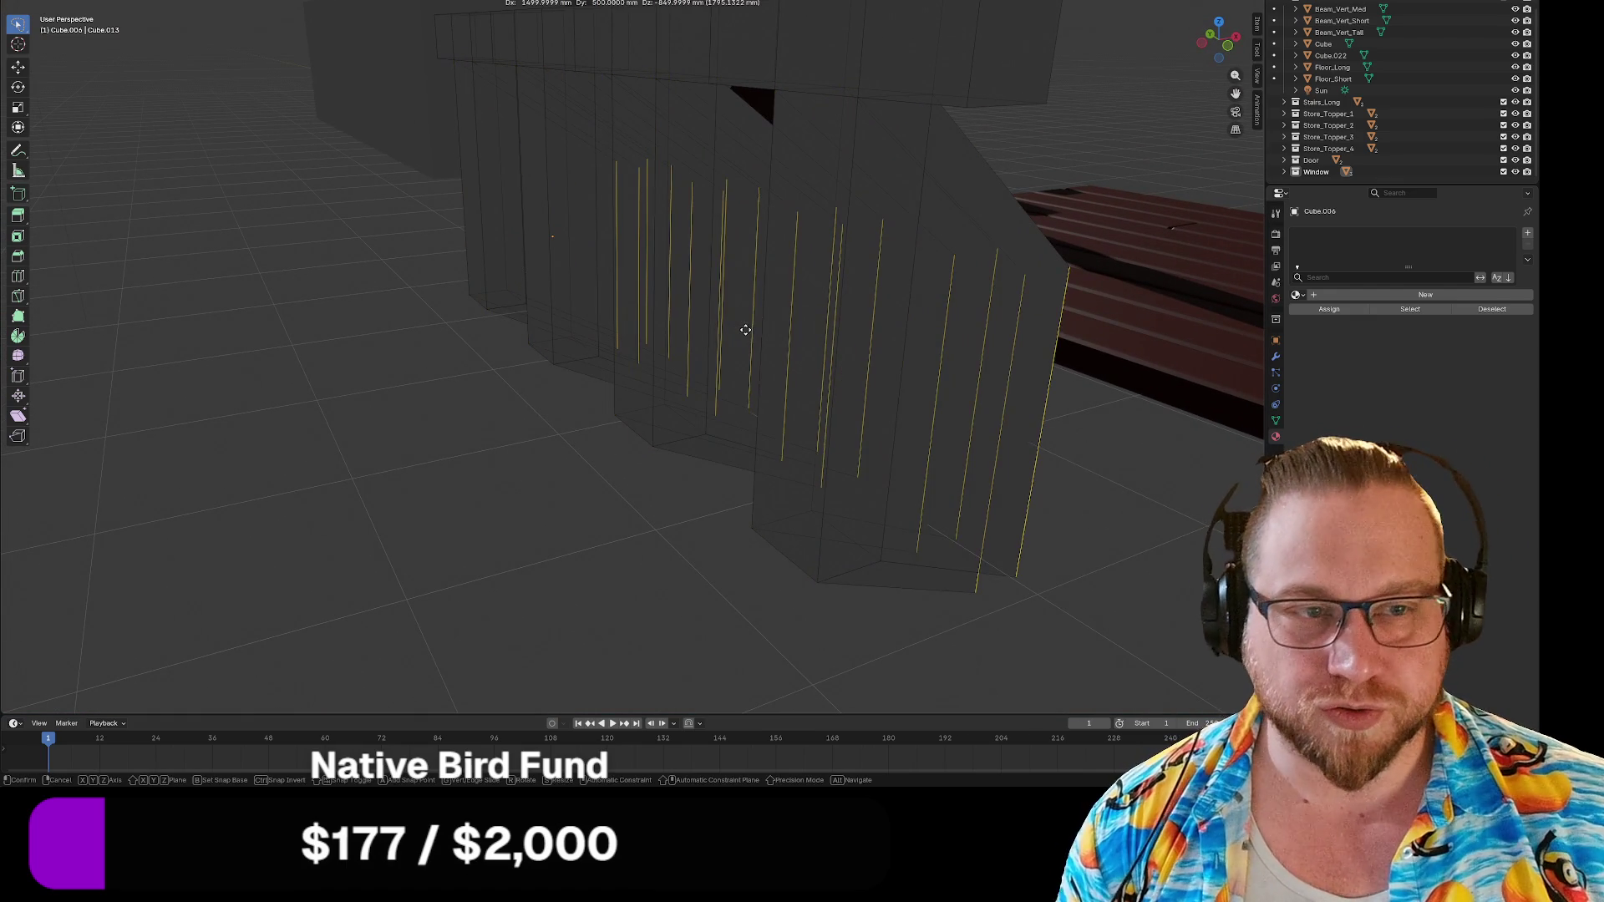
click(655, 297)
key(s)
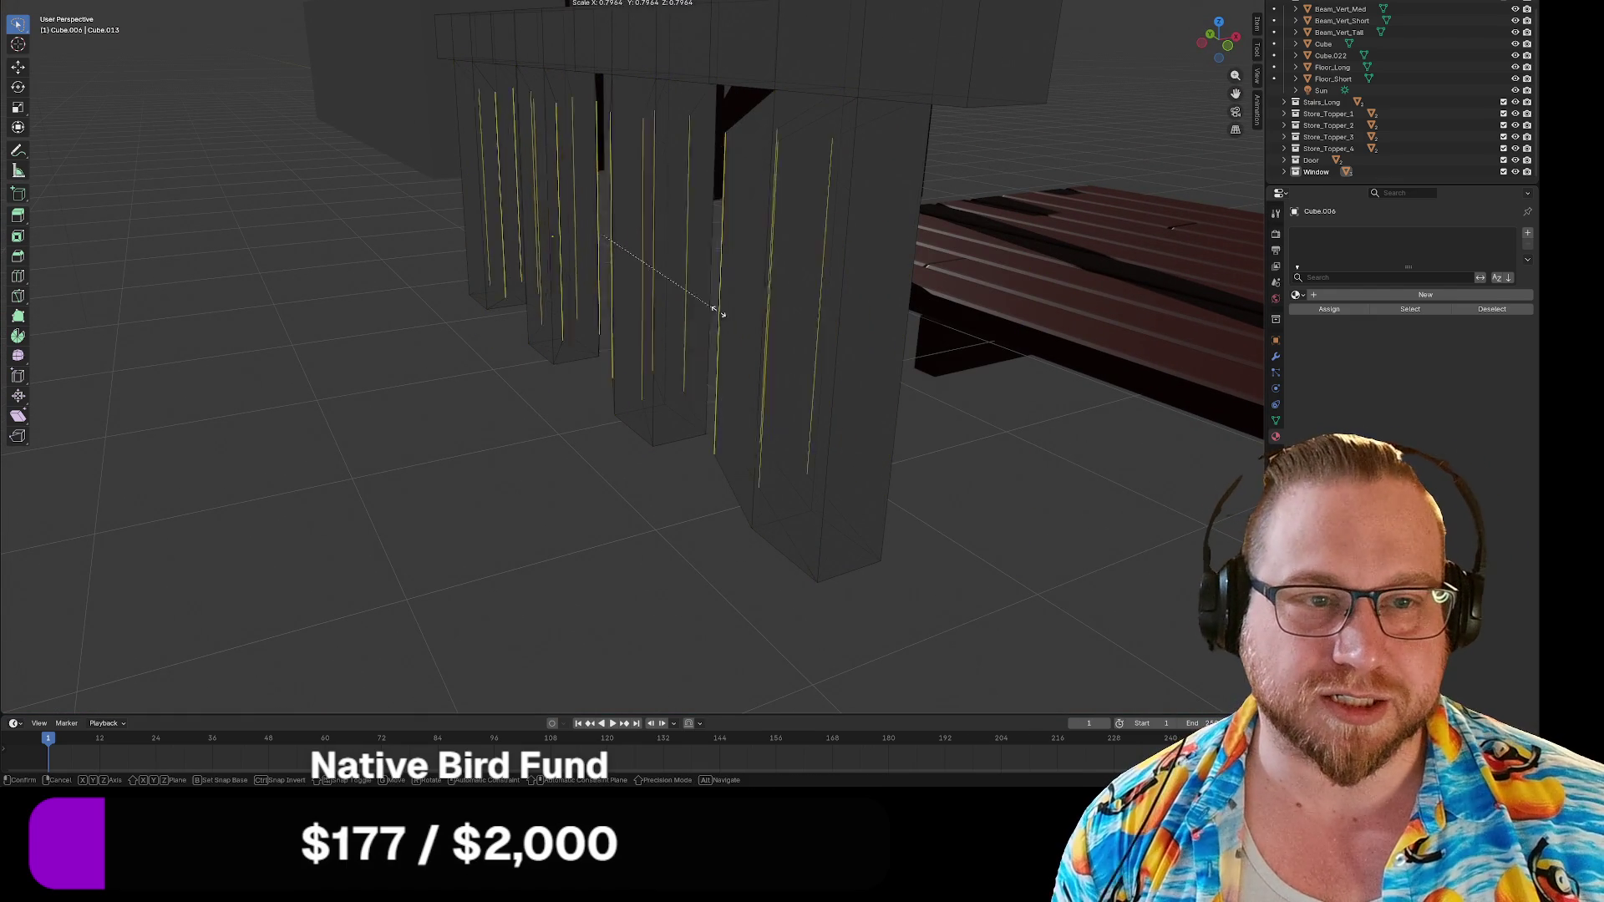
click(538, 345)
middle_drag(539, 344, 630, 349)
key(ctrl+z)
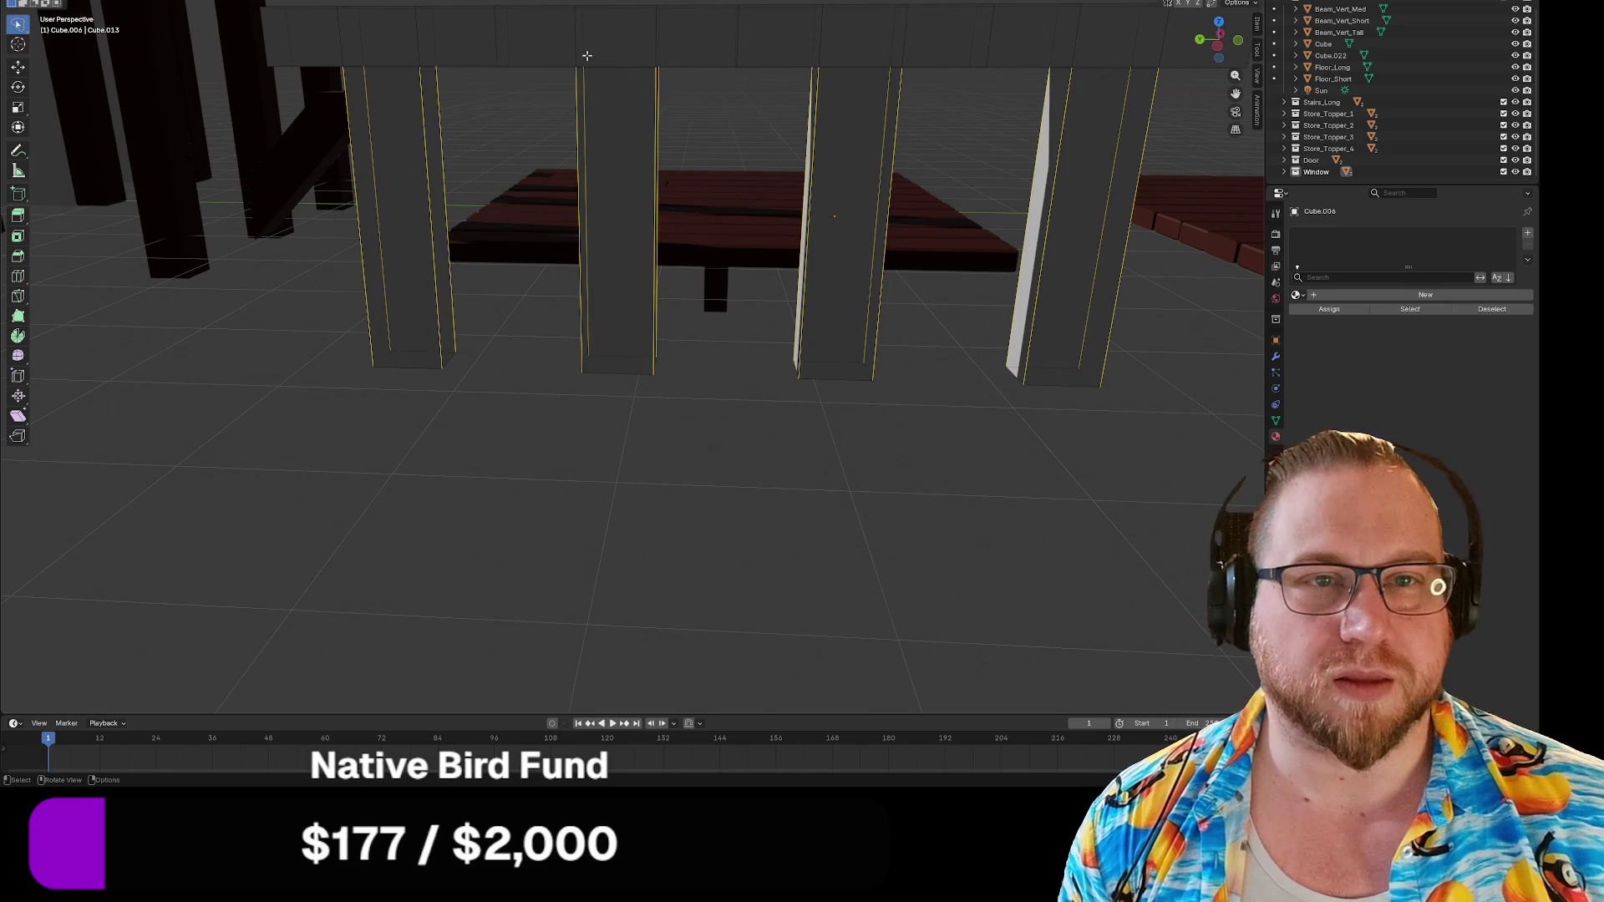
click(473, 350)
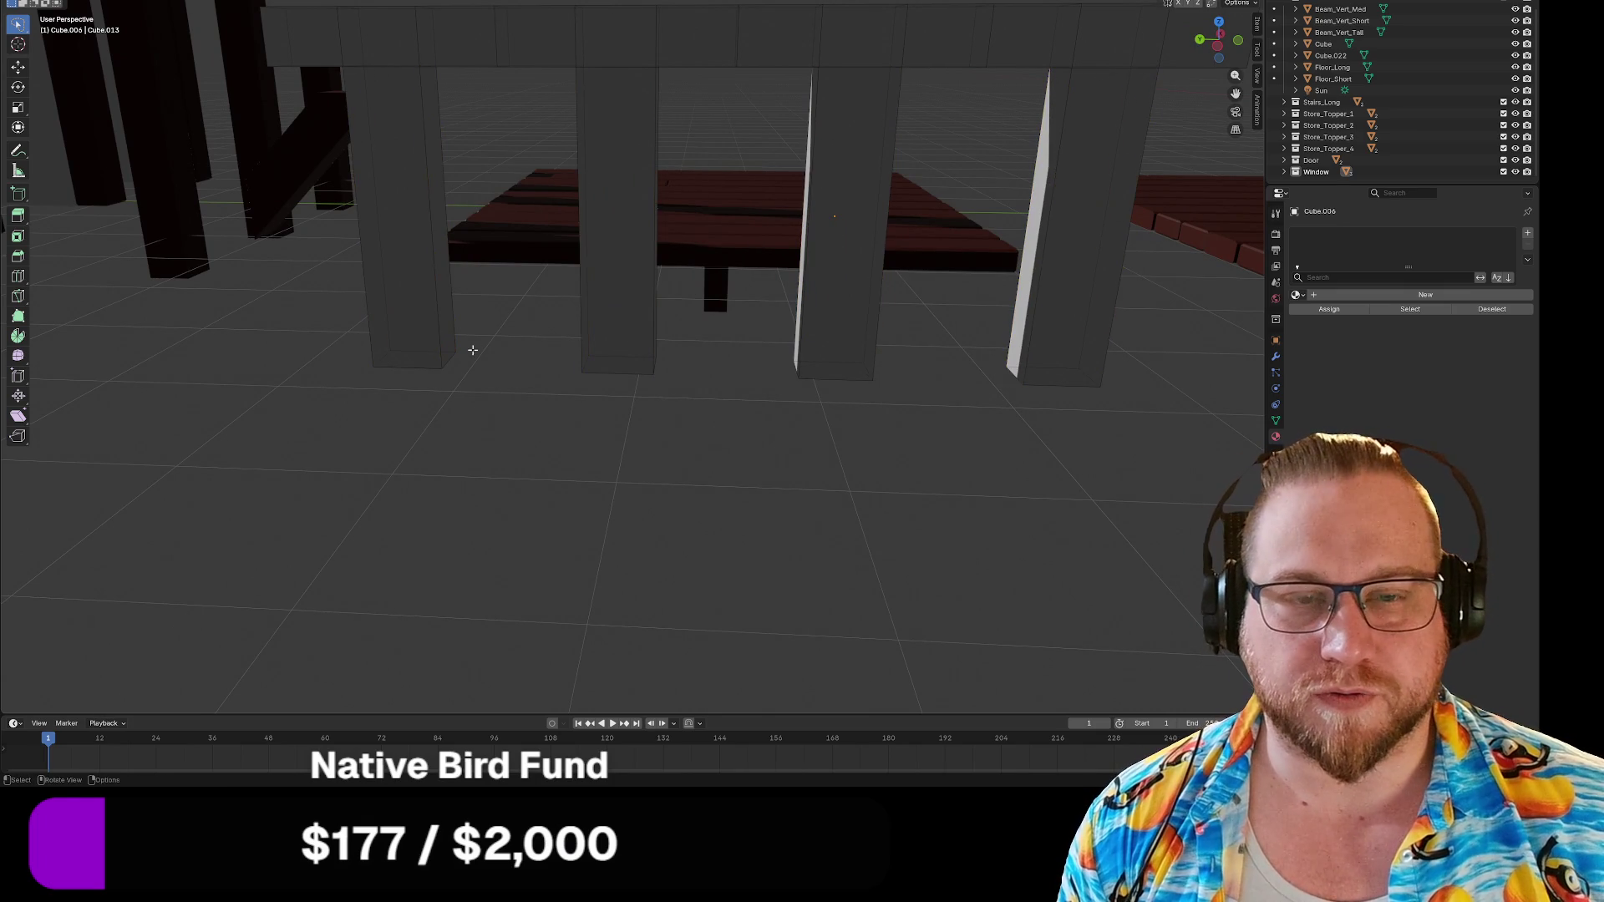
mouse_move(302, 159)
middle_down()
mouse_move(304, 244)
mouse_move(347, 240)
mouse_move(340, 218)
mouse_move(333, 273)
mouse_move(304, 283)
mouse_move(383, 315)
mouse_move(351, 323)
mouse_move(555, 348)
mouse_move(716, 324)
mouse_move(644, 251)
mouse_move(533, 197)
mouse_move(552, 164)
mouse_move(543, 177)
middle_up()
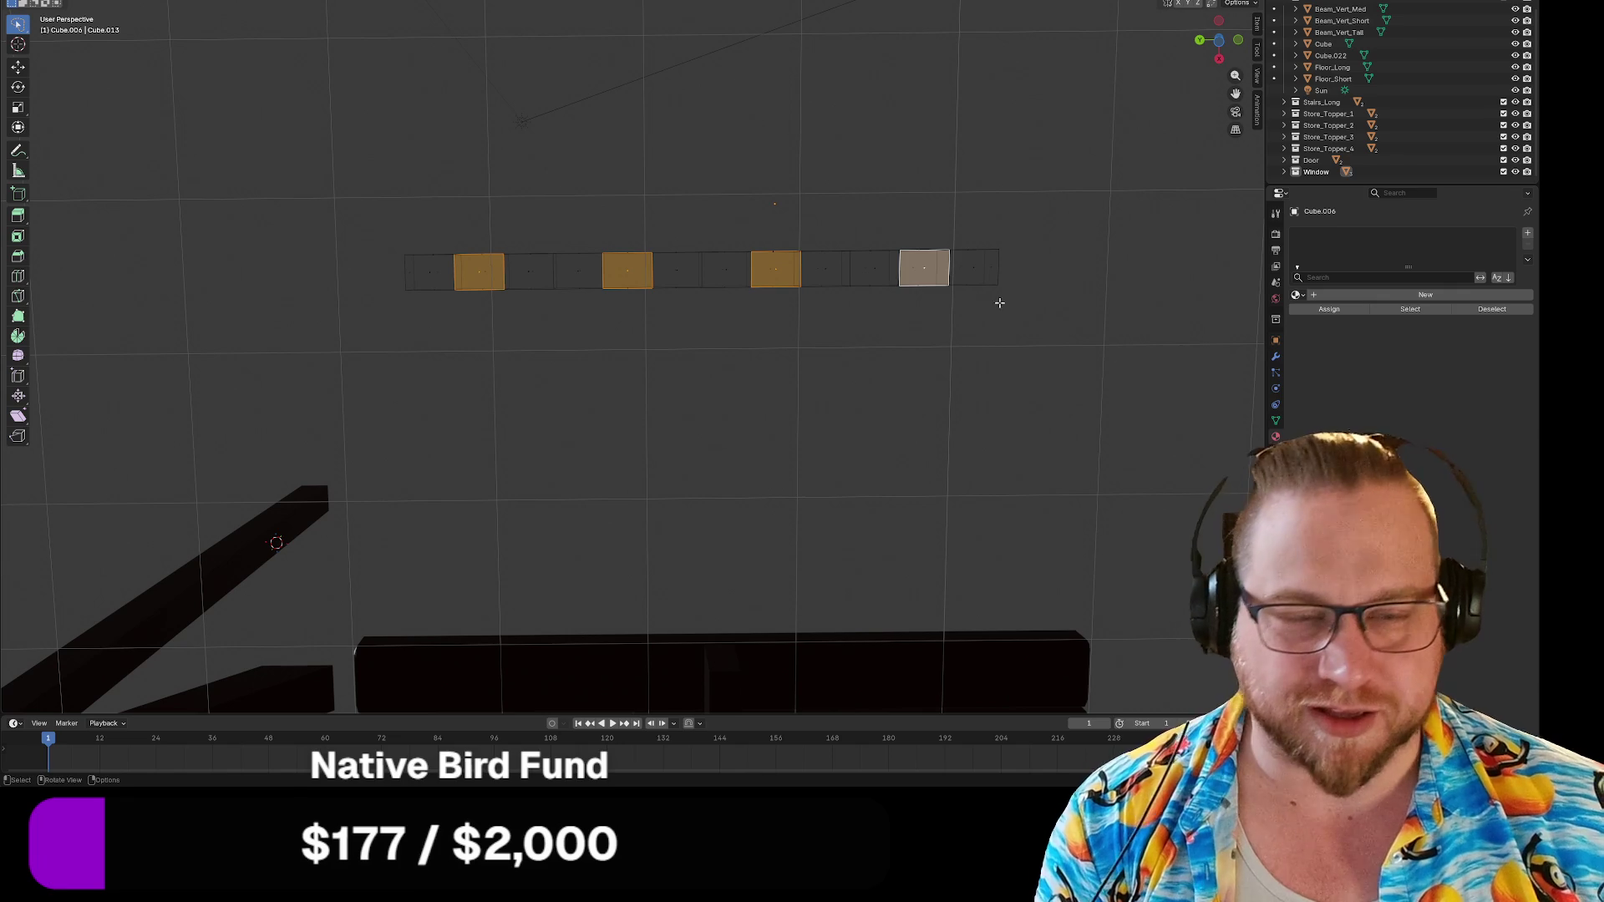
Inset the four faces under the top rail by 80.
key(i)
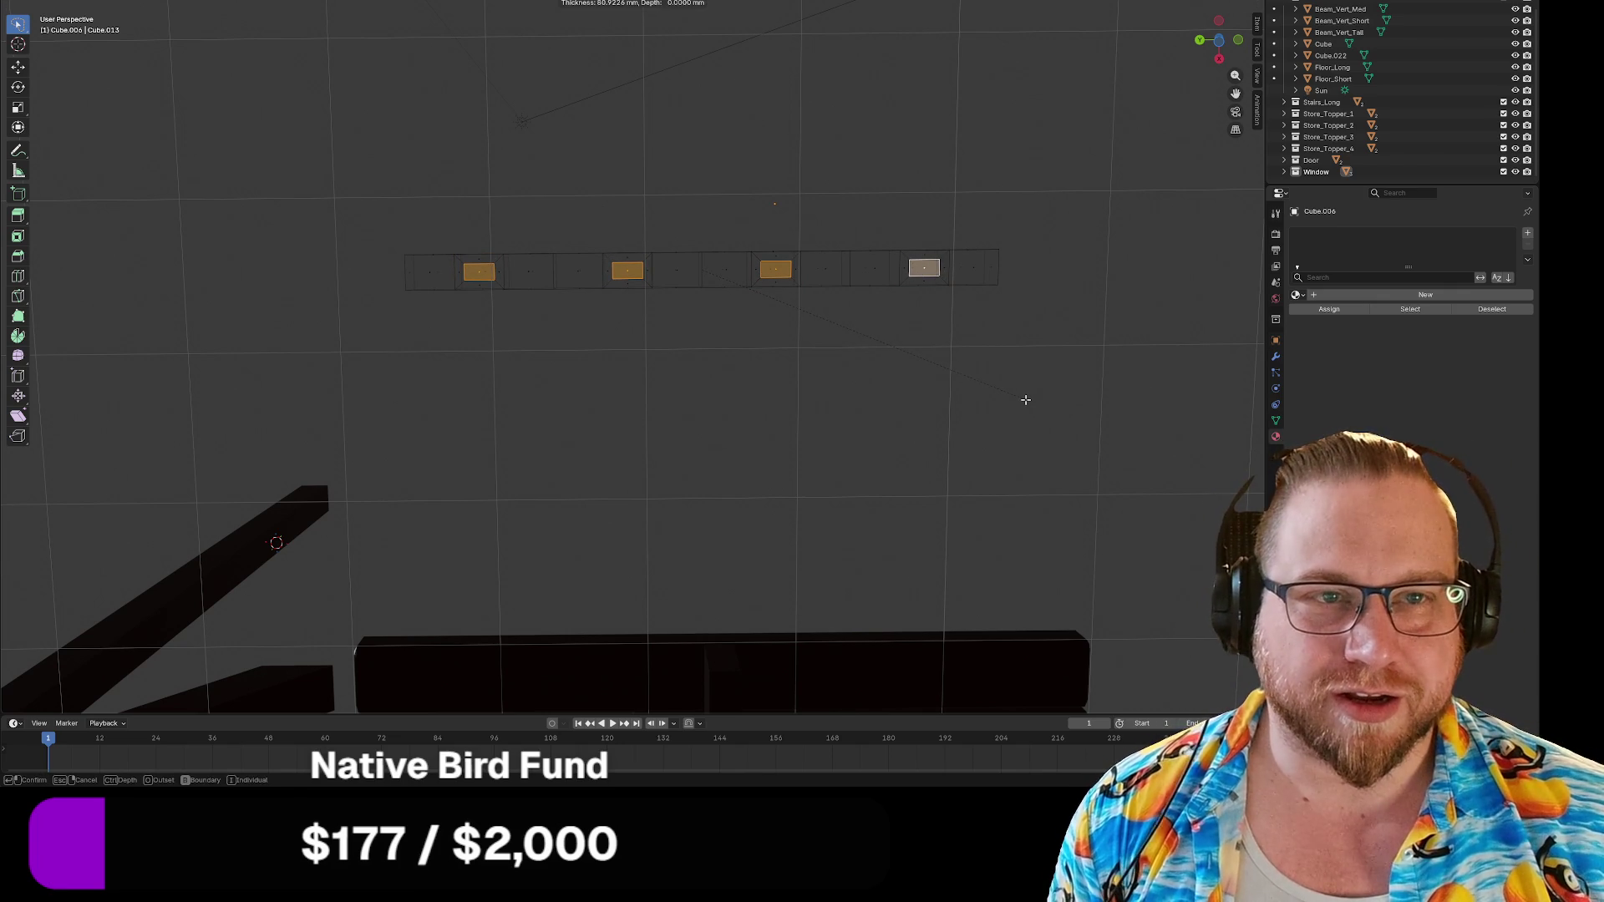
text(80)
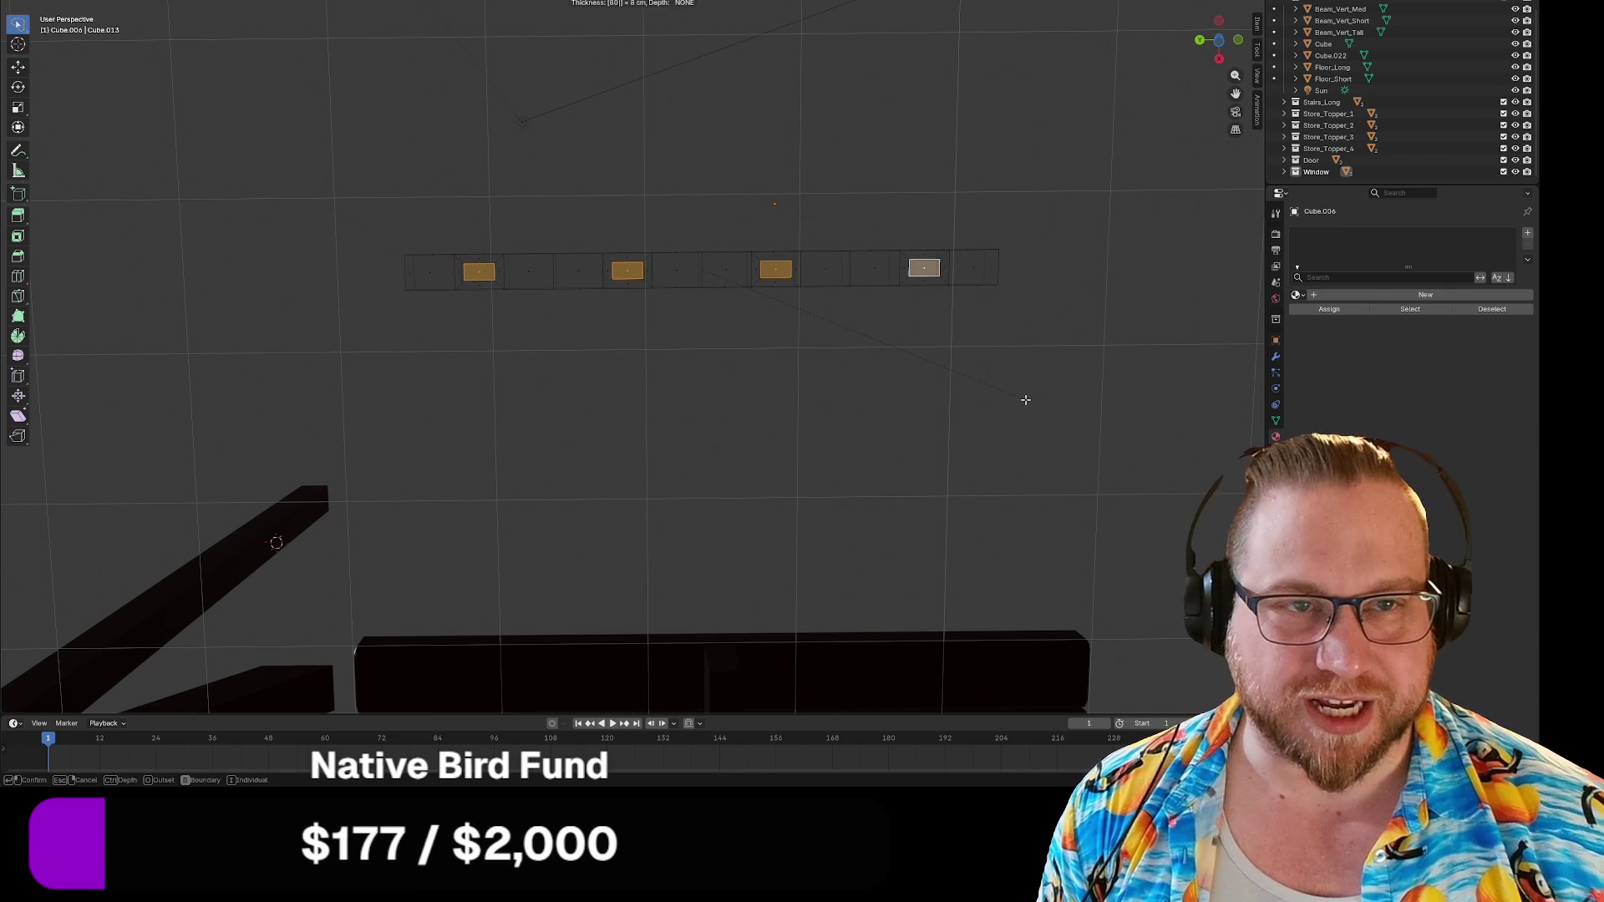
key(Return)
Extrude the inset faces 1700 mm downward into posts and turn off X-ray.
middle_drag(763, 153, 733, 240)
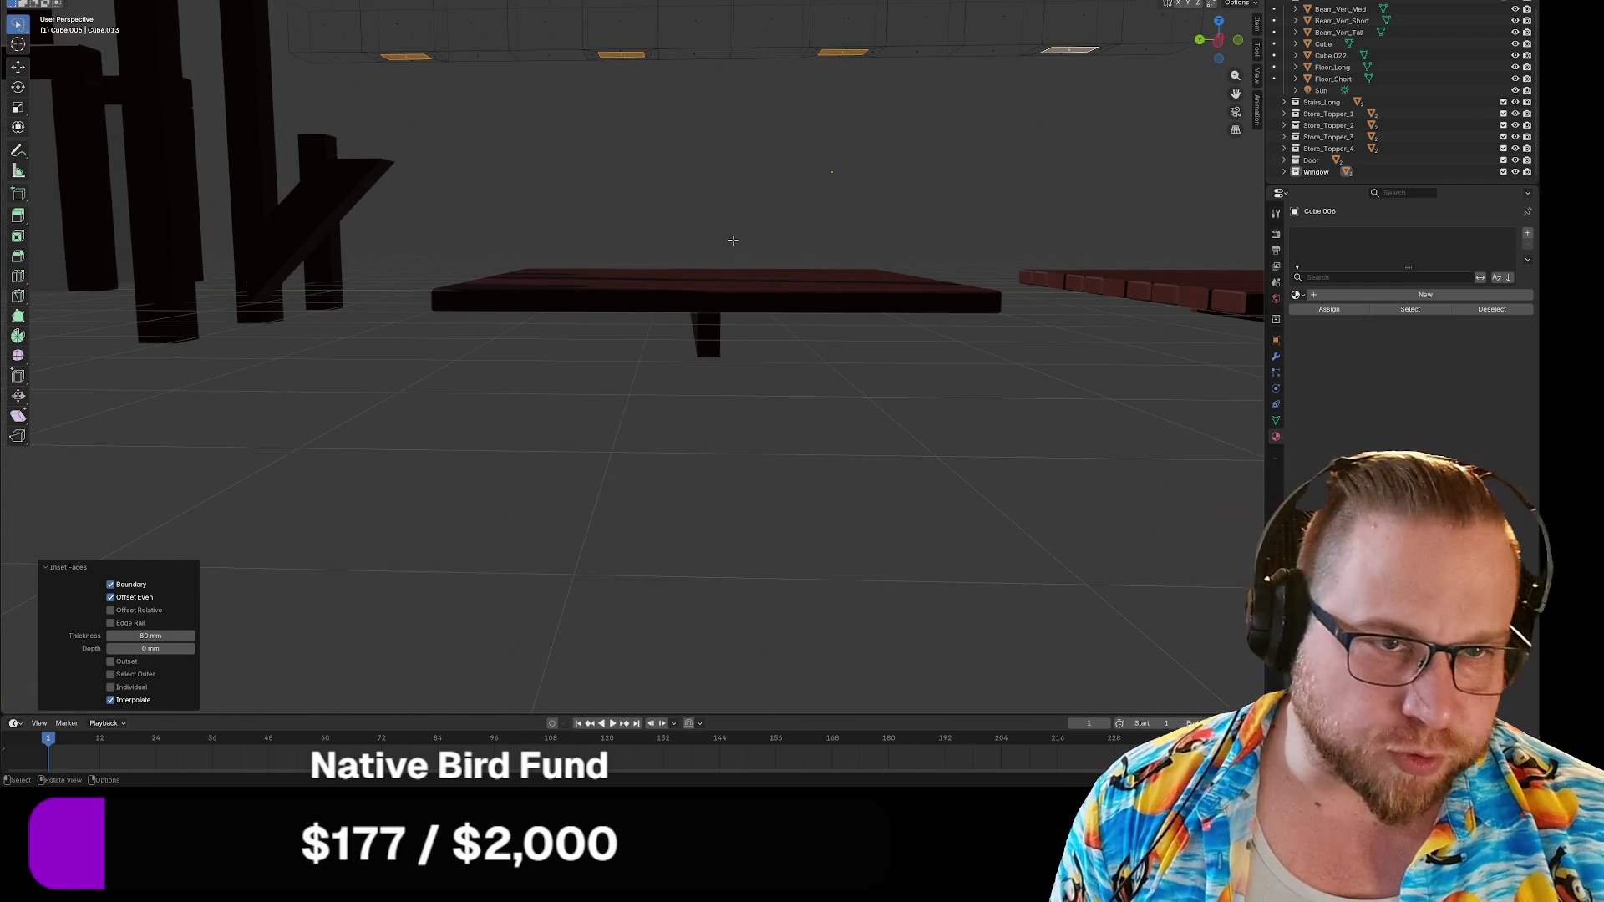
scroll(716, 299, down, 2)
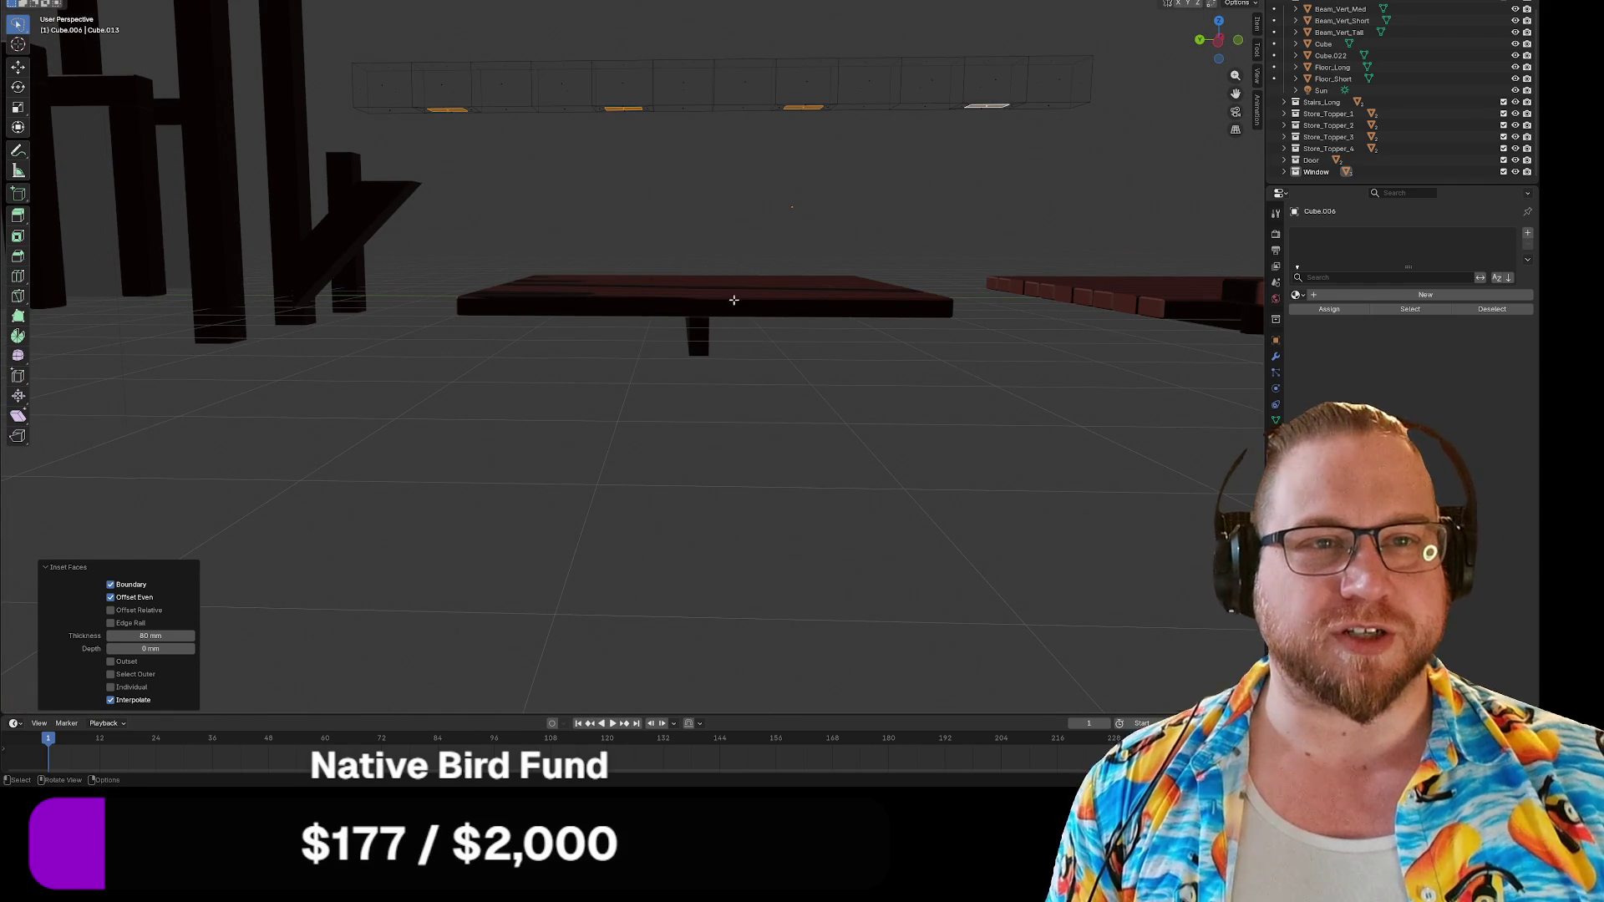
middle_drag(655, 171, 659, 187)
key(e)
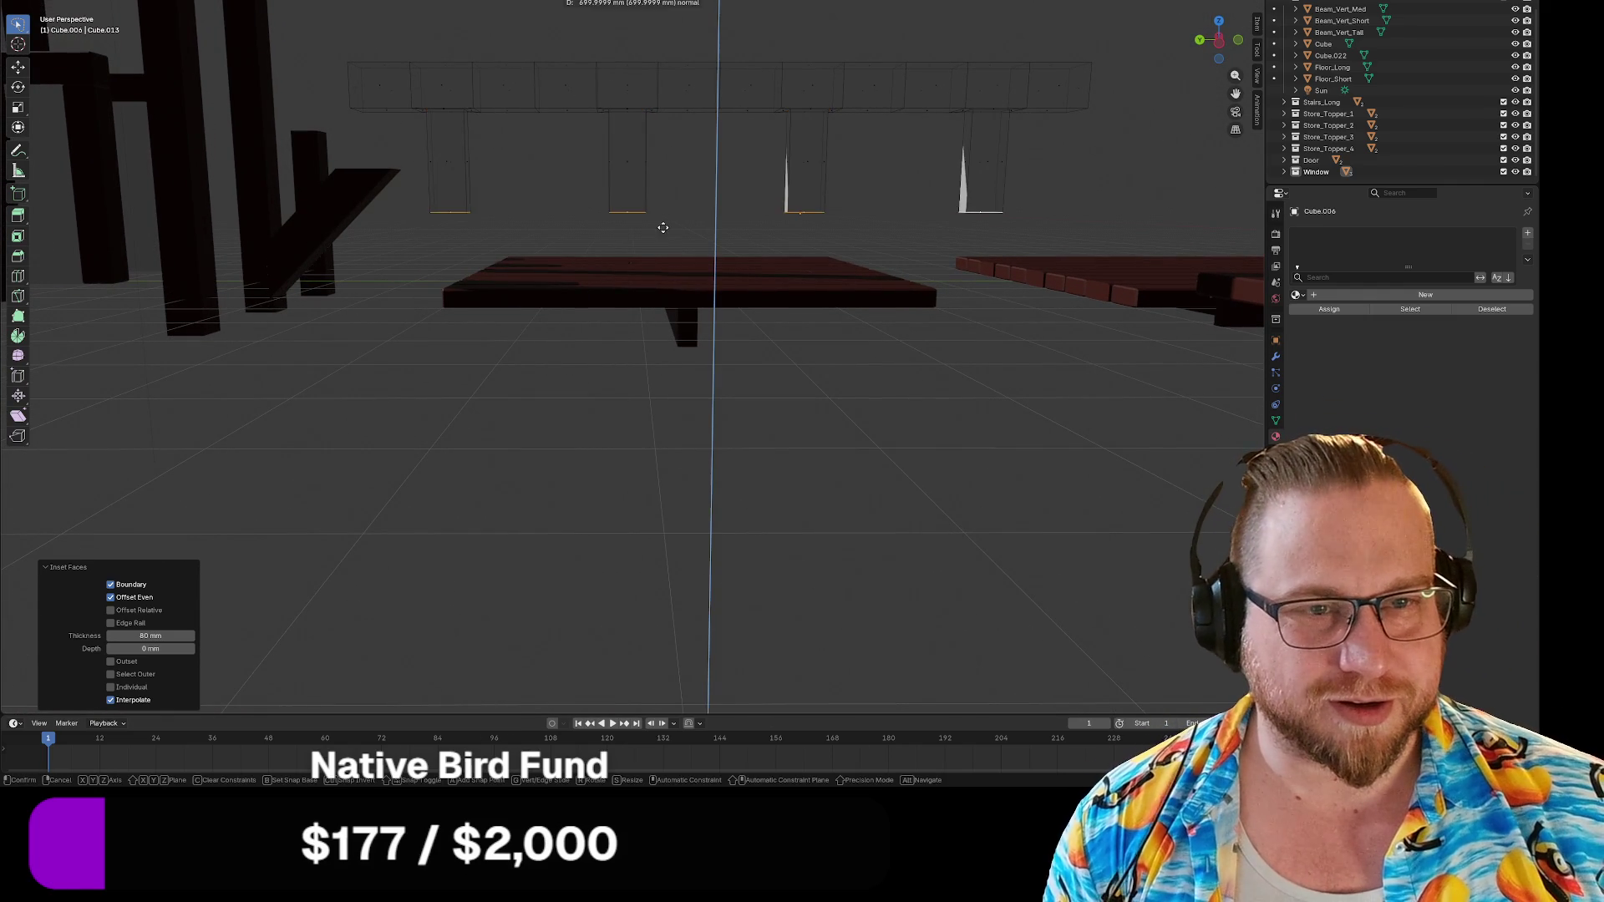
click(660, 394)
mouse_move(660, 395)
middle_down()
mouse_move(602, 392)
mouse_move(641, 393)
middle_up()
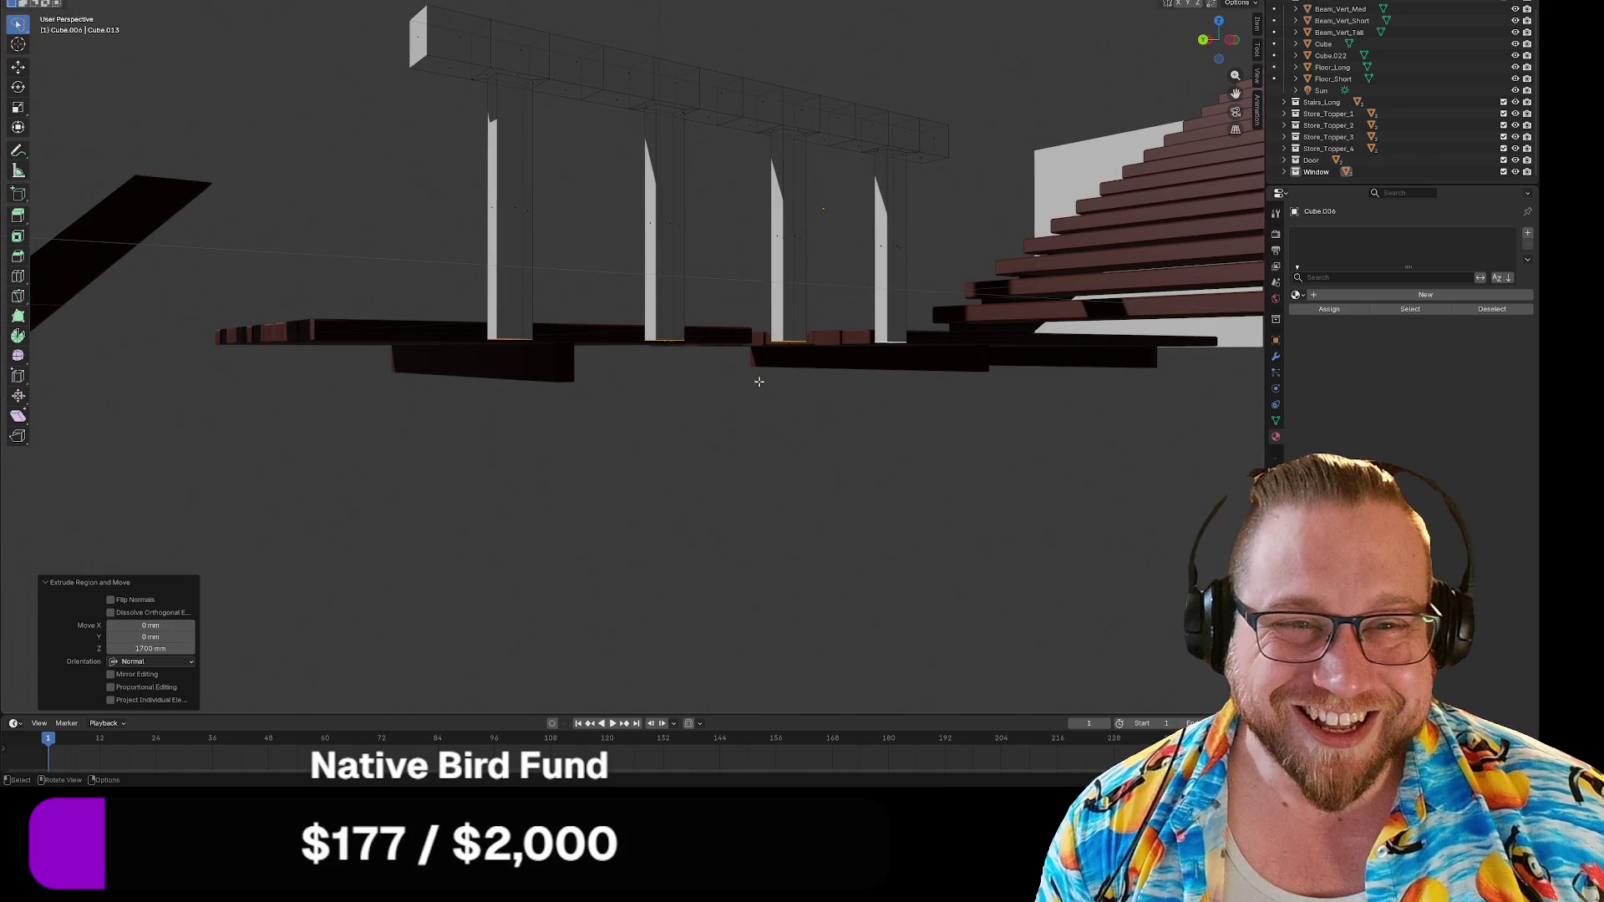
middle_drag(744, 339, 735, 401)
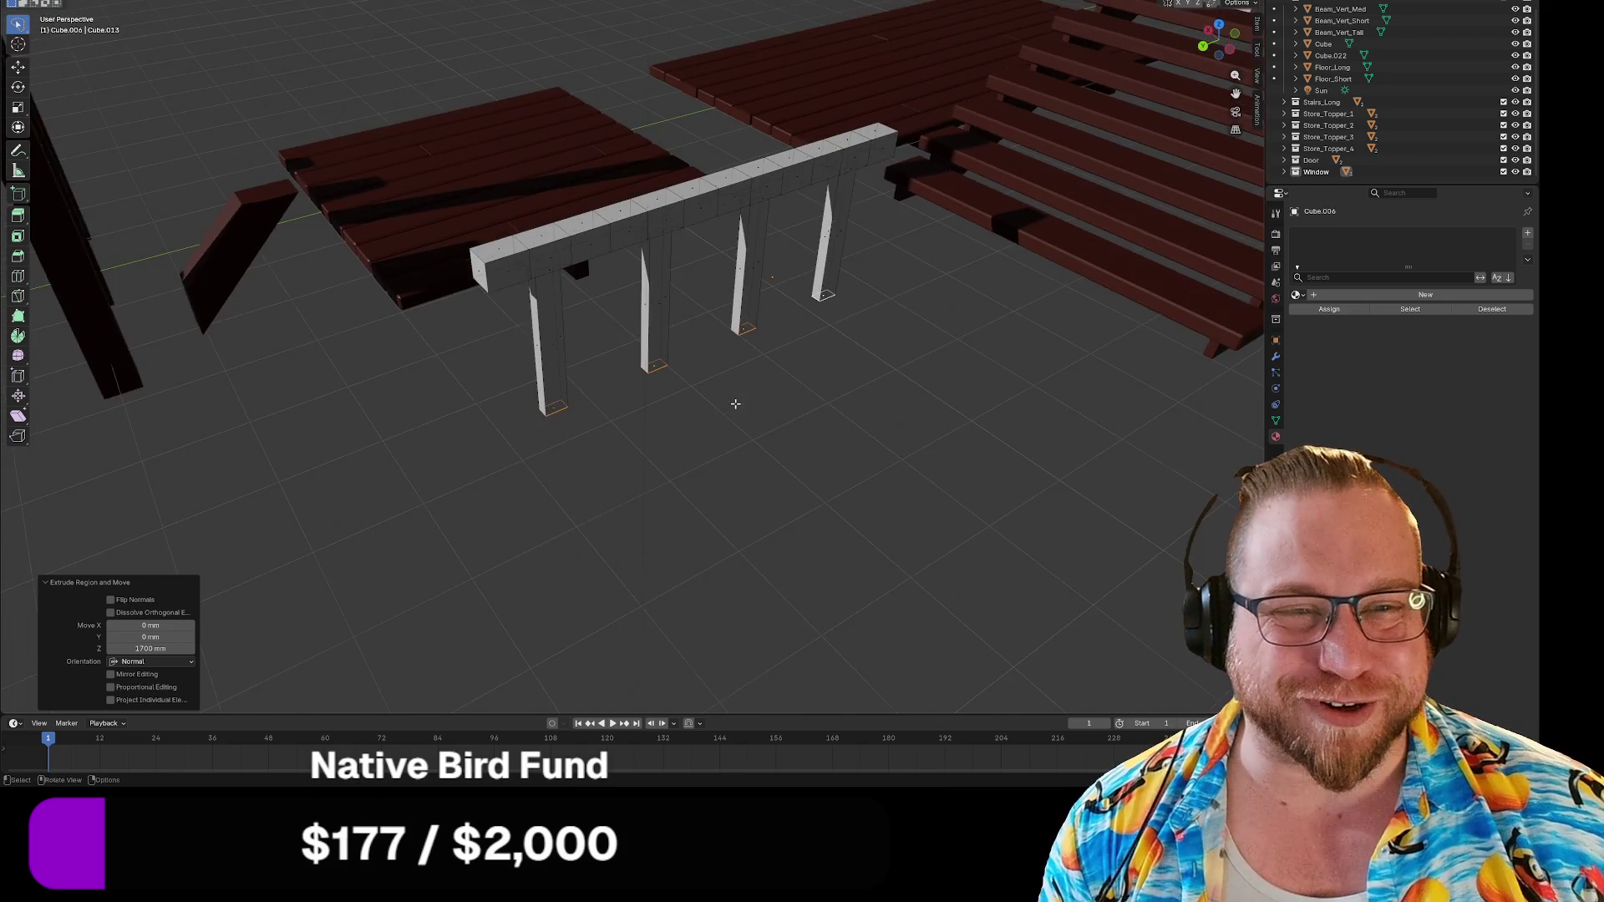
middle_drag(514, 268, 548, 279)
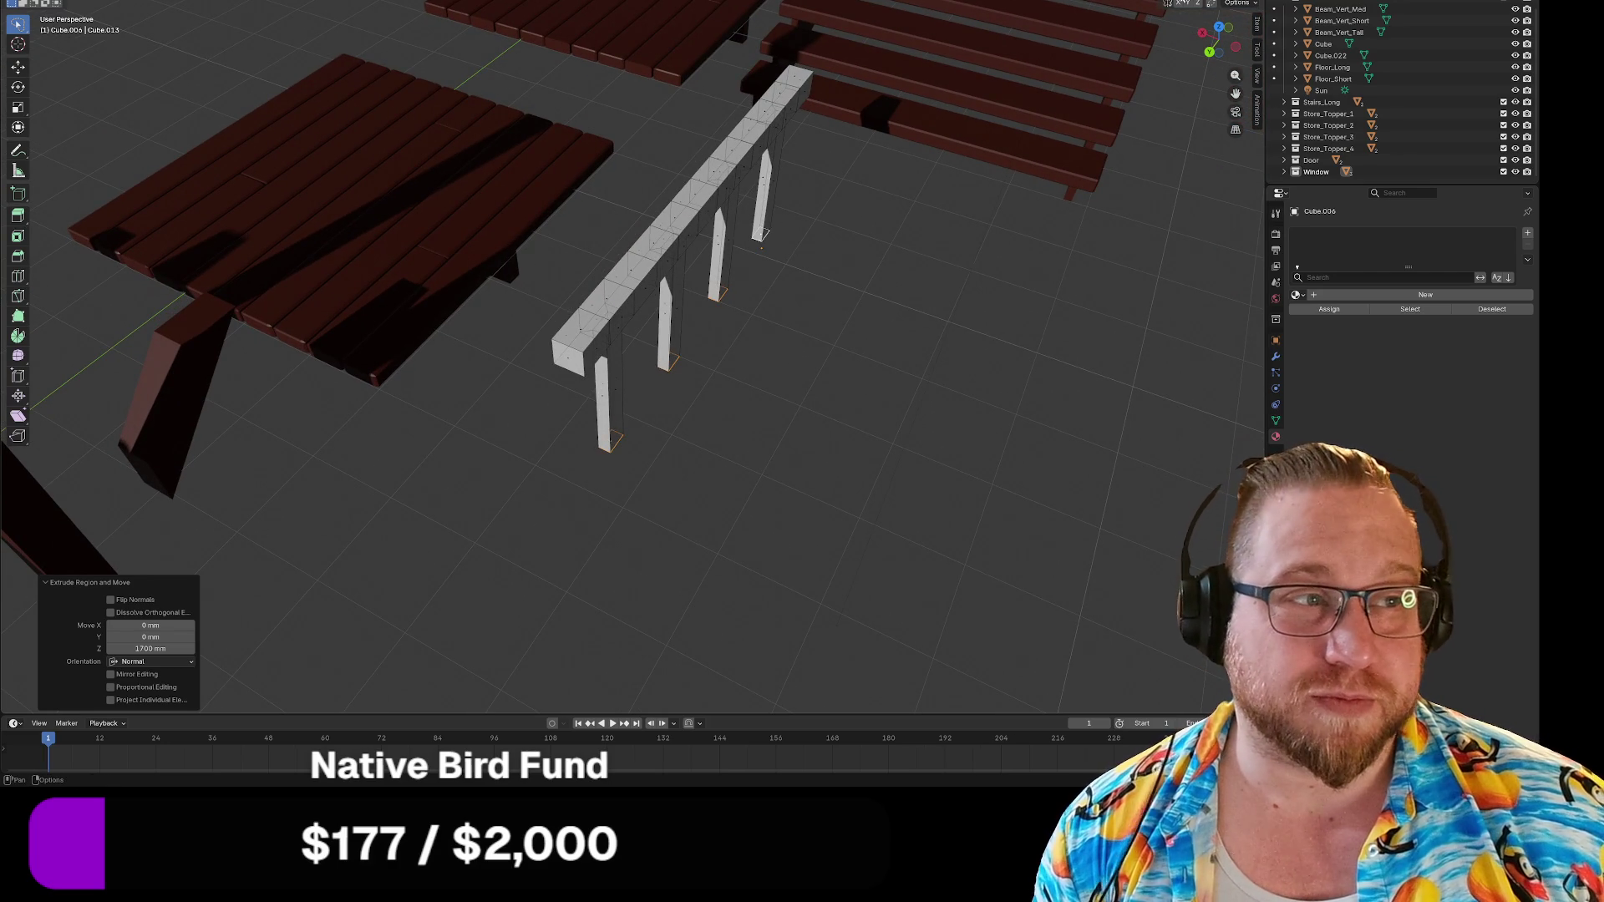
key(alt+z)
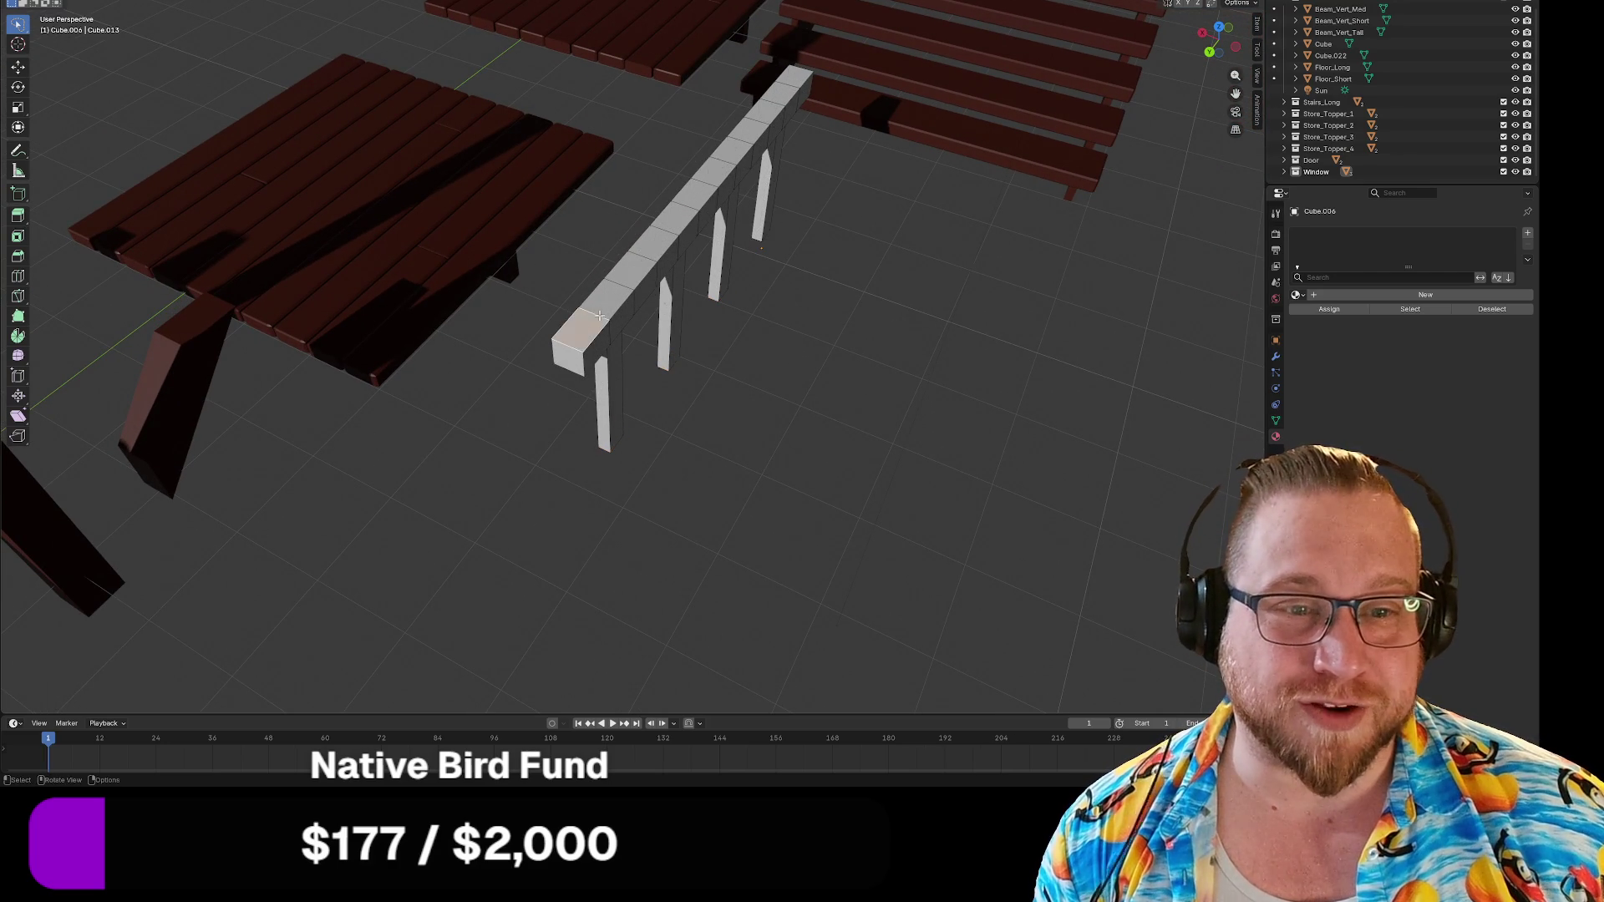
Select the top faces along the full length of the railing beam.
click(603, 401)
click(632, 269)
click(583, 326)
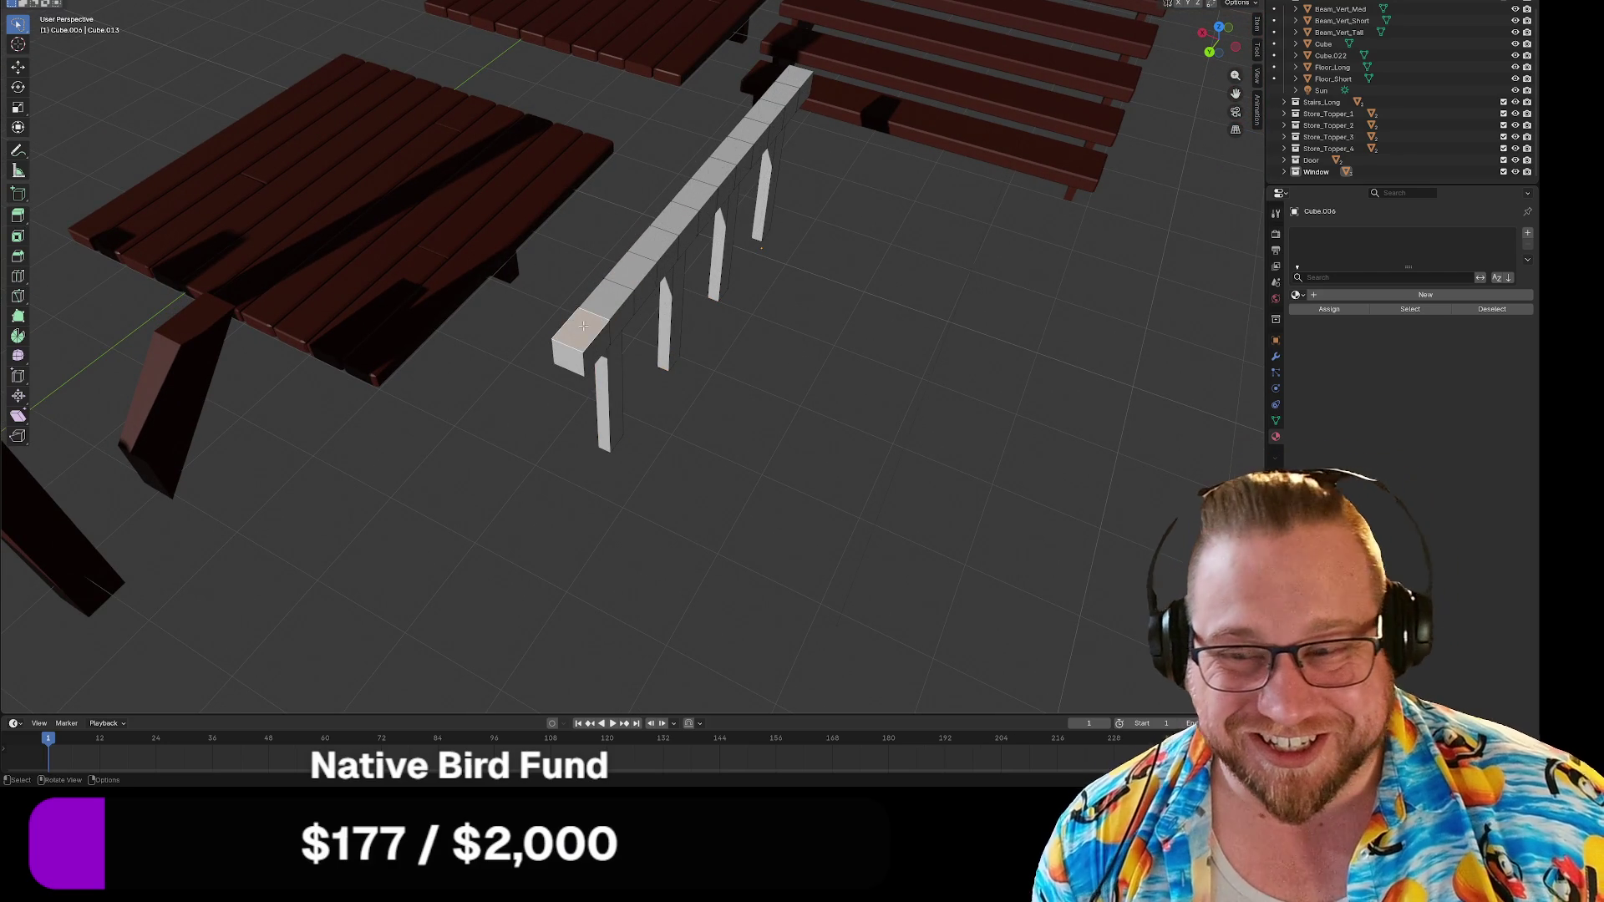
shift+click(630, 268)
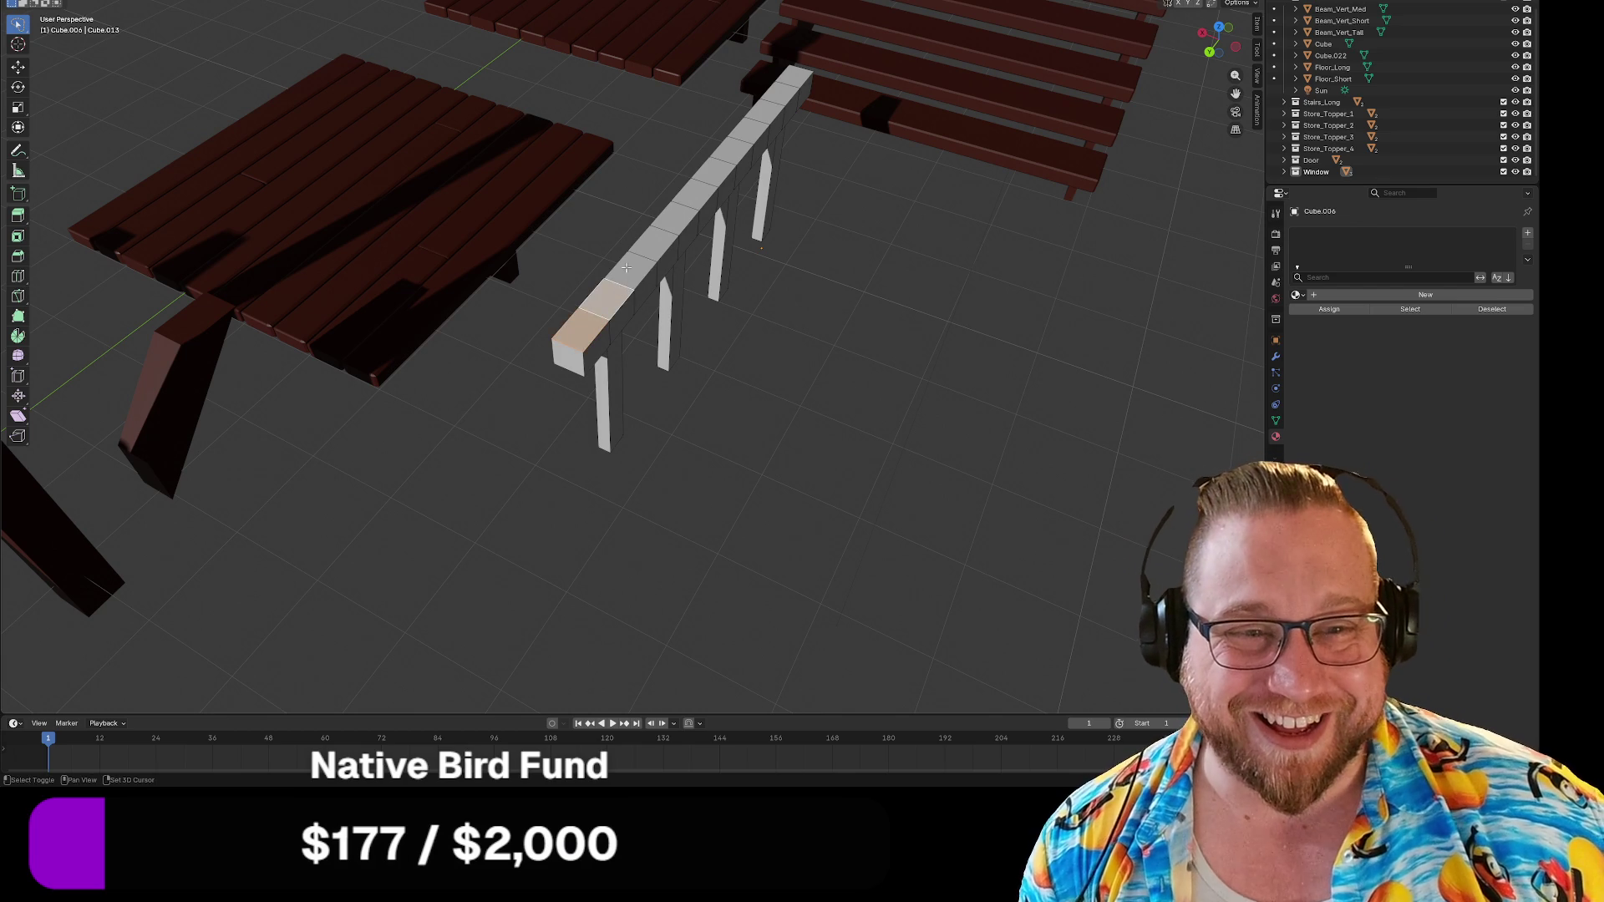
shift+click(660, 237)
shift+click(681, 215)
shift+click(701, 193)
shift+click(721, 173)
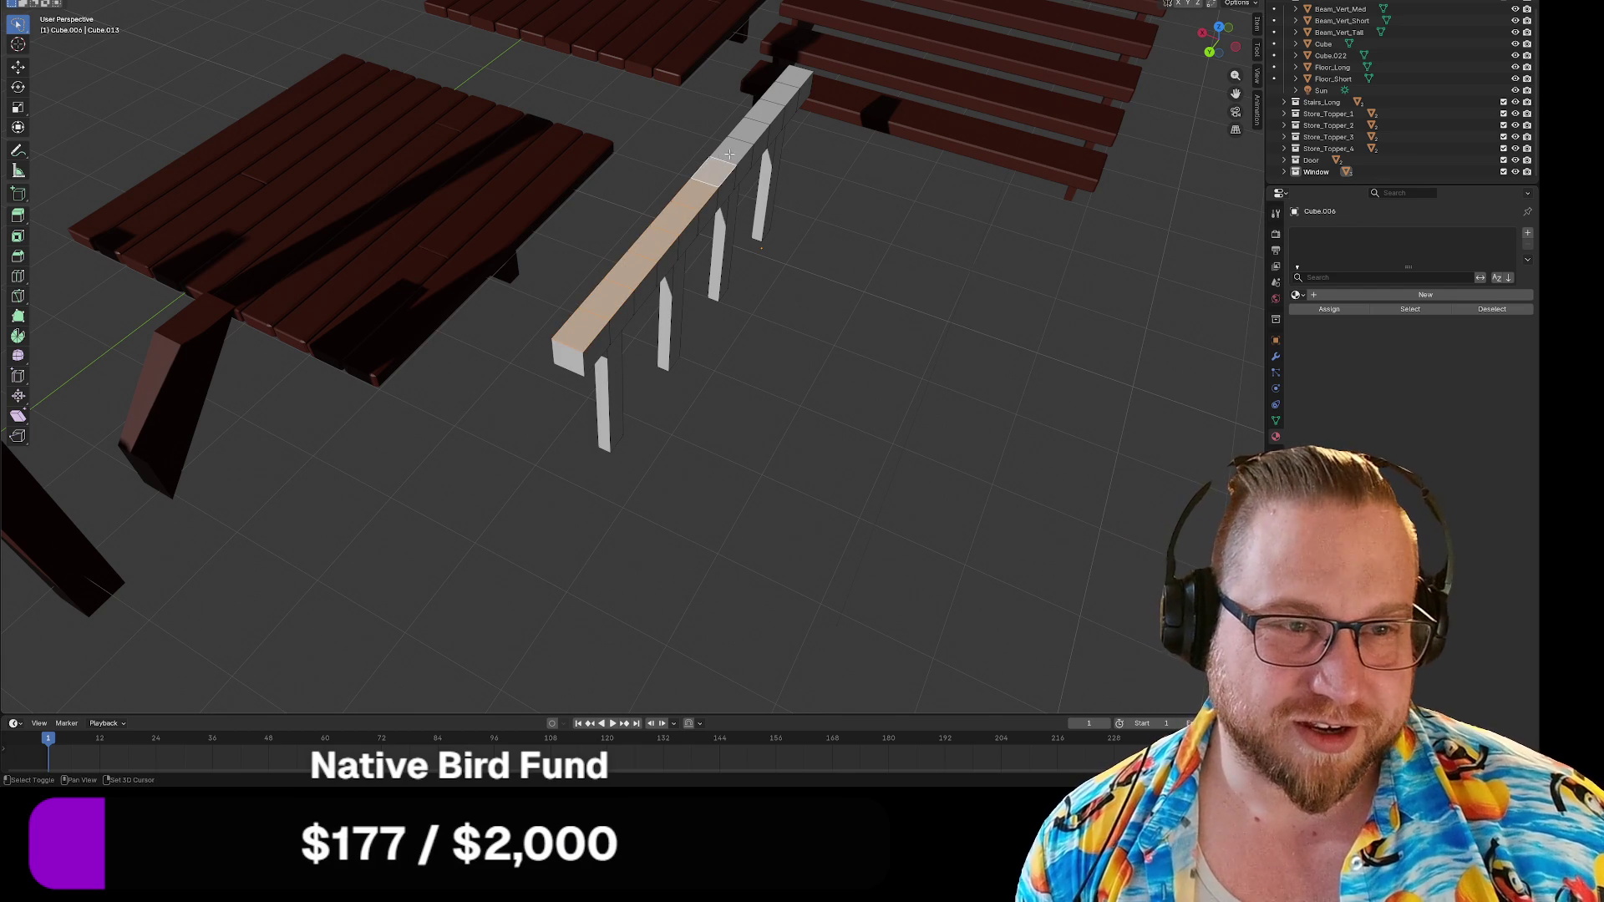
shift+click(740, 153)
shift+click(749, 132)
shift+click(773, 95)
shift+click(790, 79)
middle_drag(790, 78, 739, 170)
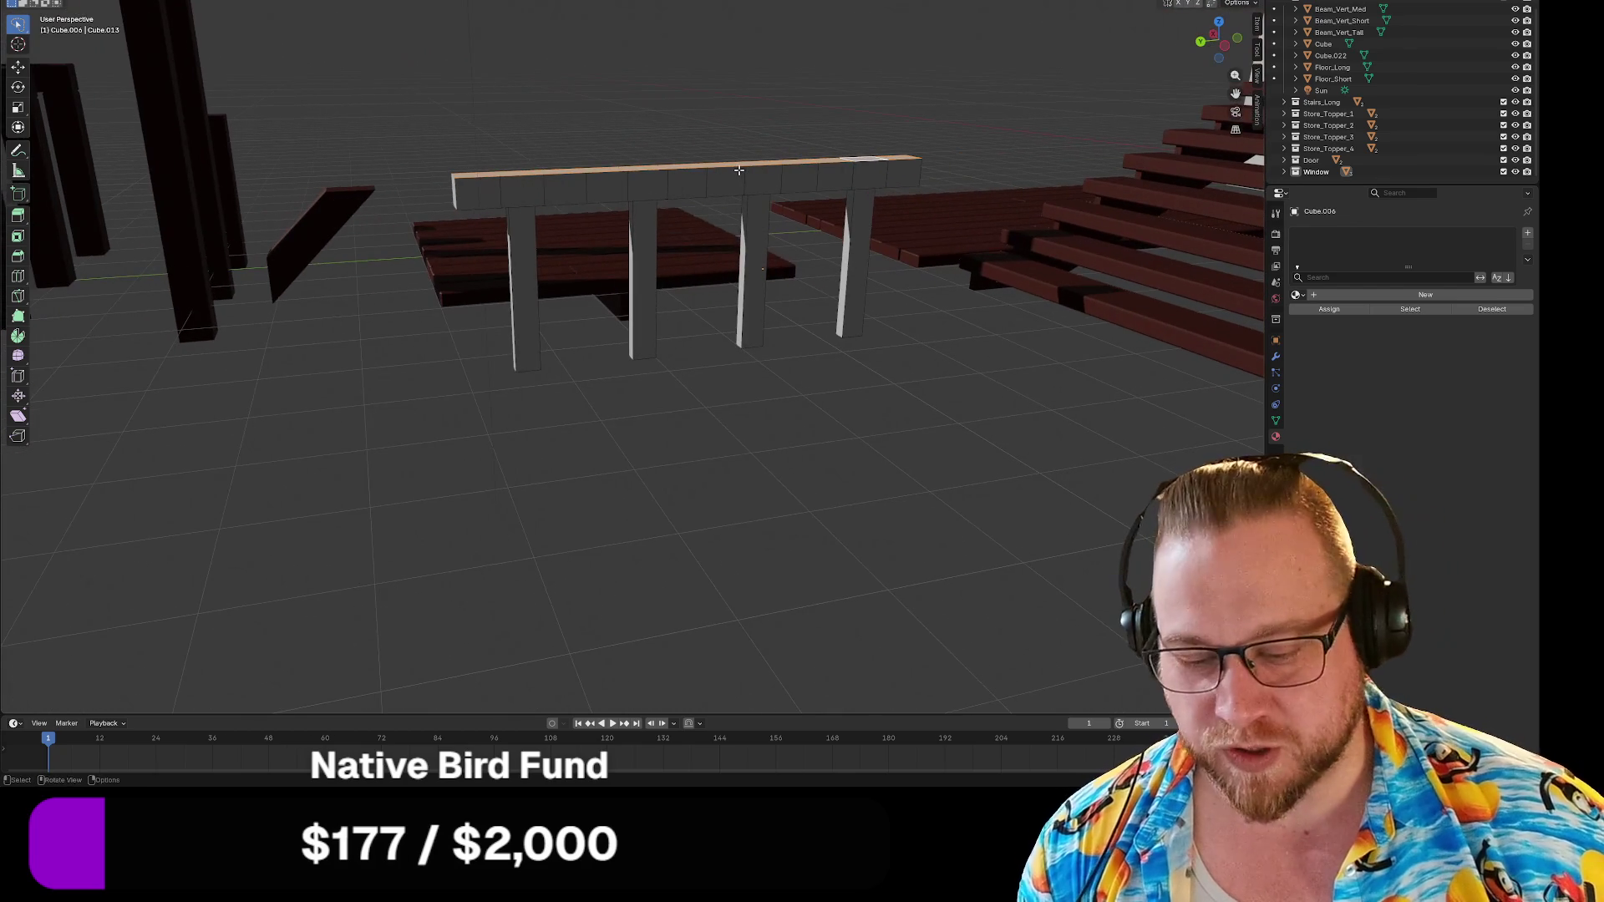
Move the selected top faces vertically along Z twice to adjust their height.
key(g)
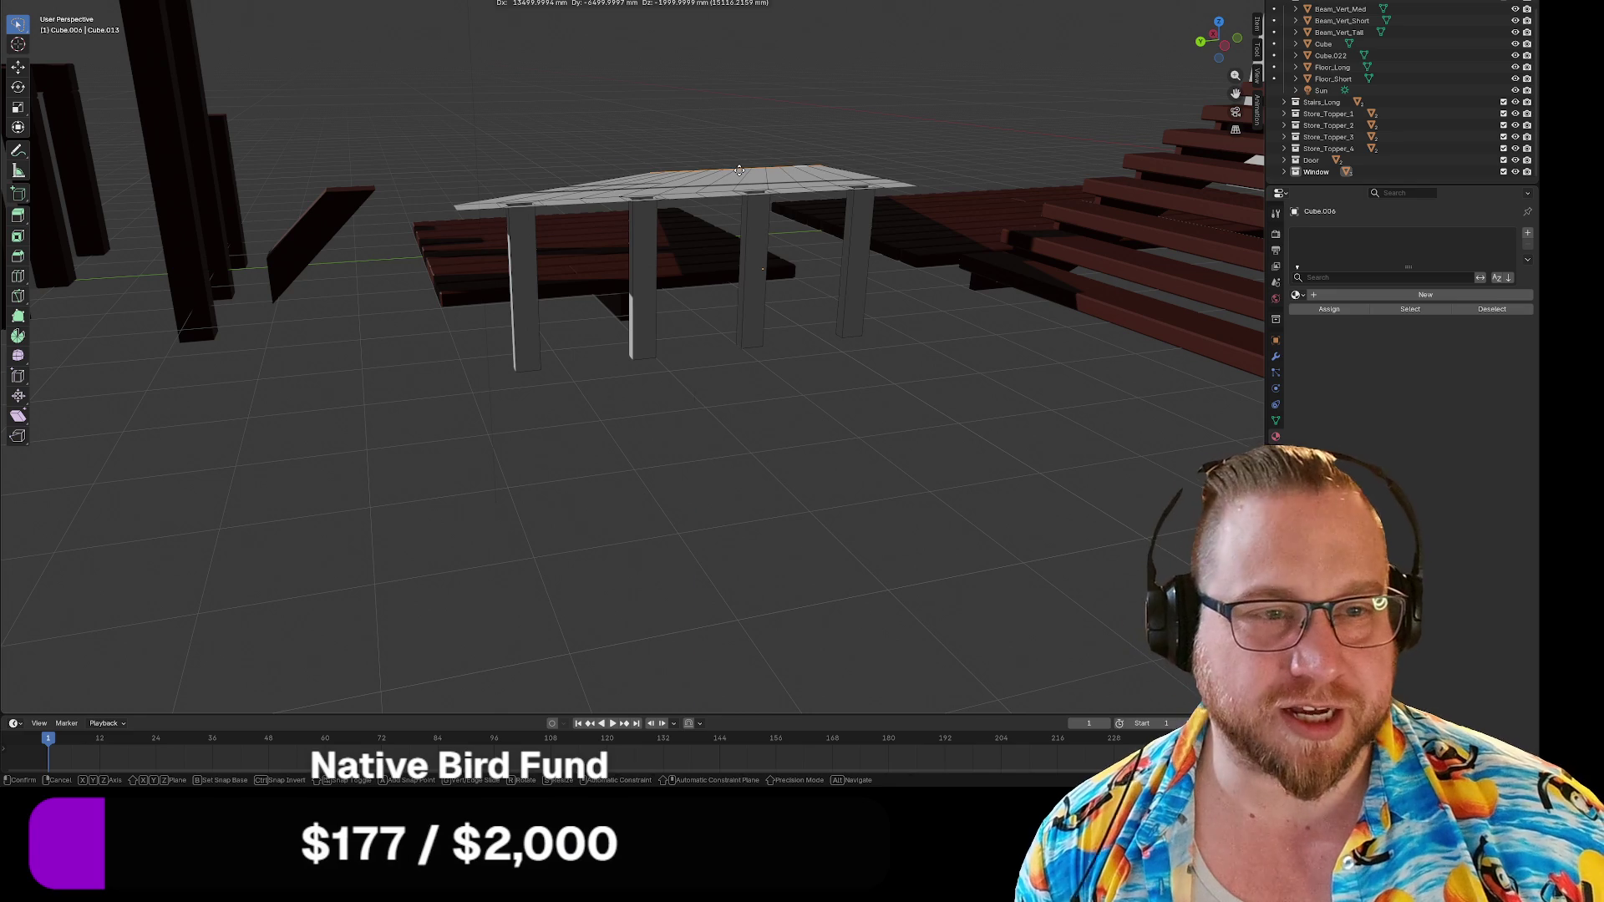
key(z)
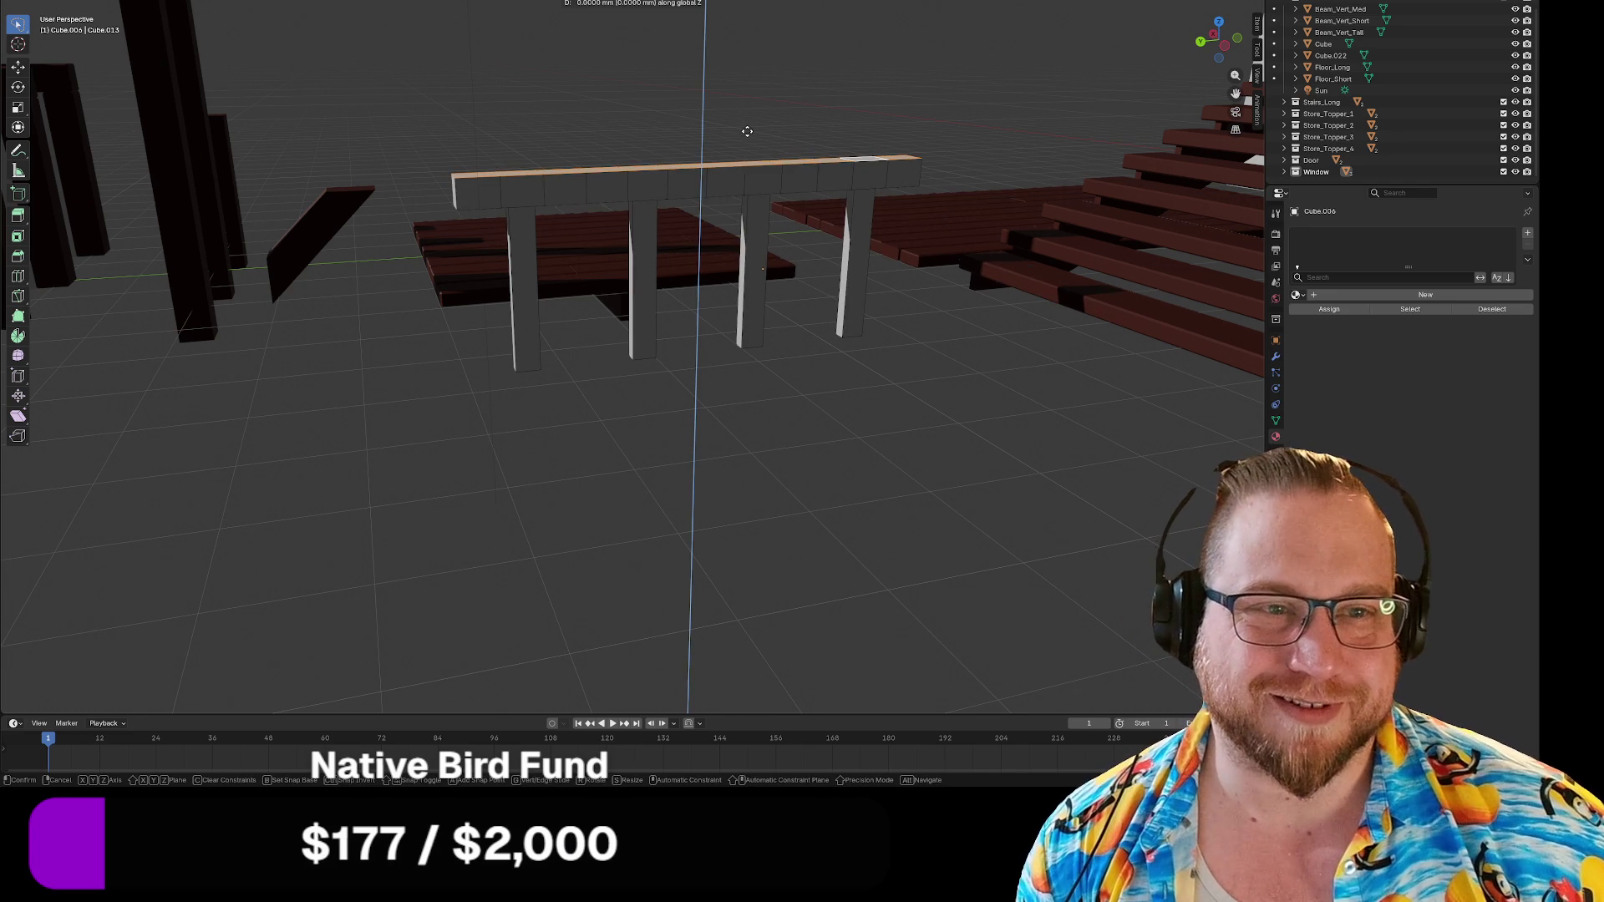
click(740, 164)
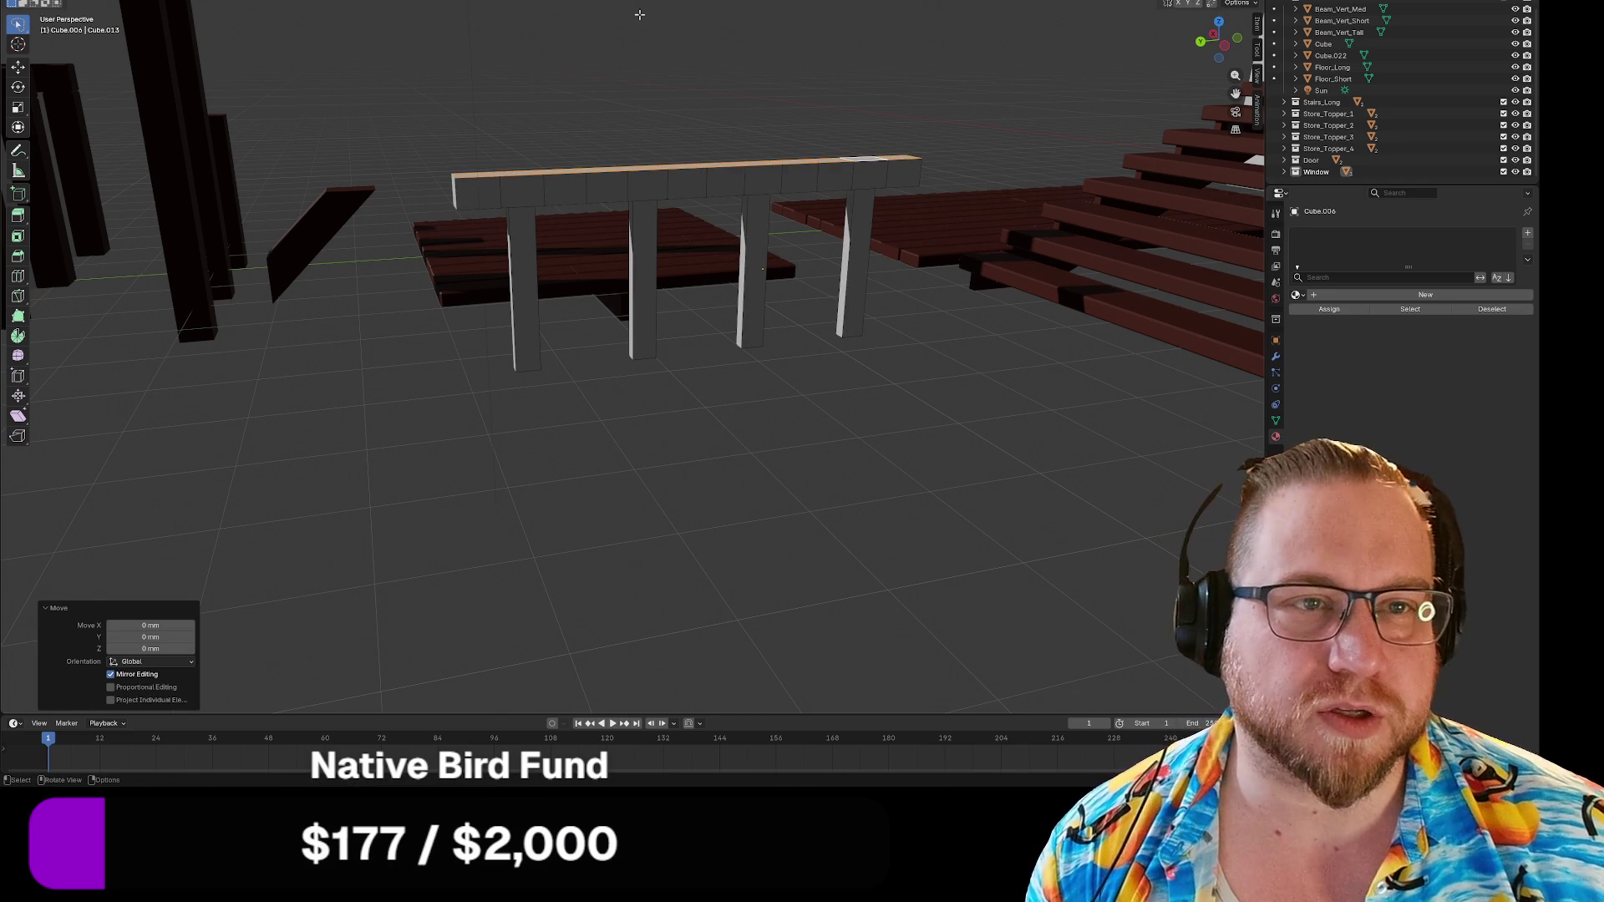
key(g)
key(z)
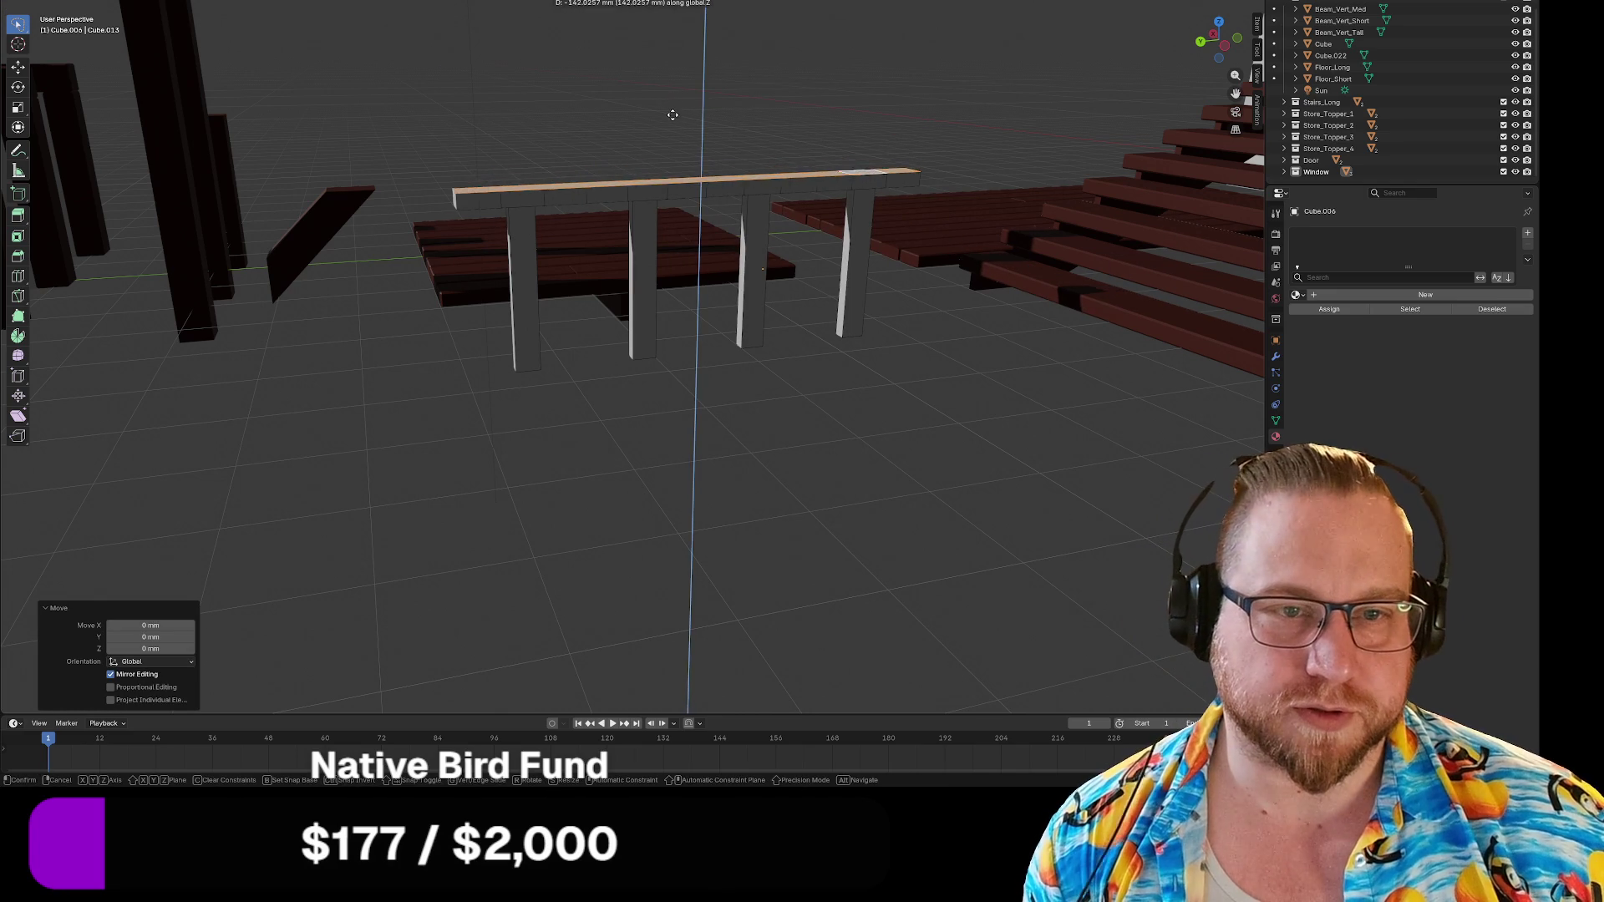
click(673, 114)
mouse_move(523, 117)
middle_down()
mouse_move(630, 132)
mouse_move(659, 101)
mouse_move(416, 106)
mouse_move(581, 208)
mouse_move(763, 198)
mouse_move(494, 194)
middle_up()
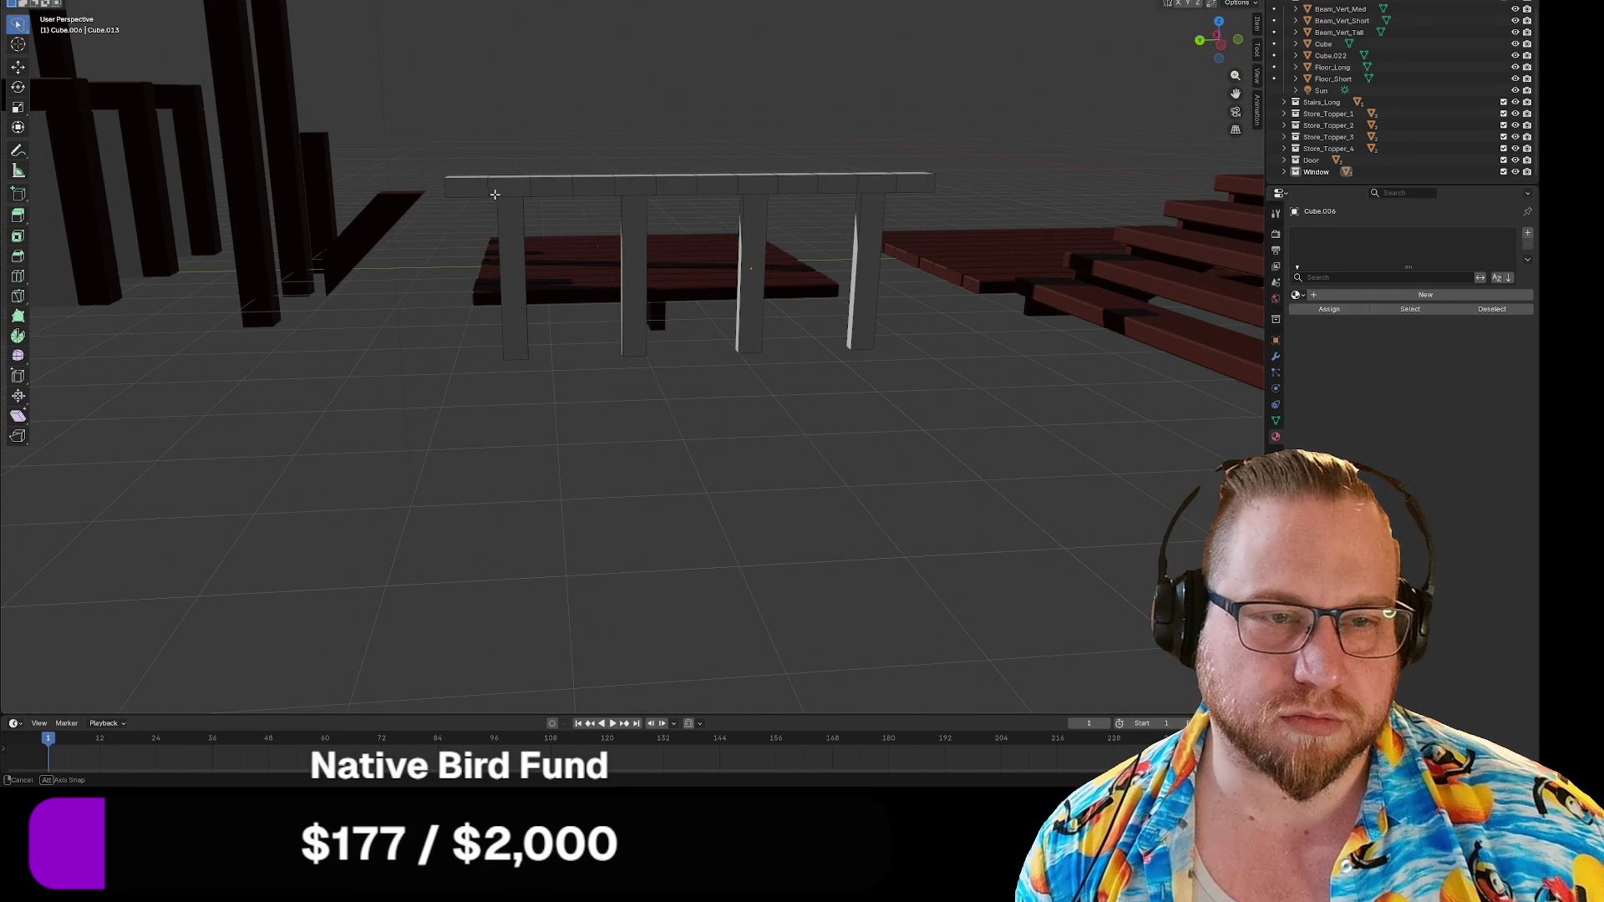
mouse_move(494, 193)
middle_down()
mouse_move(598, 238)
mouse_move(606, 217)
middle_up()
scroll(605, 220, down, 2)
scroll(605, 219, up, 1)
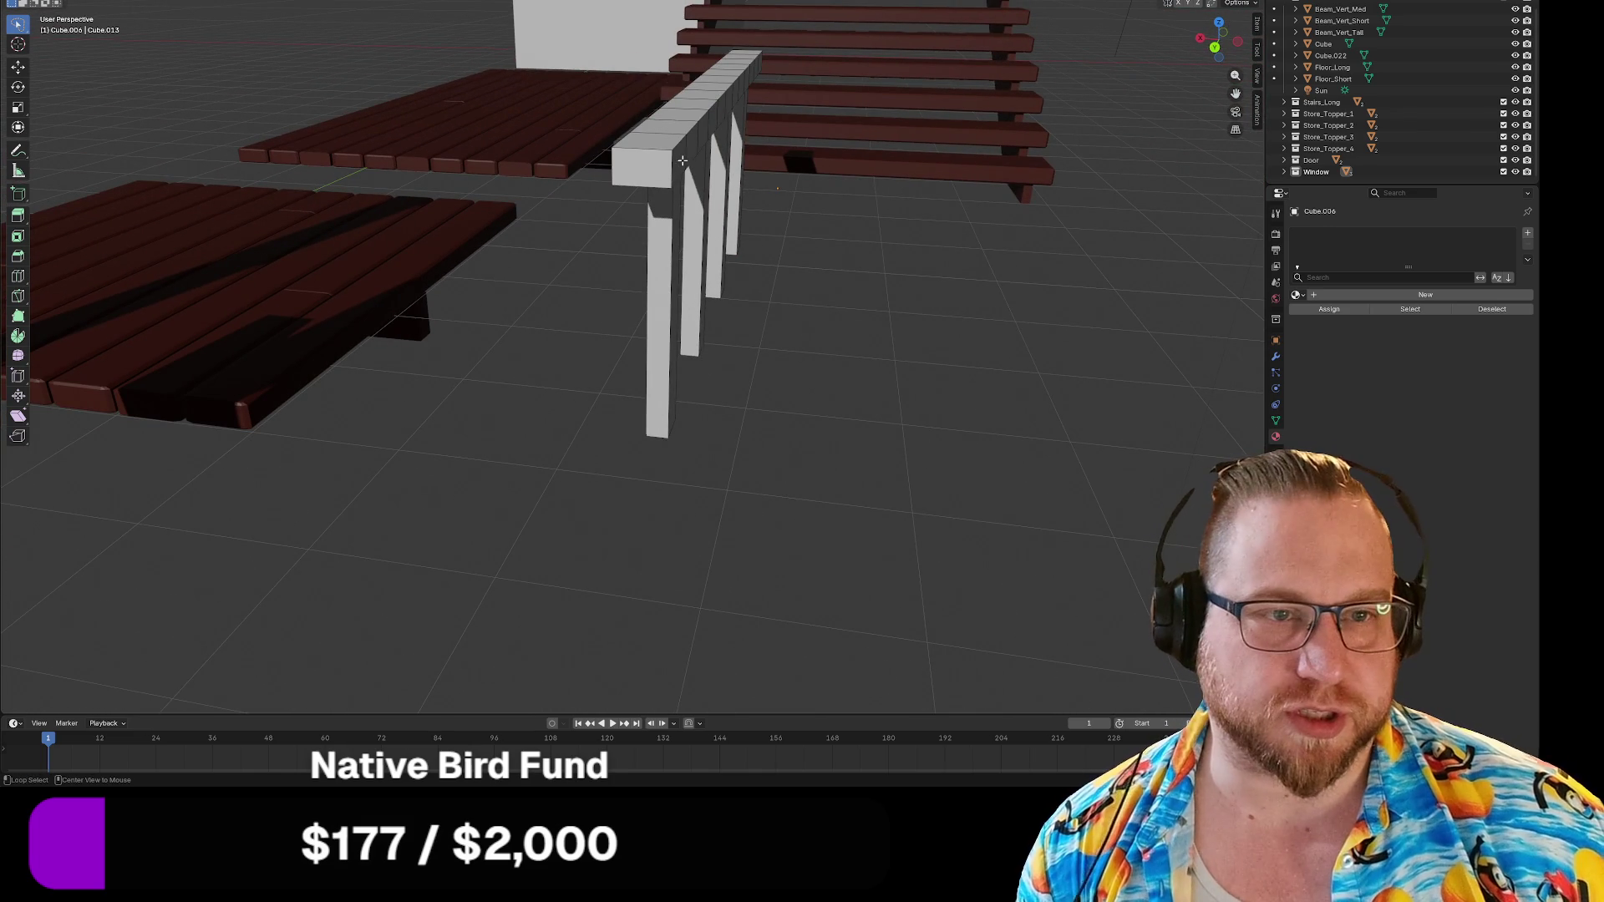
Select the whole top beam with L and start bevelling its edges.
key(l)
mouse_move(721, 190)
middle_down()
mouse_move(476, 179)
mouse_move(444, 200)
mouse_move(698, 201)
middle_up()
key(ctrl+b)
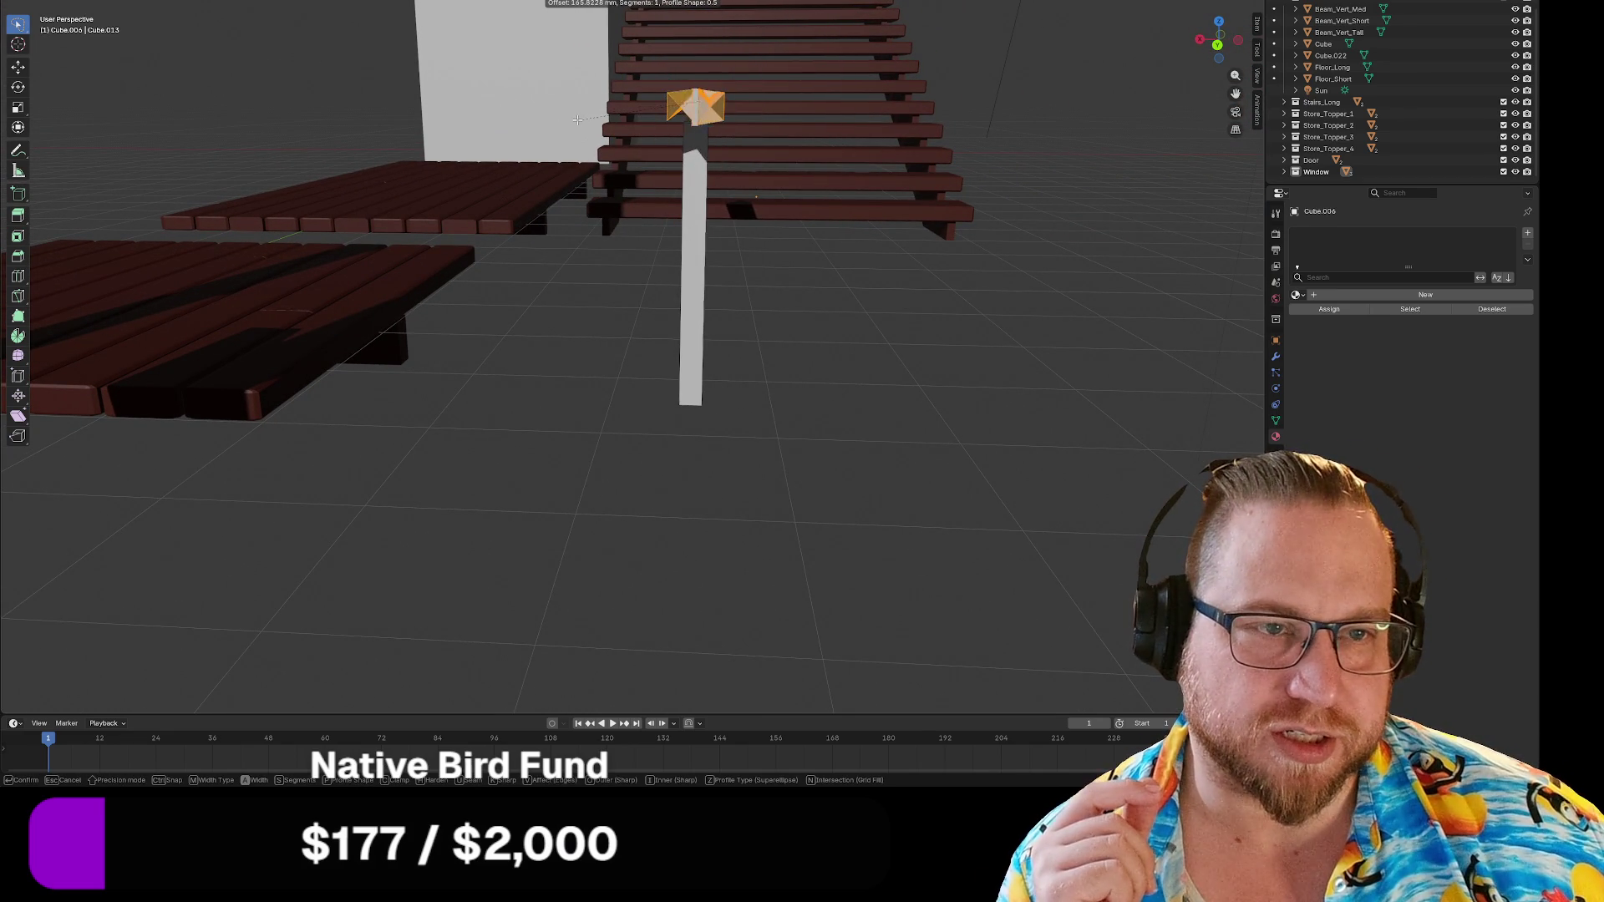
Confirm a 182 mm bevel on the beam, inspect it, then undo it.
click(577, 118)
mouse_move(576, 119)
middle_down()
mouse_move(600, 164)
mouse_move(573, 179)
mouse_move(552, 157)
middle_up()
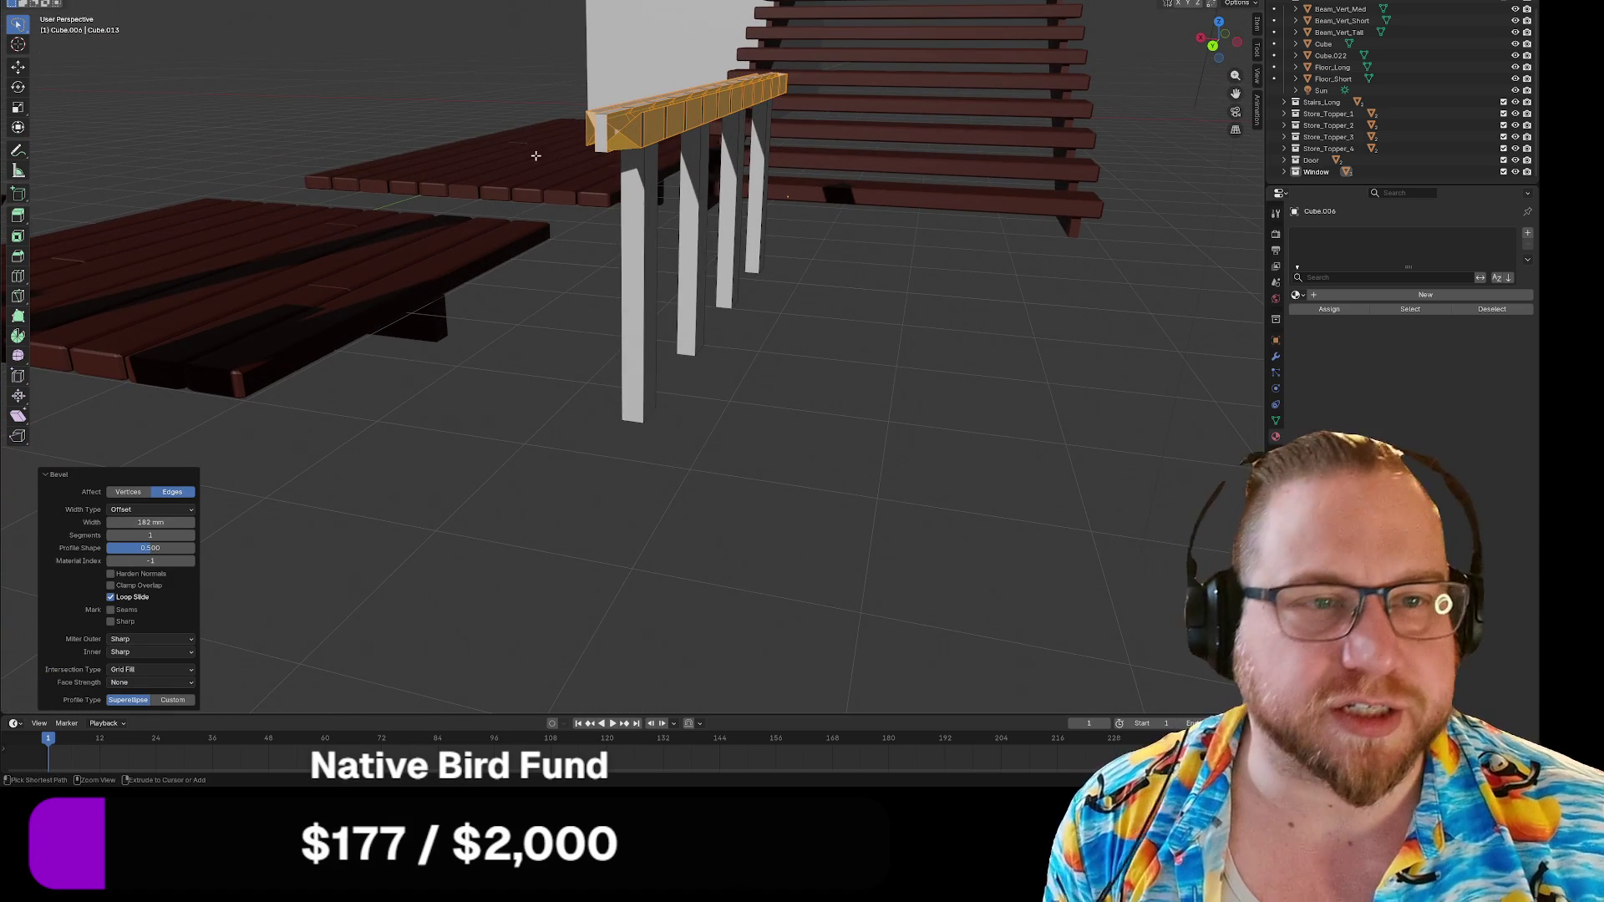
key(ctrl+z)
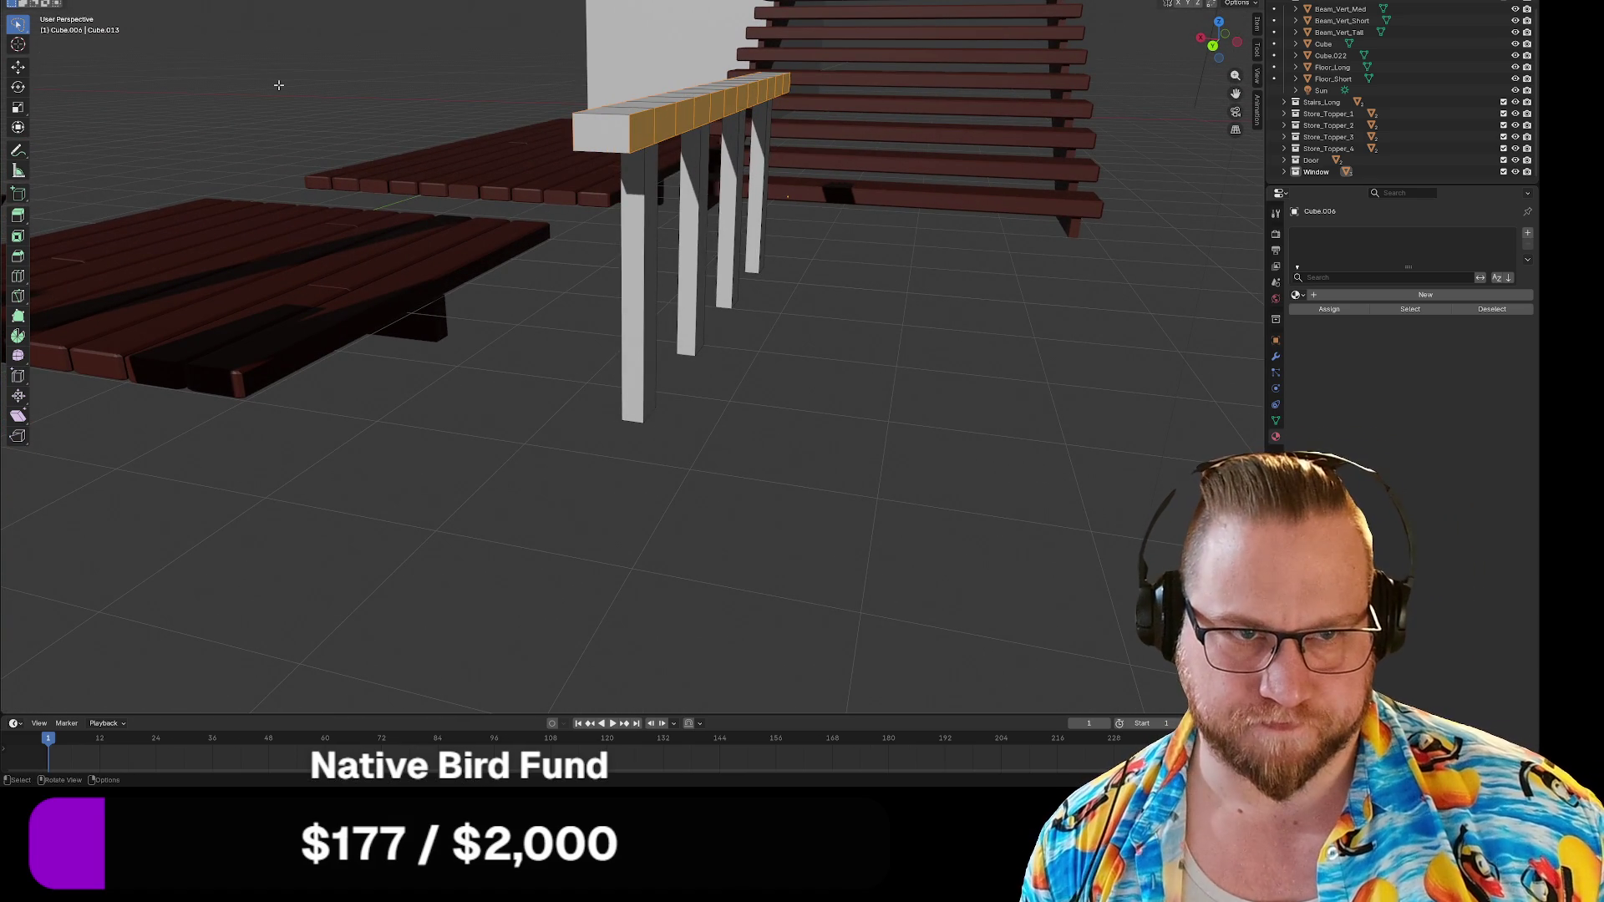
Re-bevel the beam edges at 50 mm width with a custom curved profile.
key(ctrl+b)
key(0)
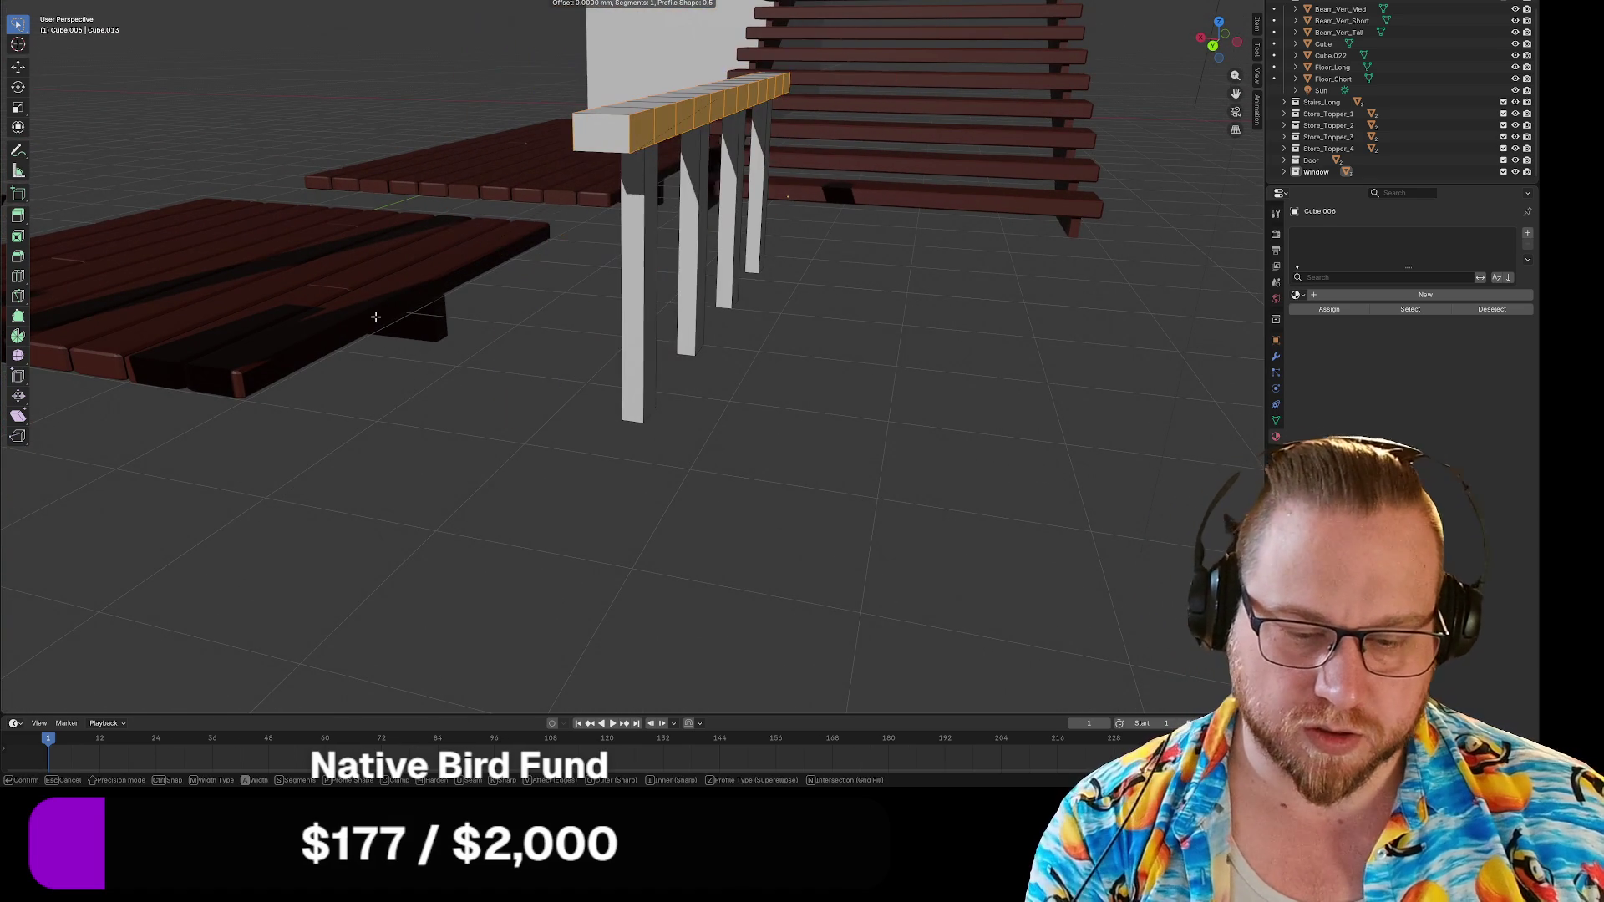
key(Return)
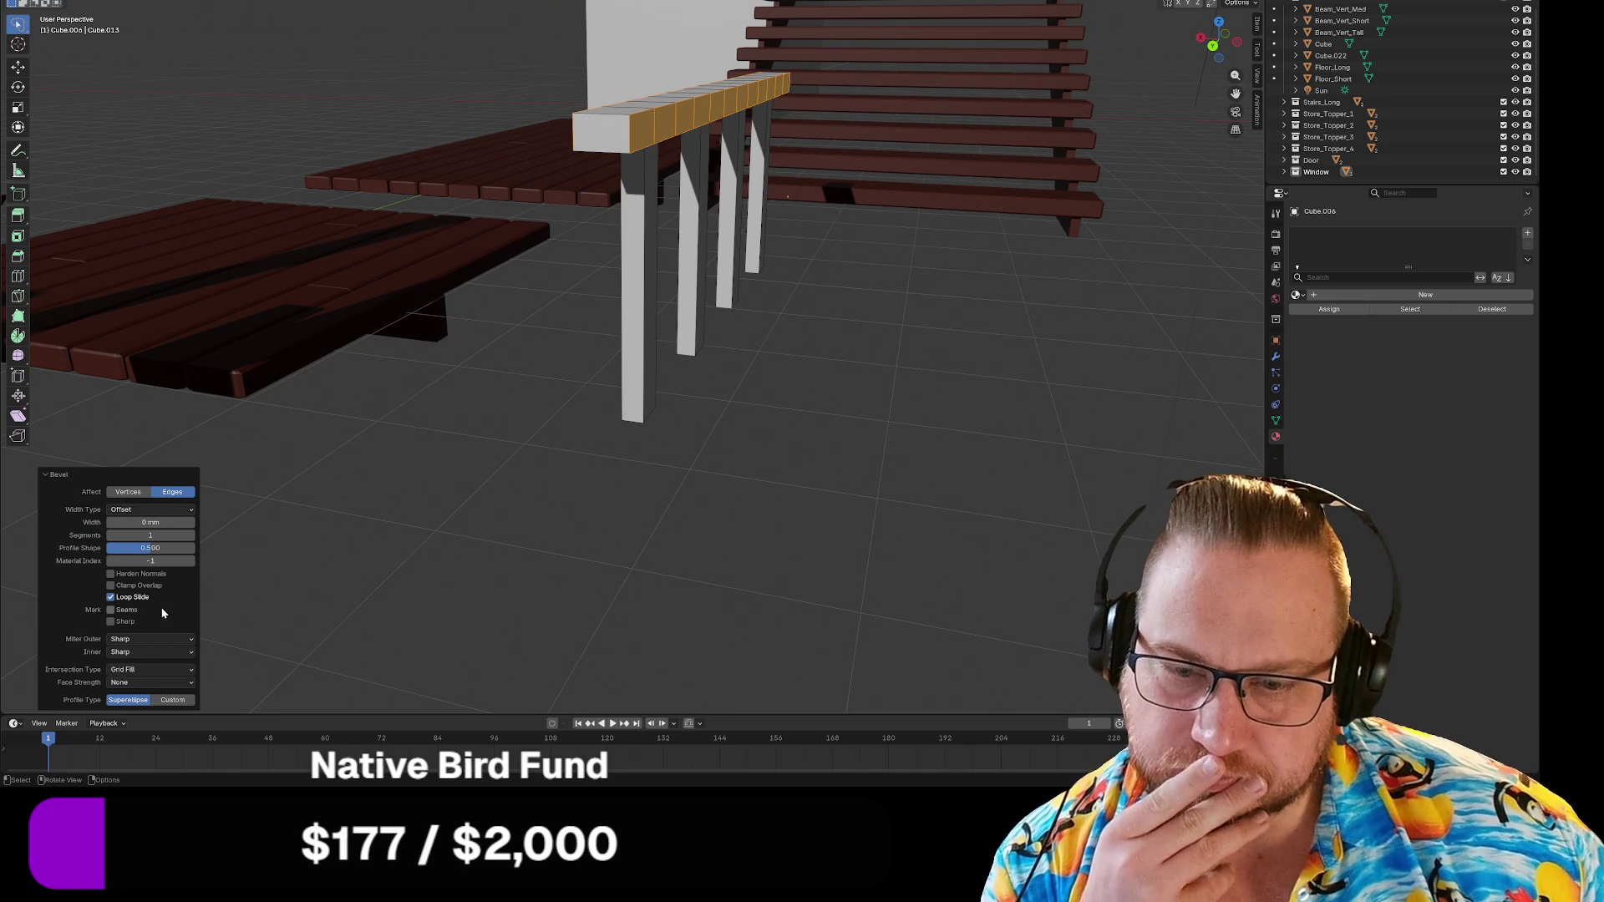
click(171, 700)
drag(114, 589, 76, 640)
drag(164, 304, 209, 304)
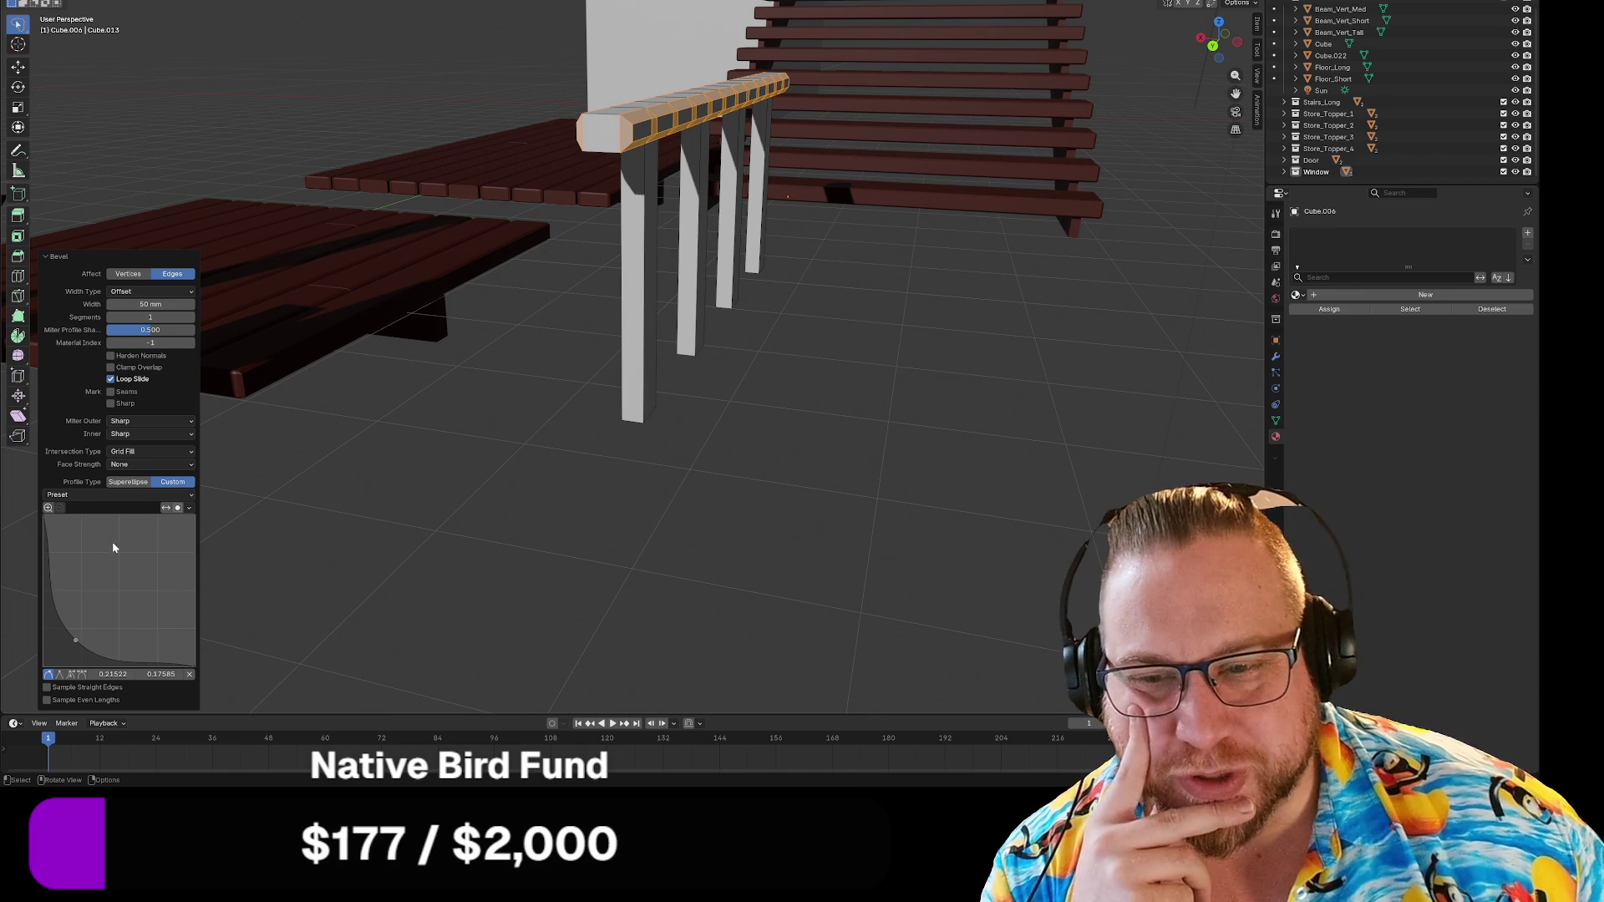
drag(74, 641, 158, 554)
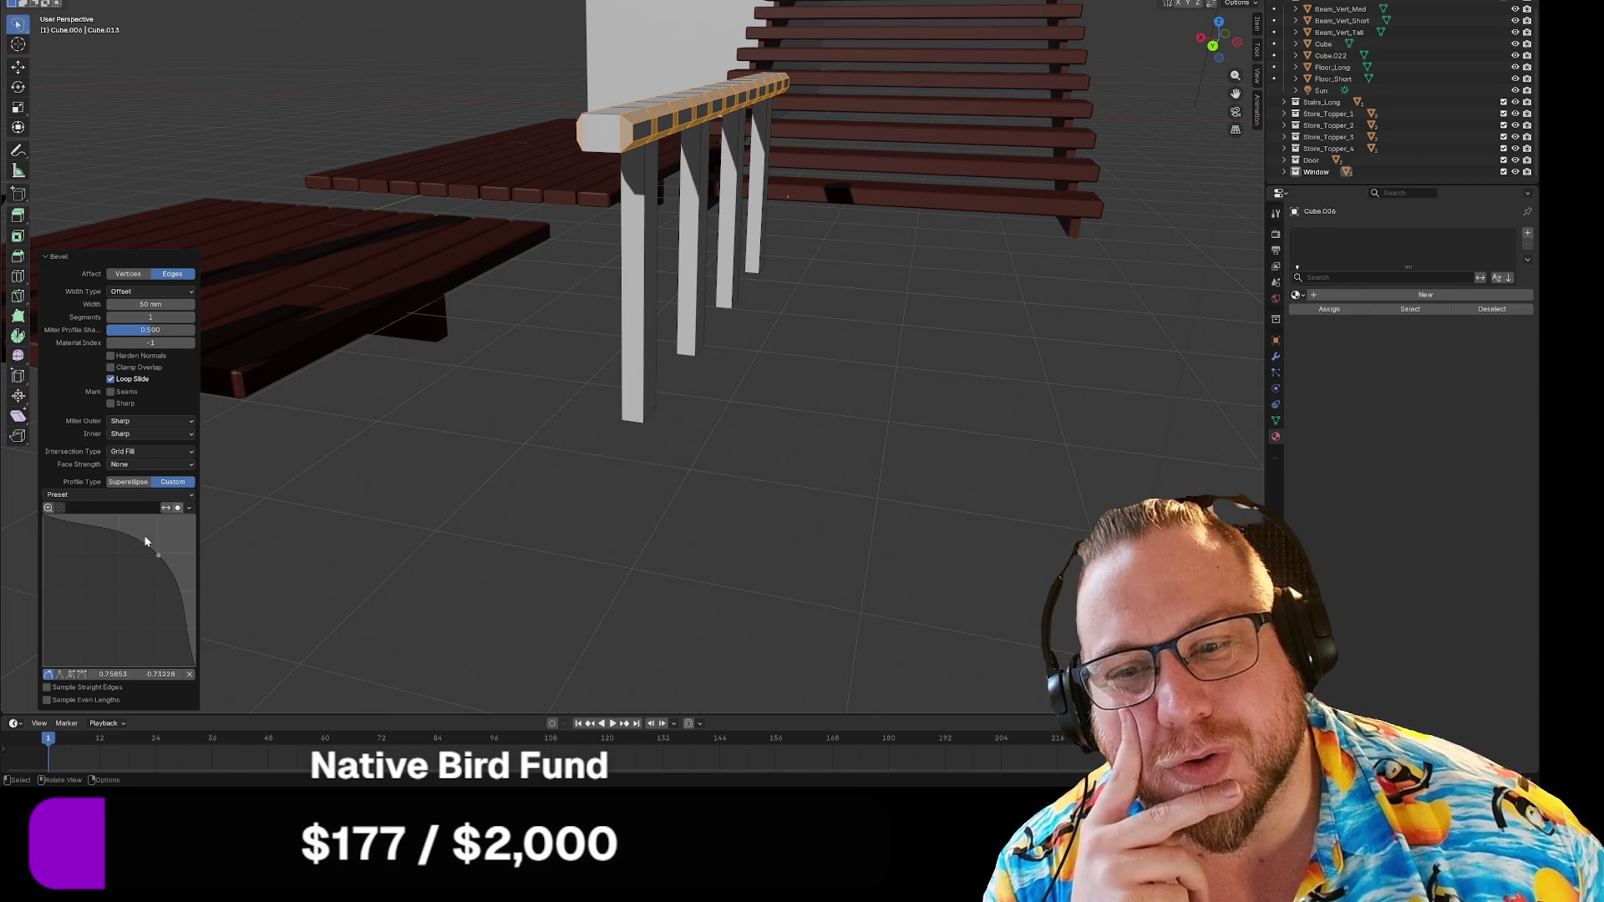
Try a profile preset and reshape the curve, reset it to default, then undo the bevel.
click(158, 494)
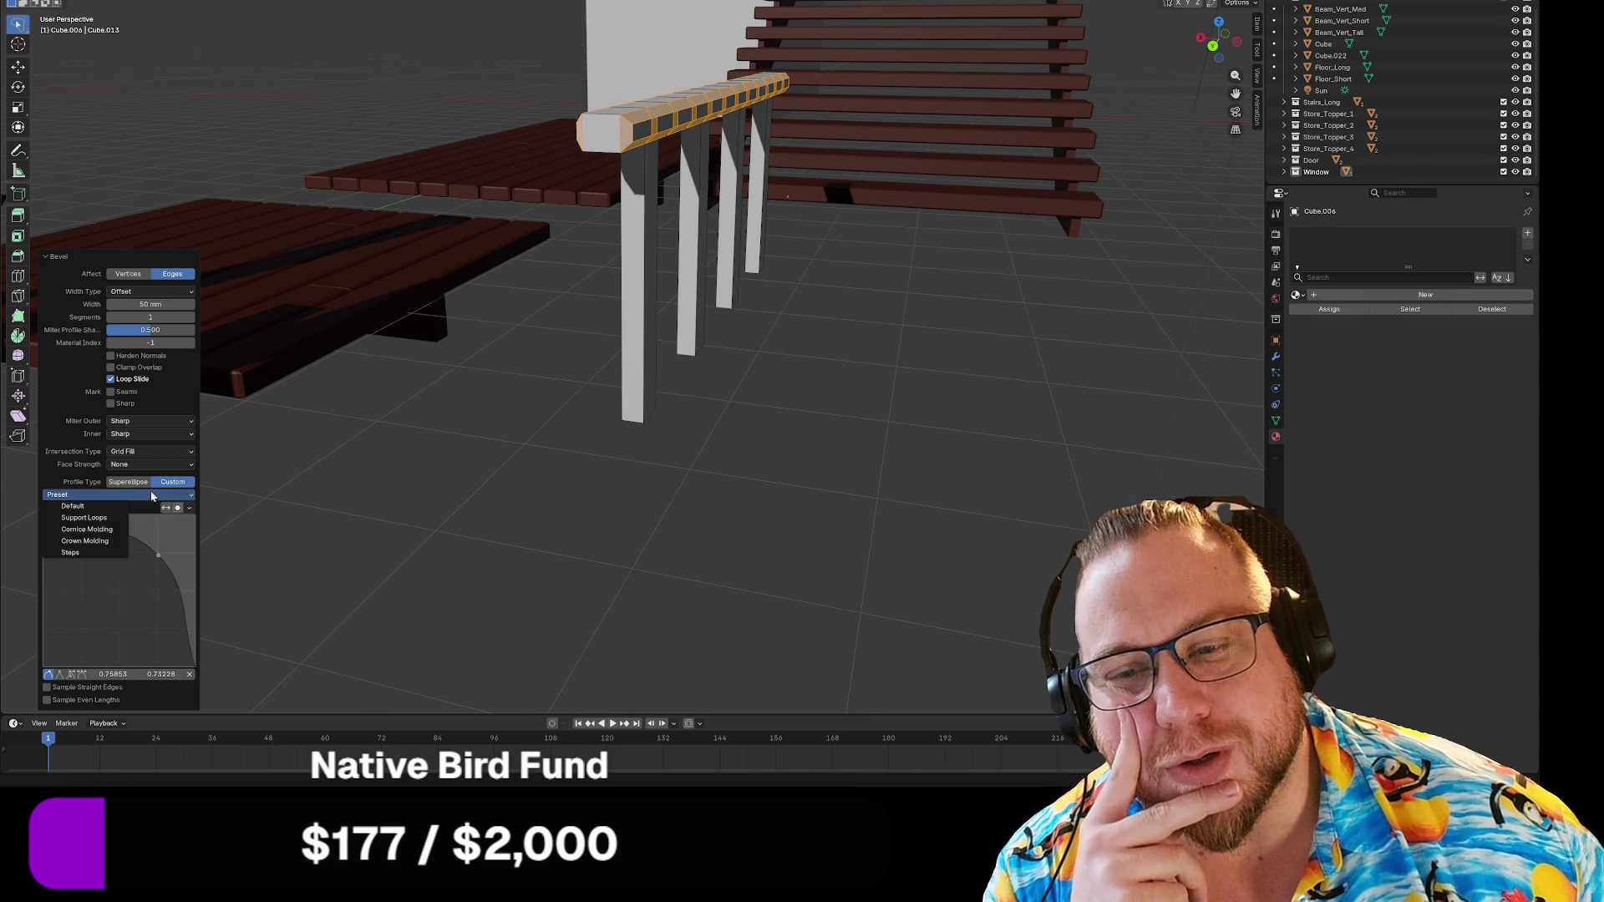
click(77, 519)
drag(157, 549, 88, 599)
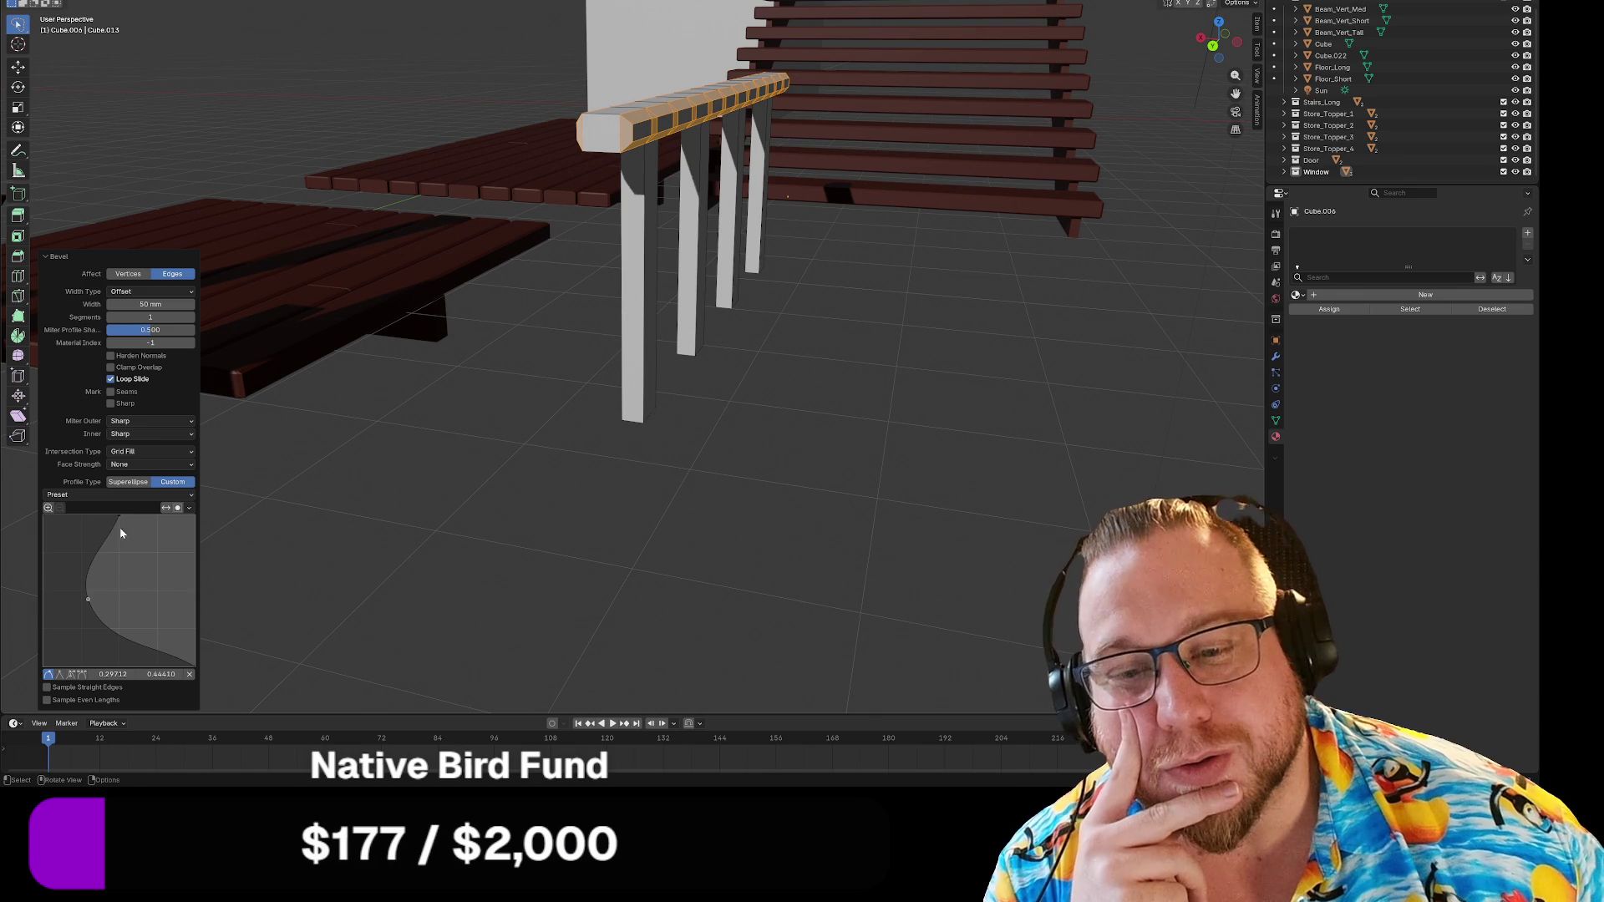
drag(117, 520, 171, 532)
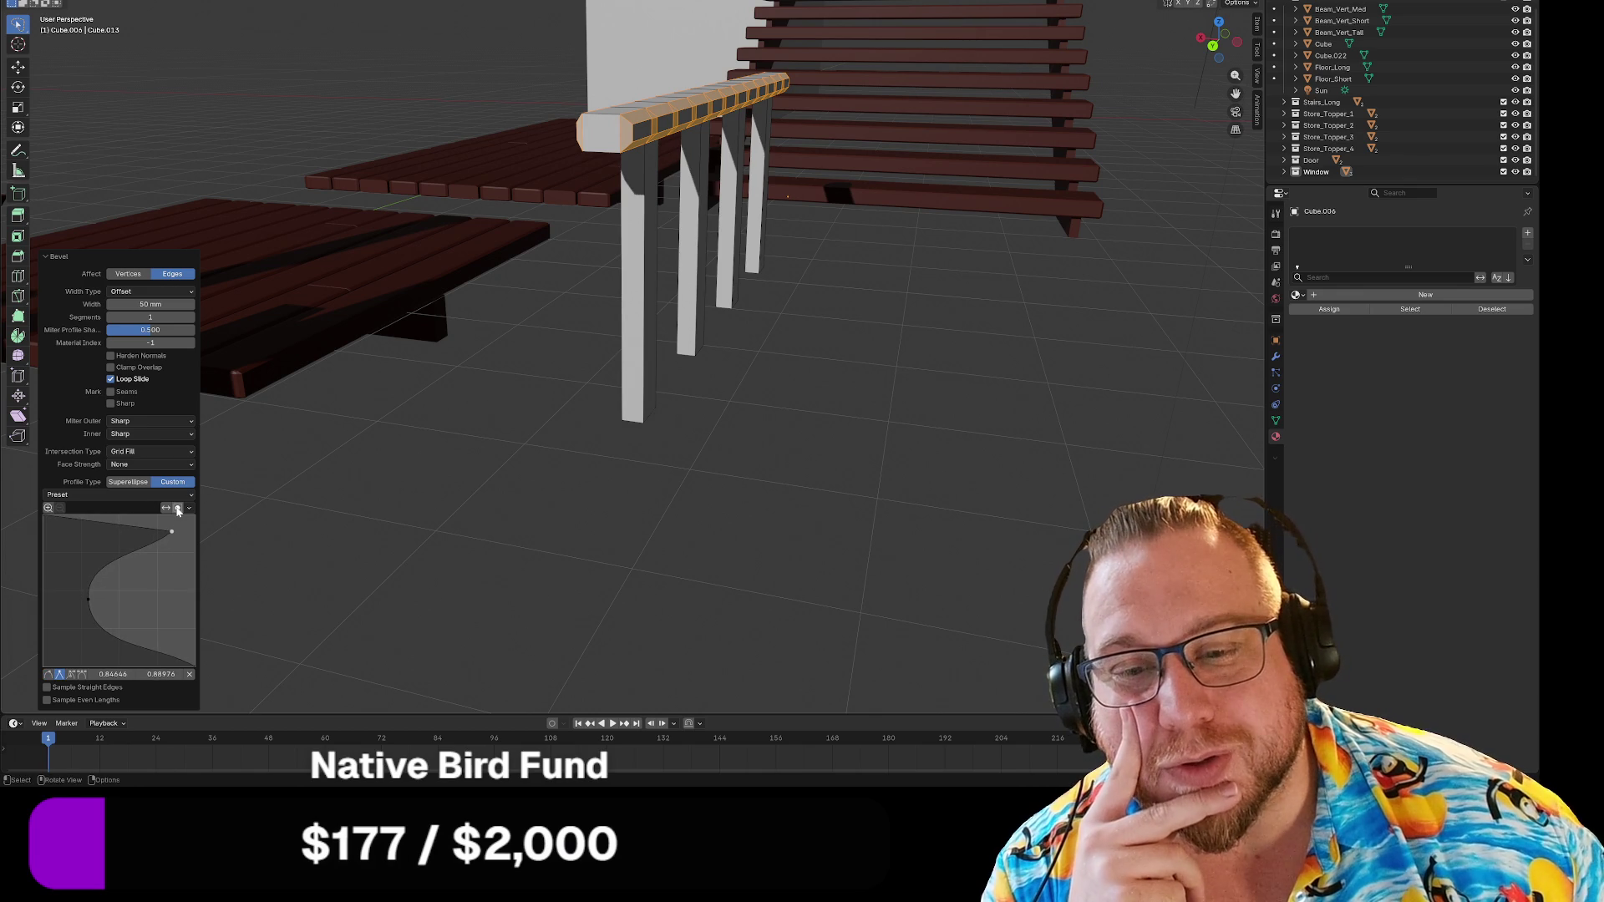
click(189, 508)
click(189, 508)
click(213, 530)
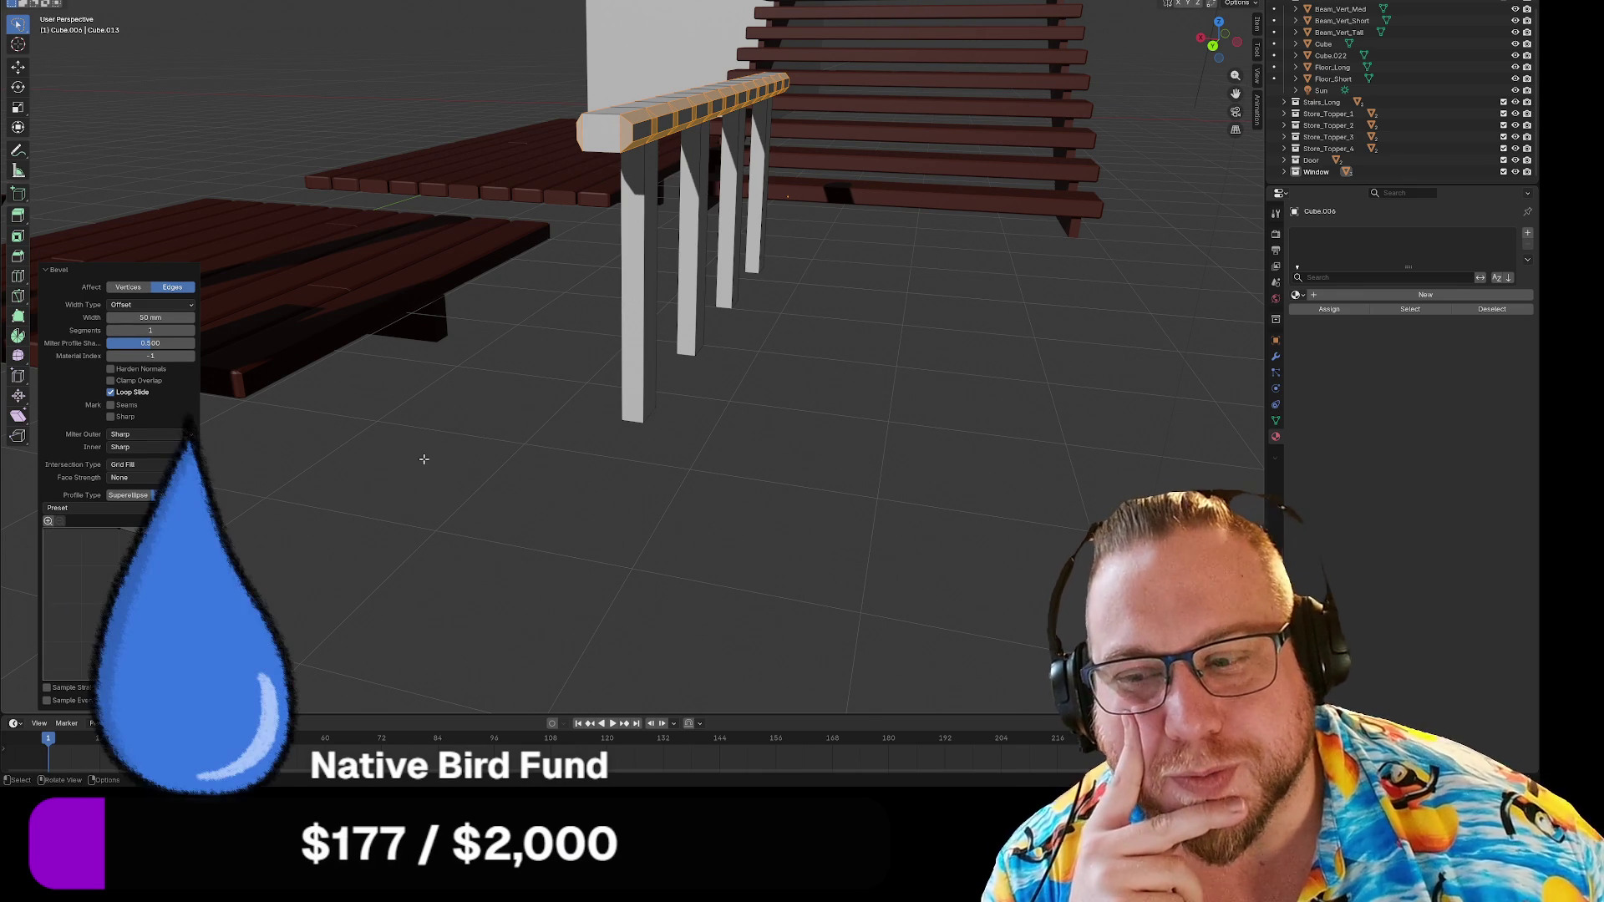
key(ctrl+z)
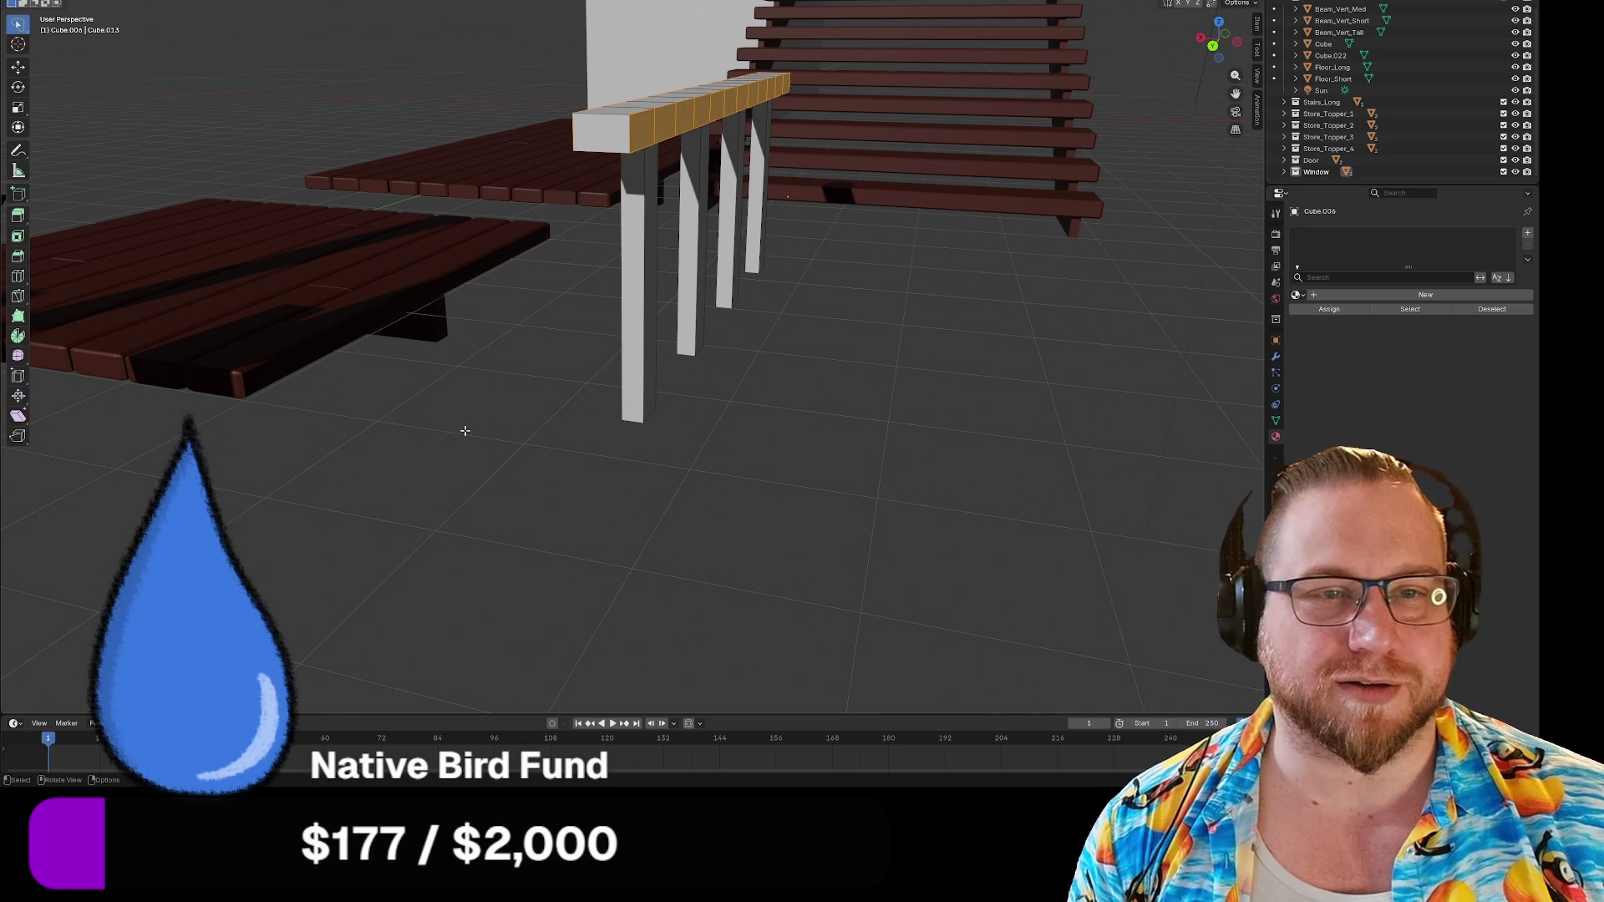
Clear the selection, add a single loop cut across the rail beam, then undo it.
key(alt+a)
key(ctrl+r)
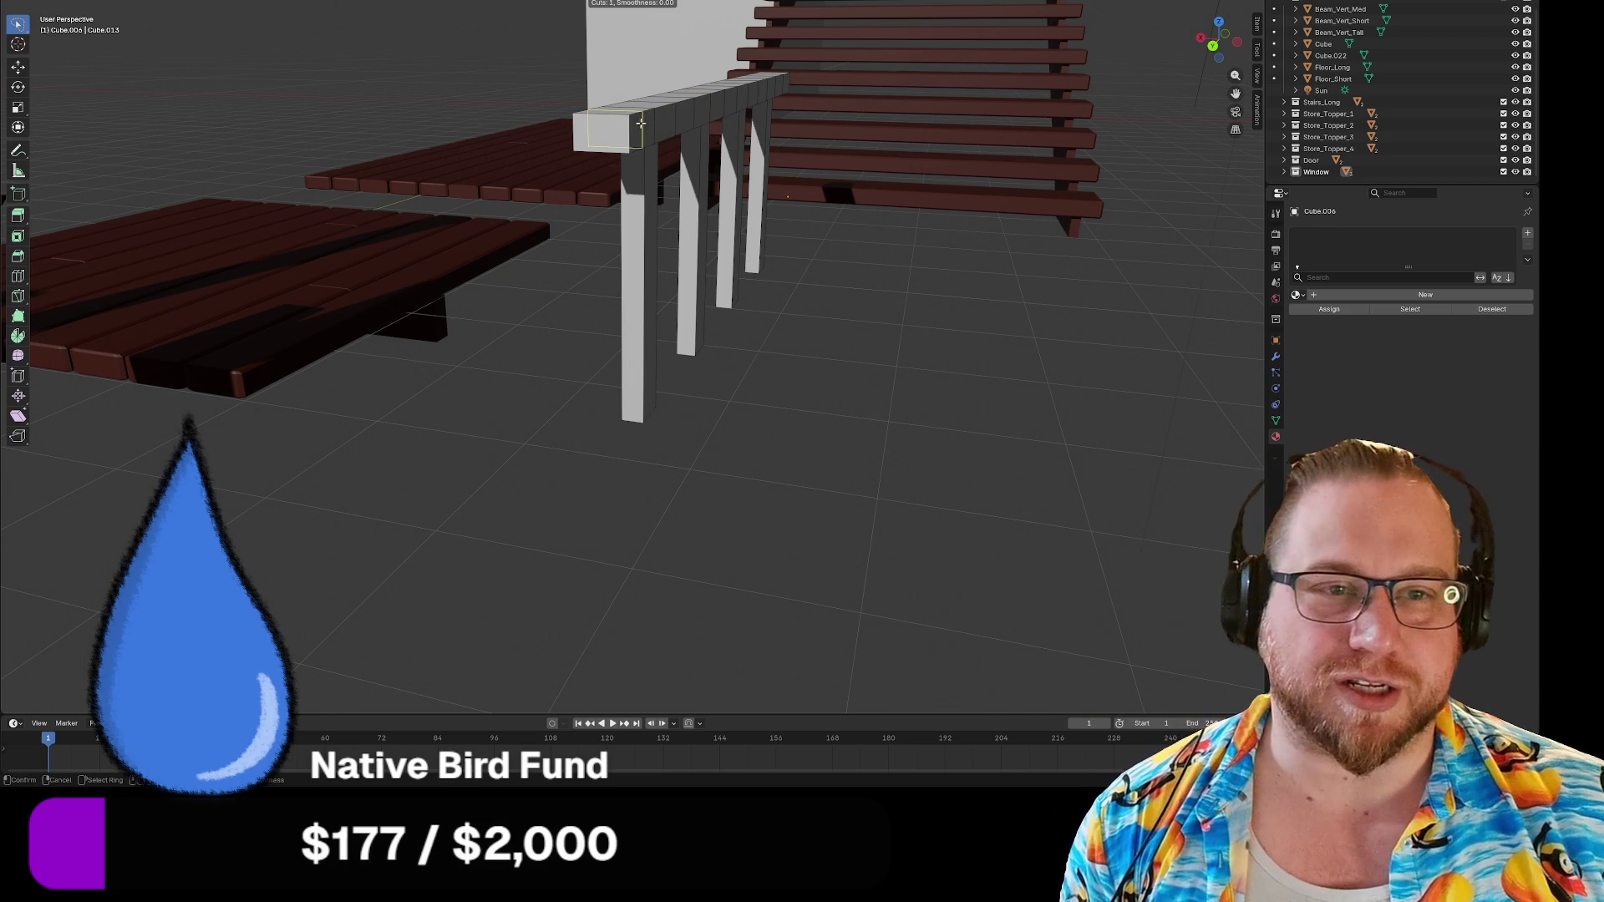
click(627, 134)
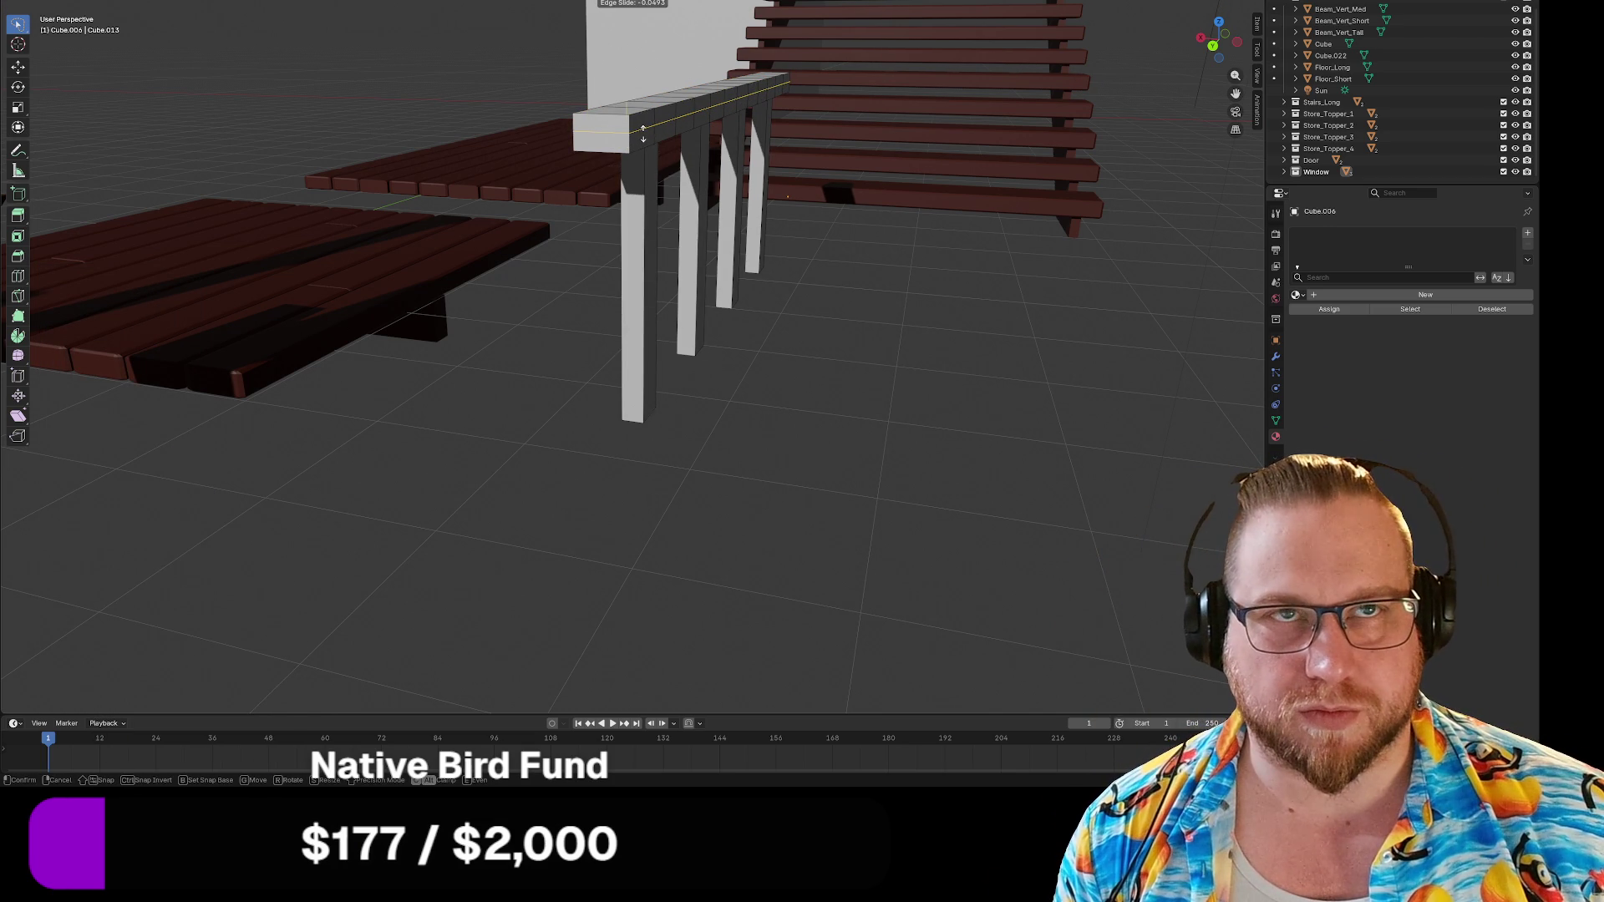
key(Escape)
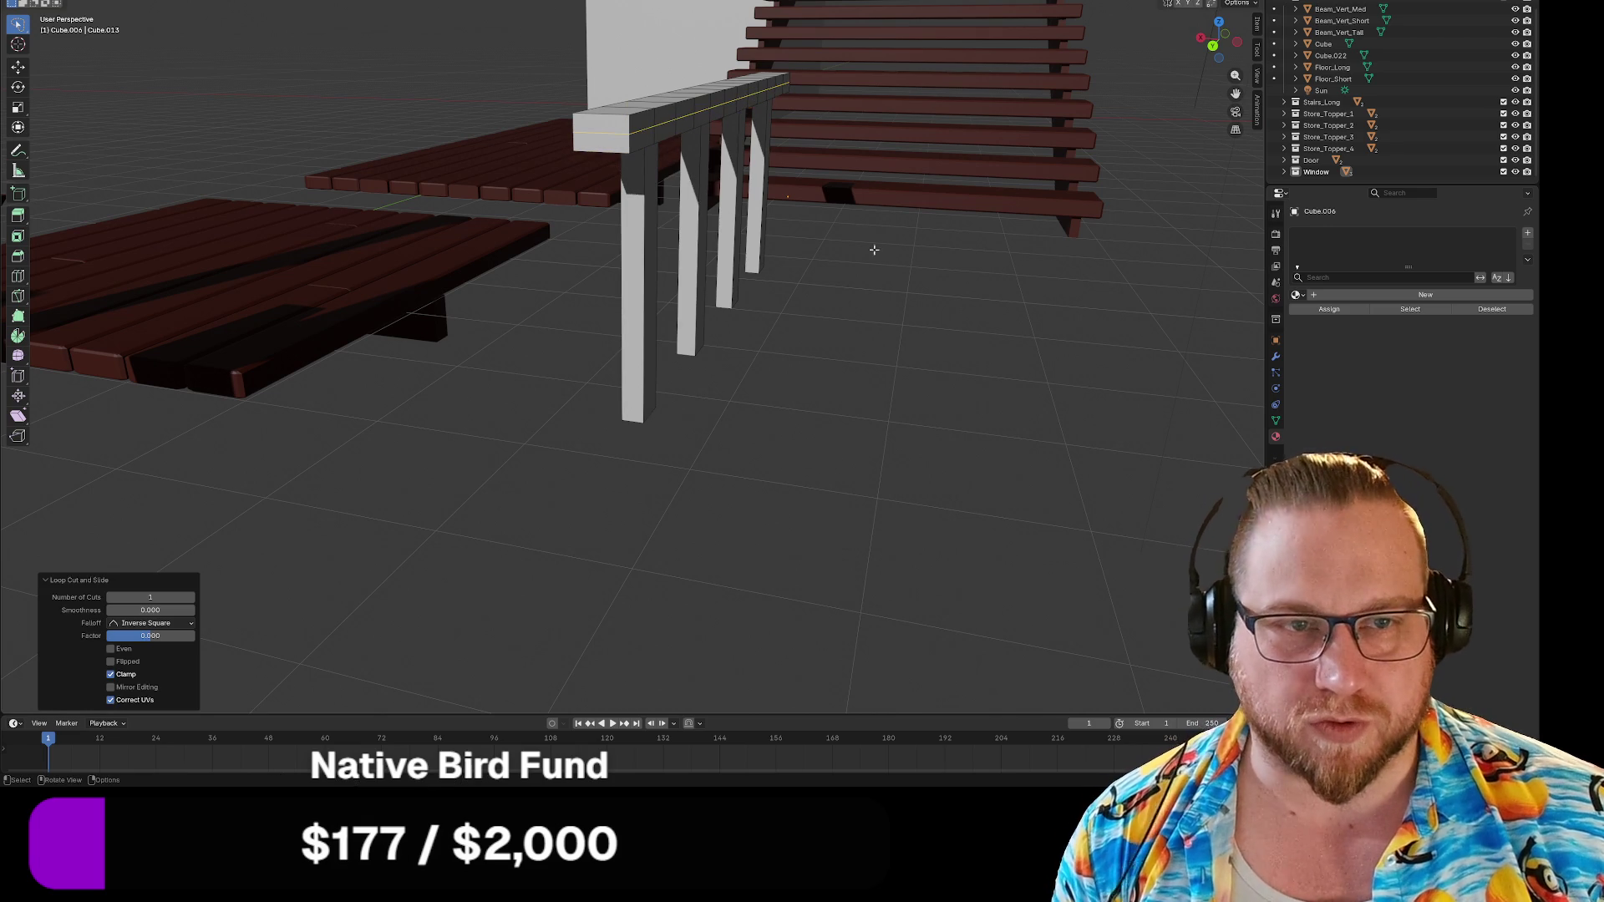
click(1035, 360)
key(ctrl+z)
Add two centred loop cuts across the rail beam.
key(ctrl+r)
scroll(637, 131, up, 1)
click(638, 131)
key(Escape)
Try selecting different edge loops along the rail's top and sides.
key(alt+a)
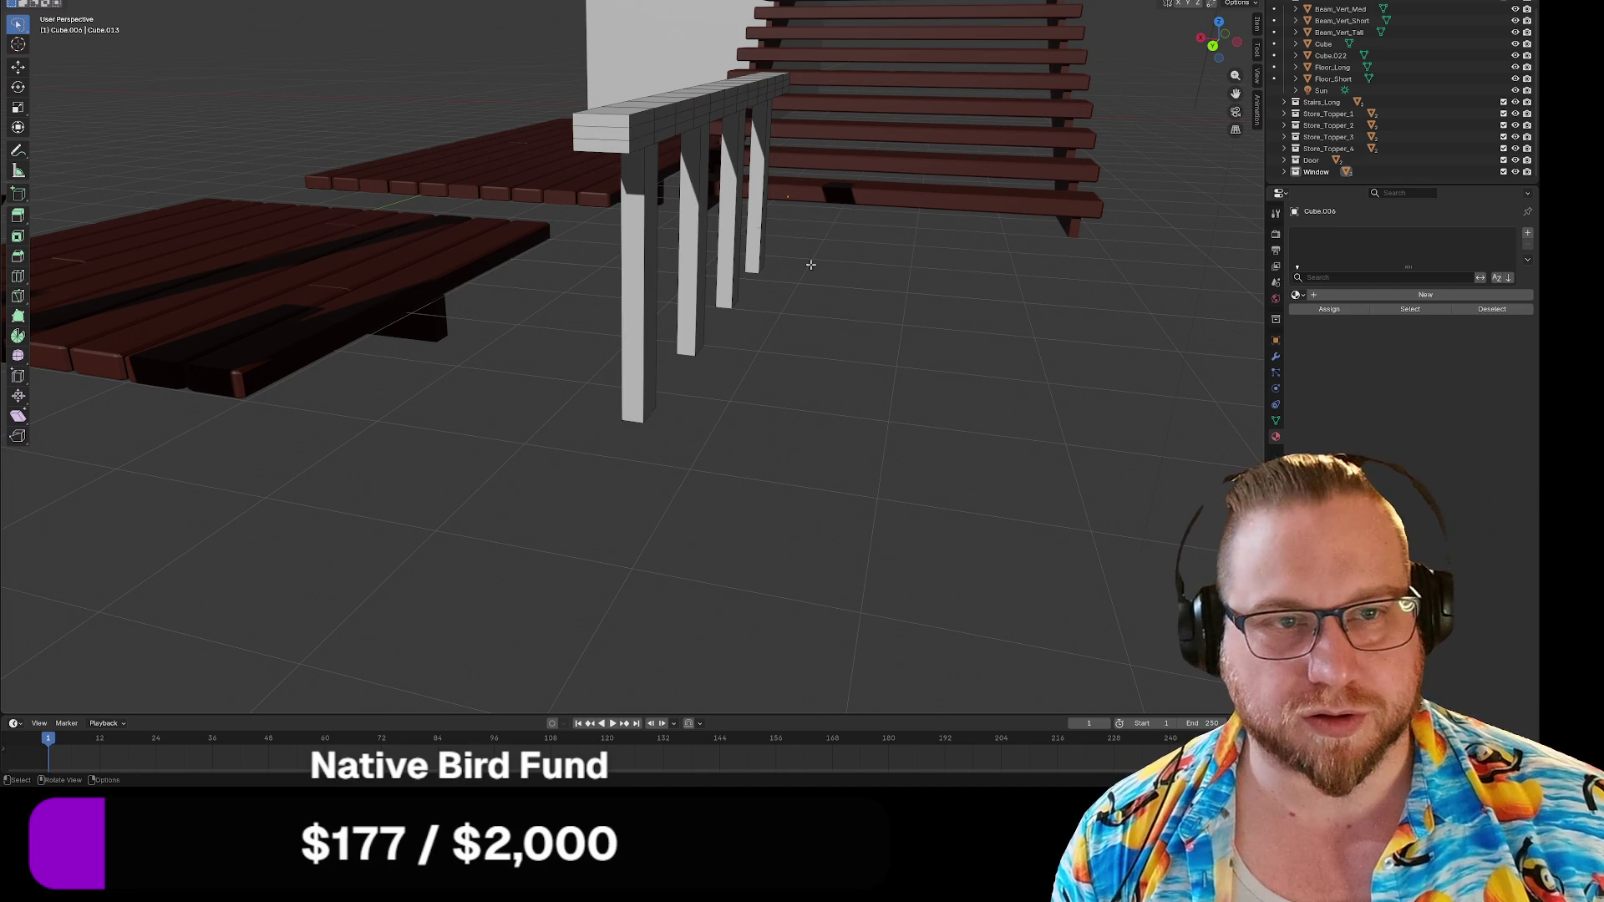
alt+click(635, 138)
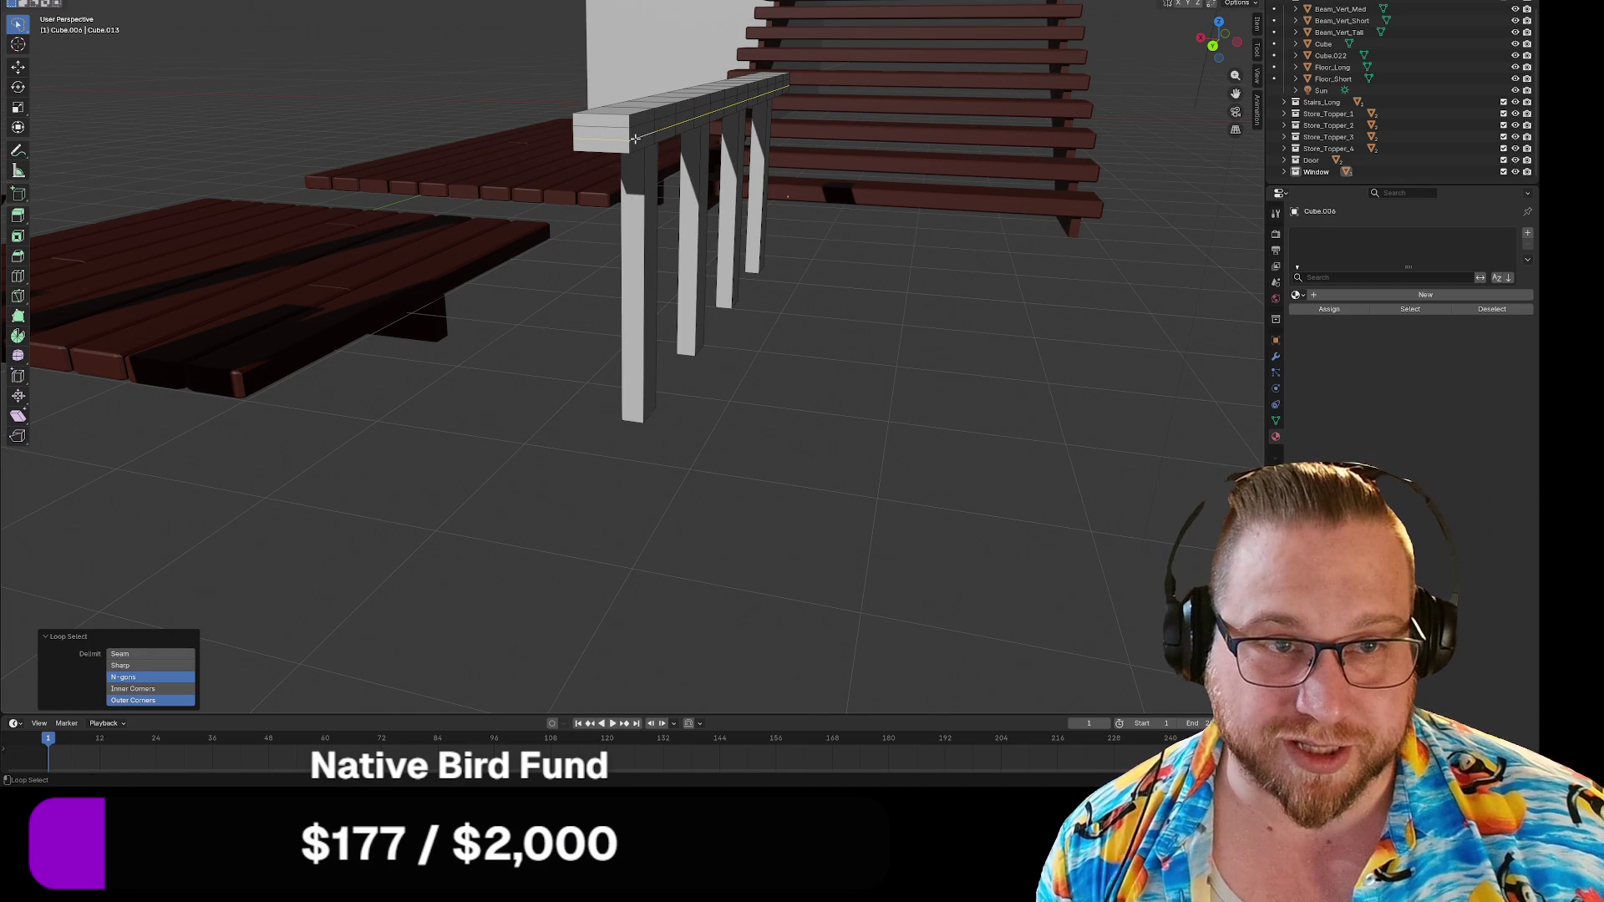
alt+click(641, 123)
key(alt+a)
alt+click(636, 148)
mouse_move(637, 148)
middle_down()
mouse_move(793, 209)
mouse_move(585, 96)
mouse_move(609, 108)
middle_up()
key(alt+a)
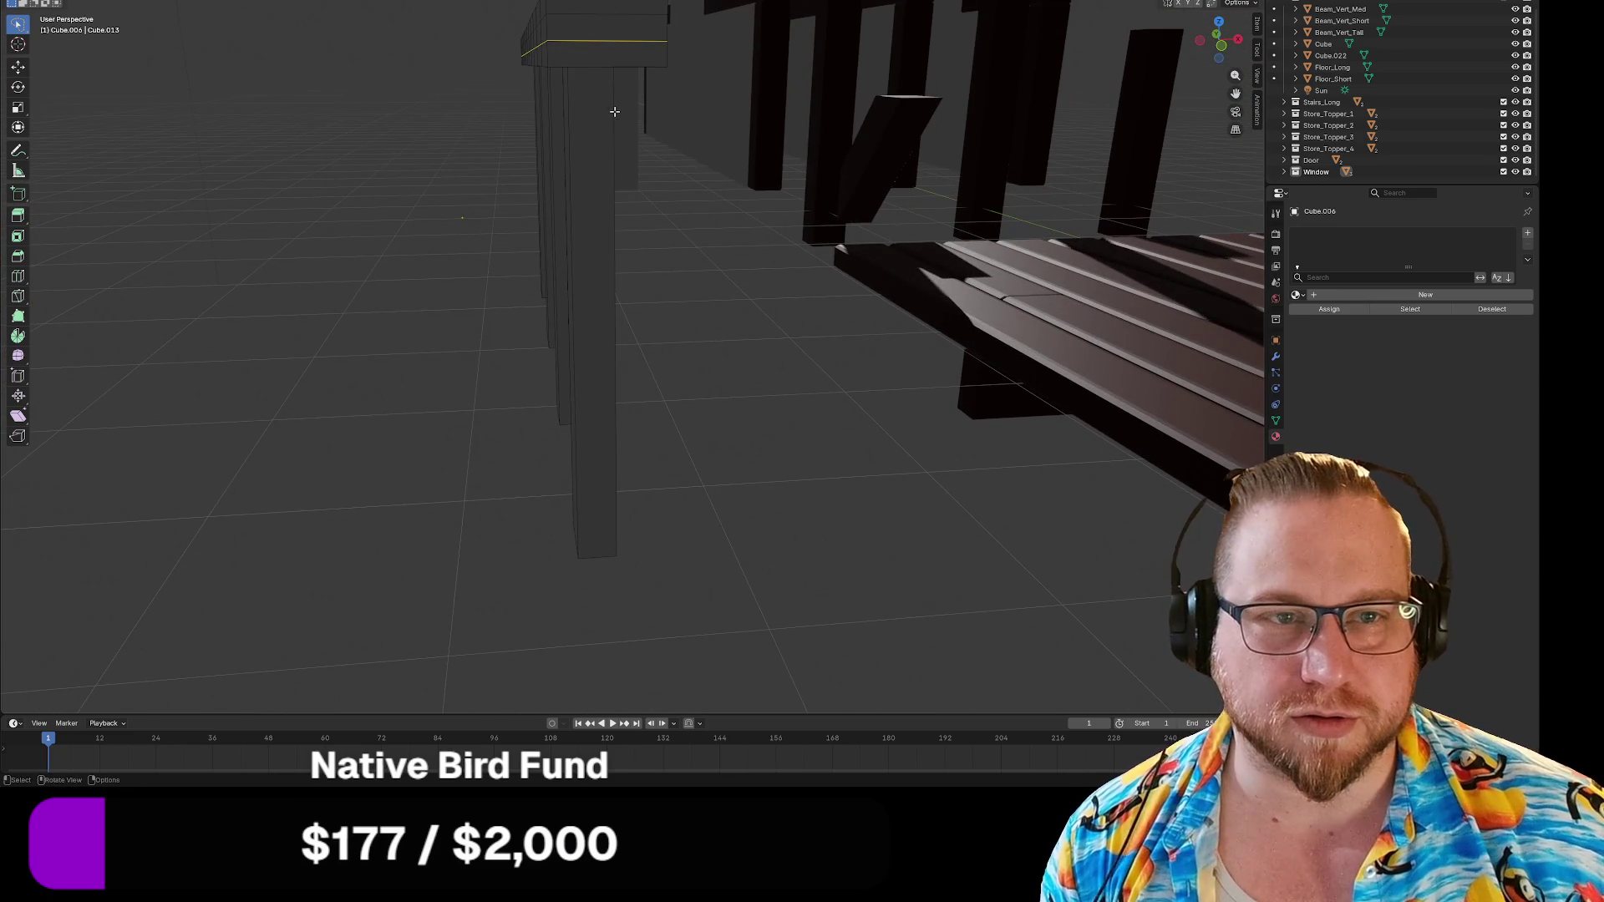
mouse_move(589, 43)
middle_down()
mouse_move(454, 134)
mouse_move(637, 150)
mouse_move(647, 135)
mouse_move(623, 113)
mouse_move(605, 153)
middle_up()
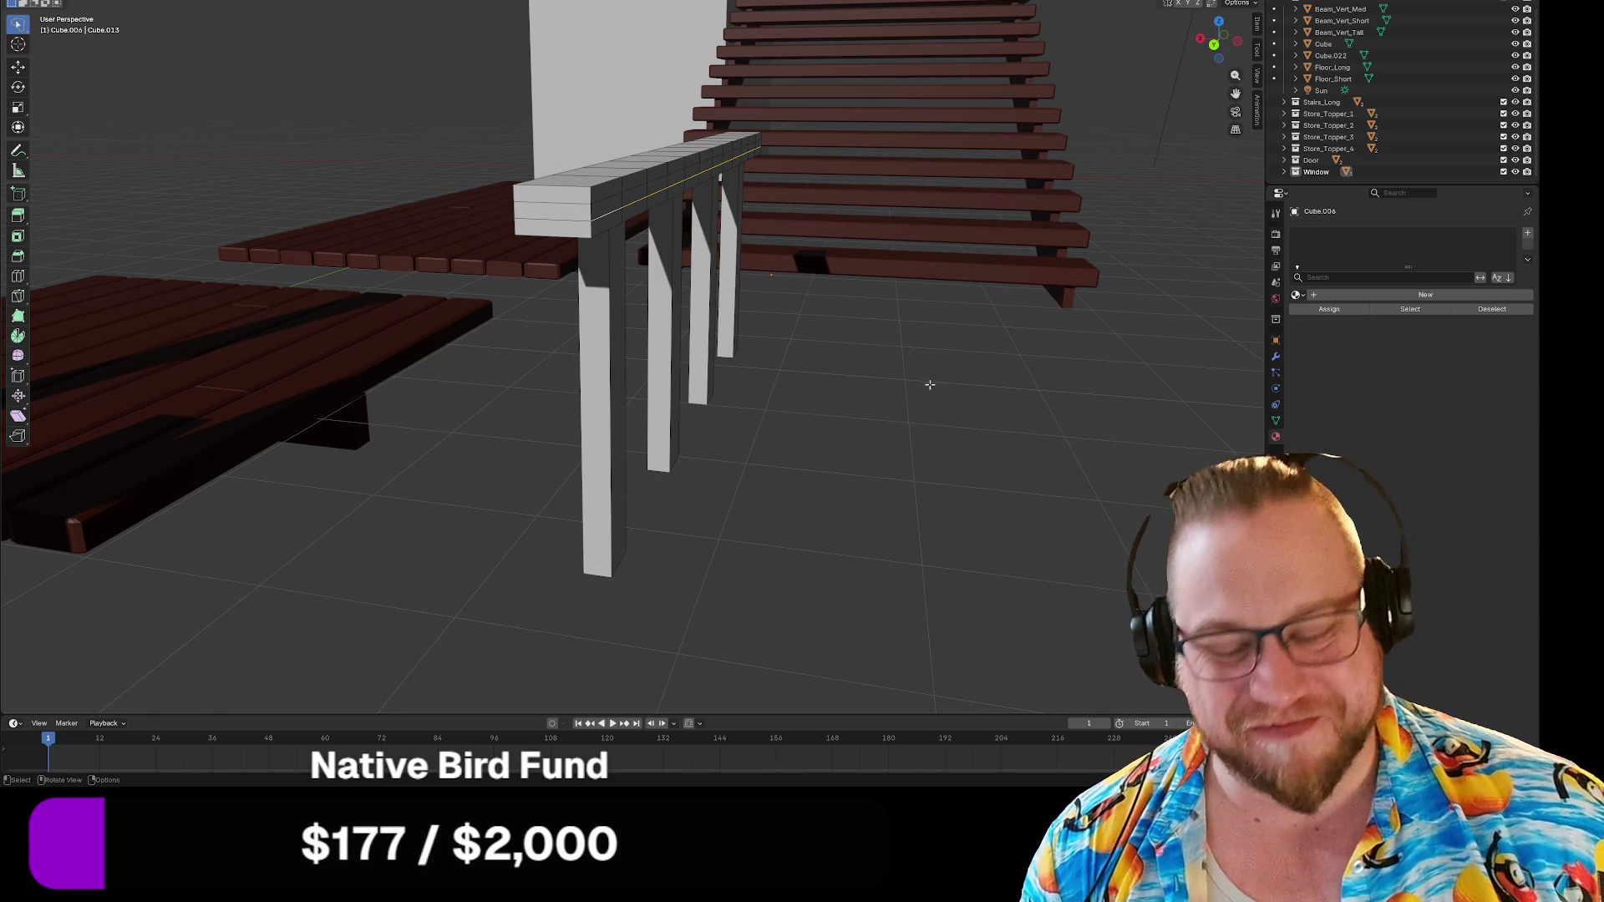
middle_drag(1000, 392, 1031, 376)
key(s)
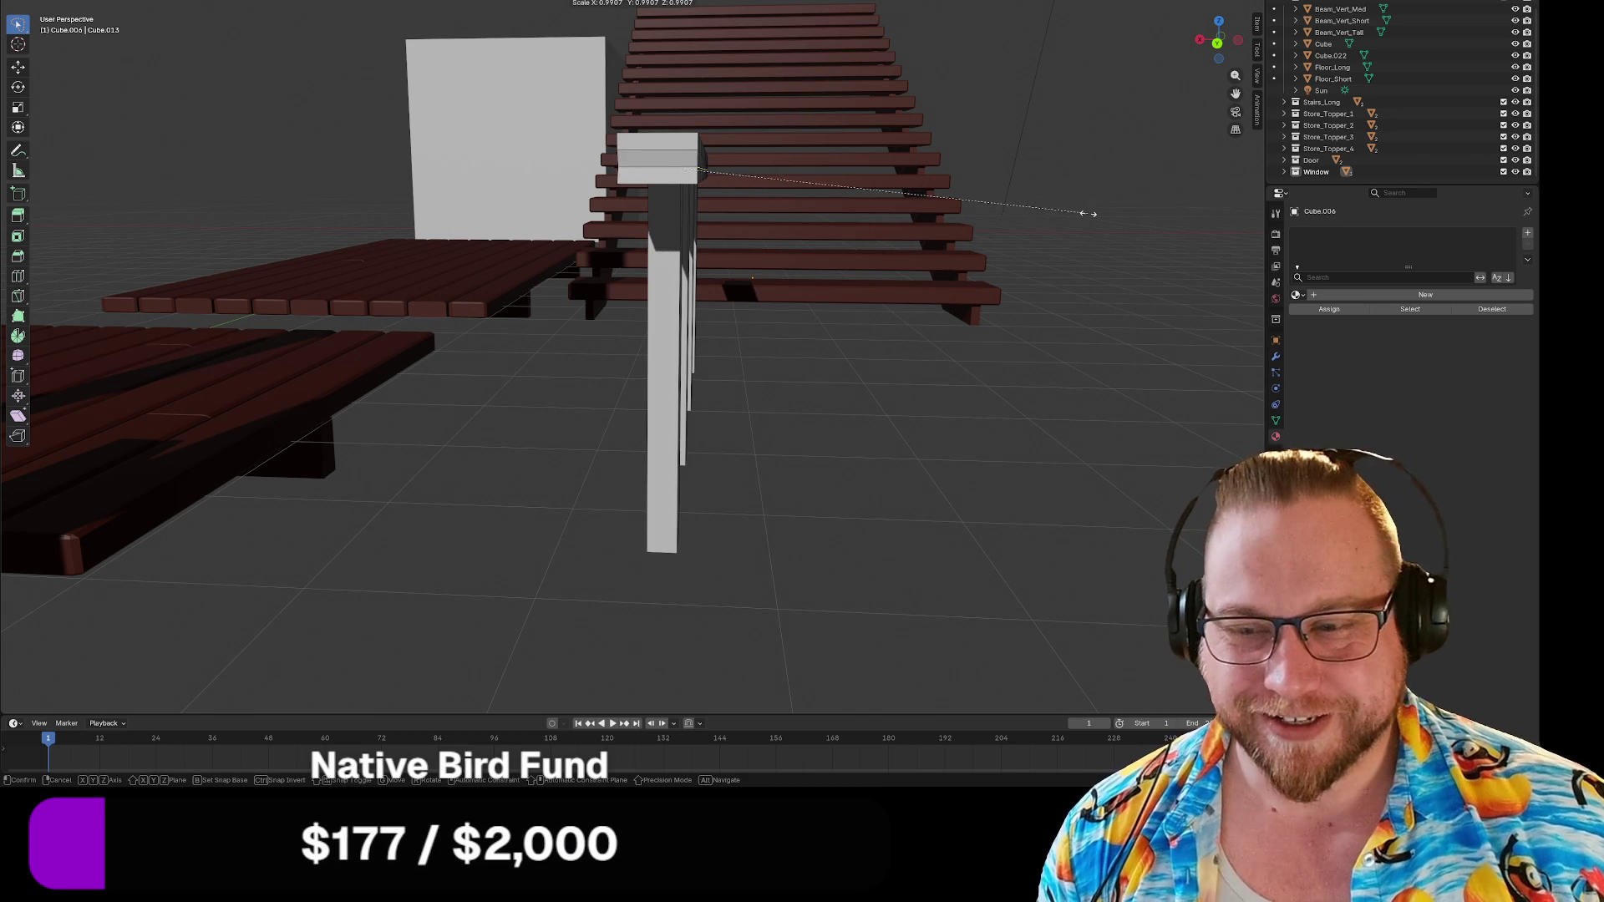
key(x)
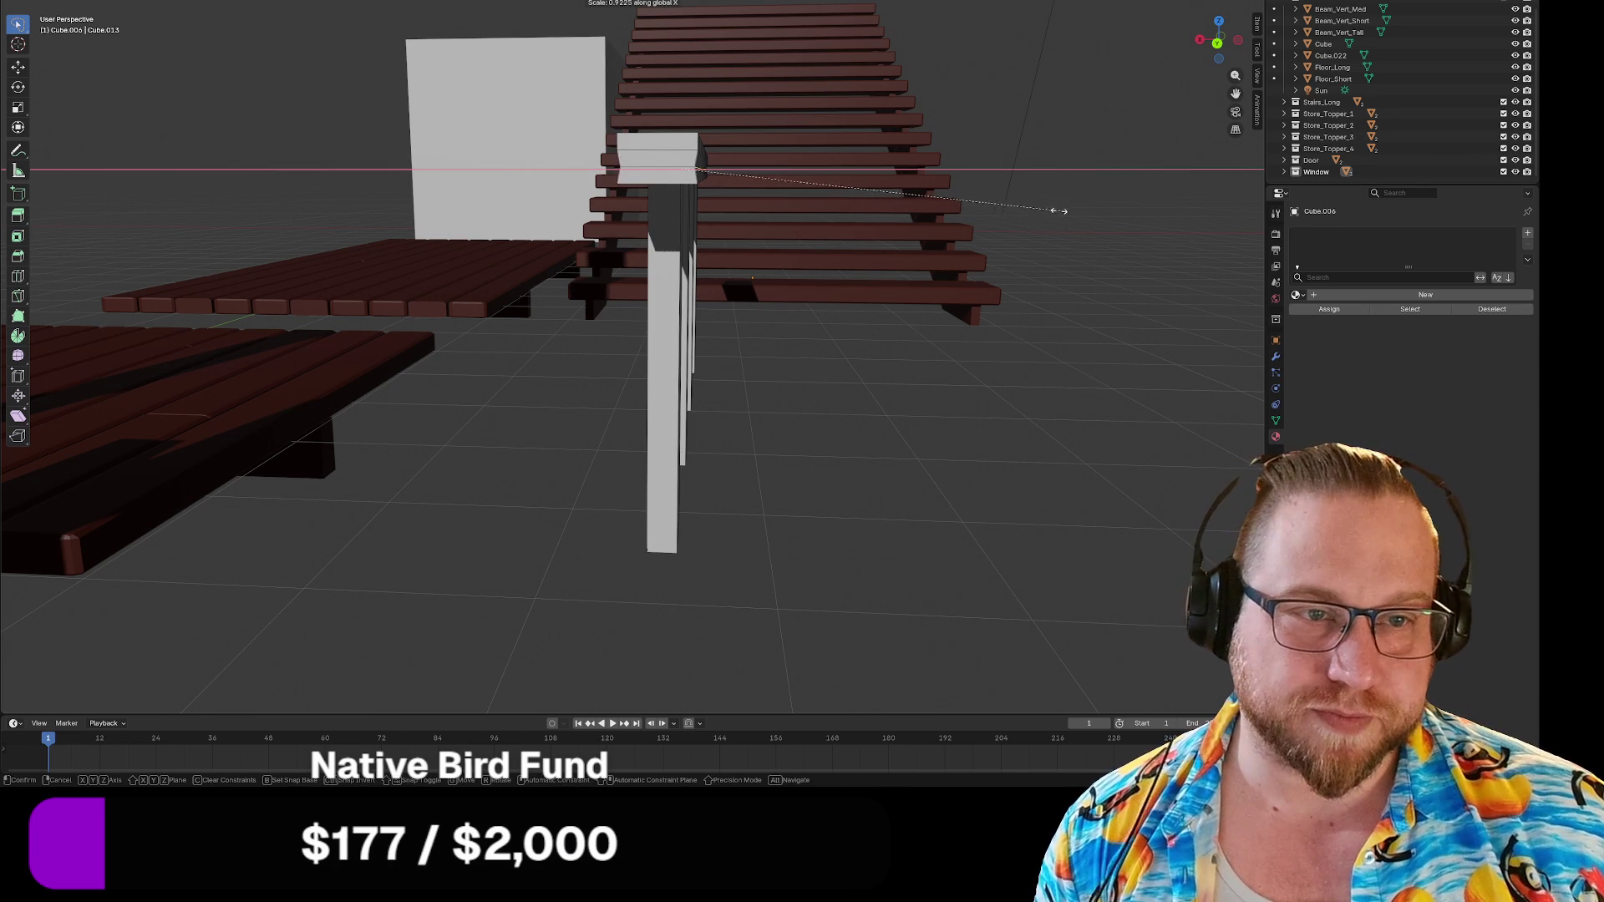
click(999, 209)
mouse_move(994, 209)
middle_down()
mouse_move(959, 297)
mouse_move(989, 286)
mouse_move(834, 314)
mouse_move(714, 302)
middle_up()
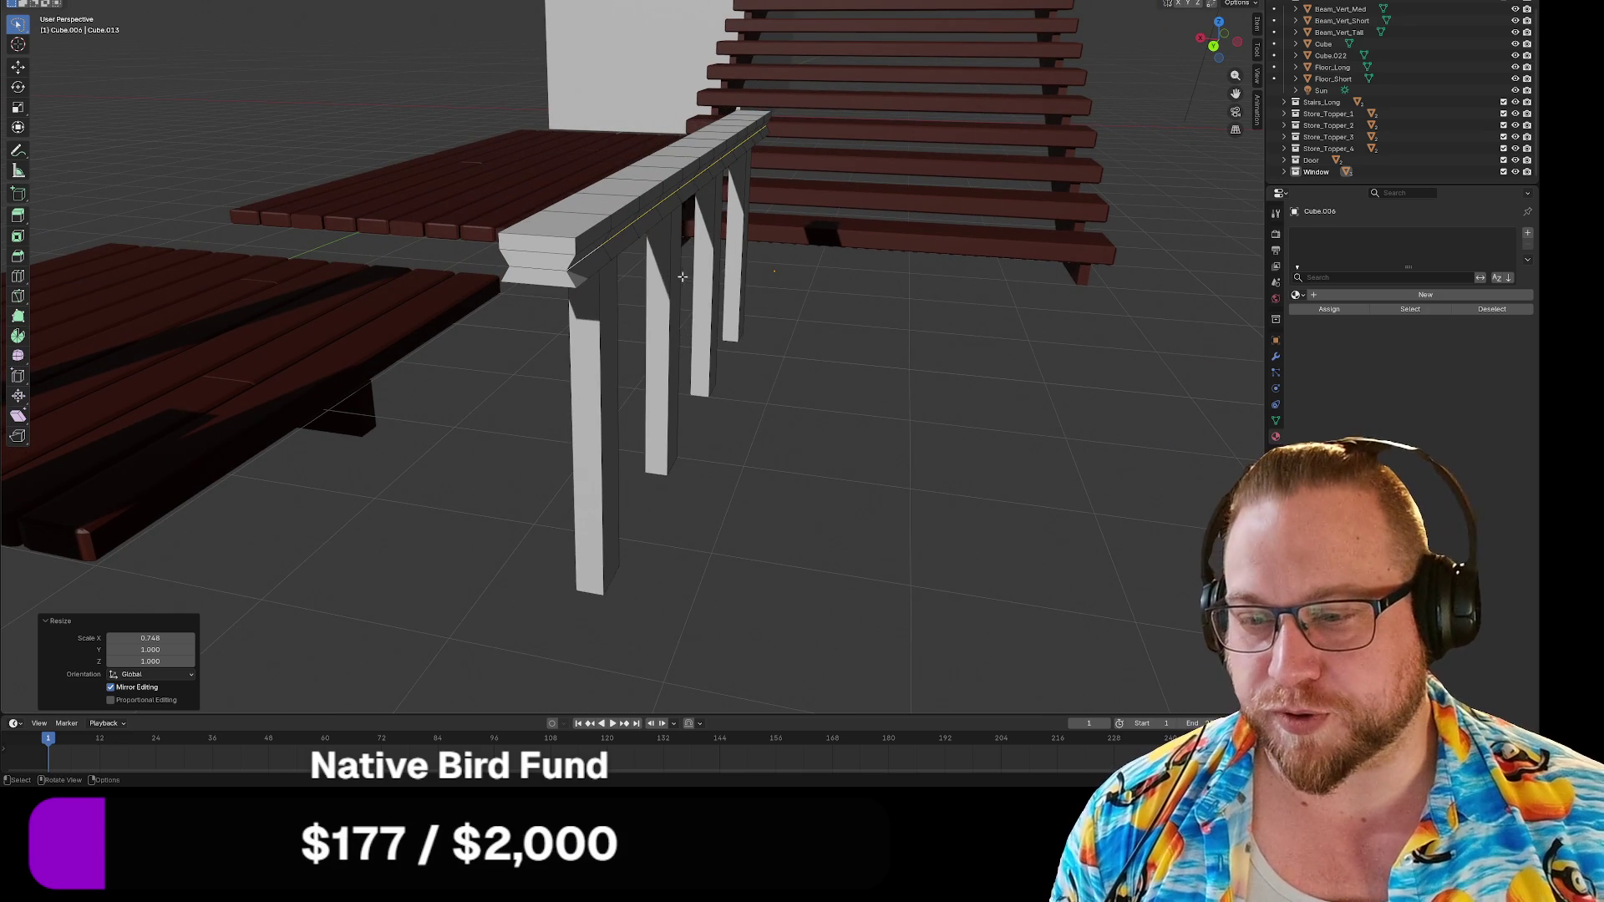
middle_drag(683, 280, 587, 262)
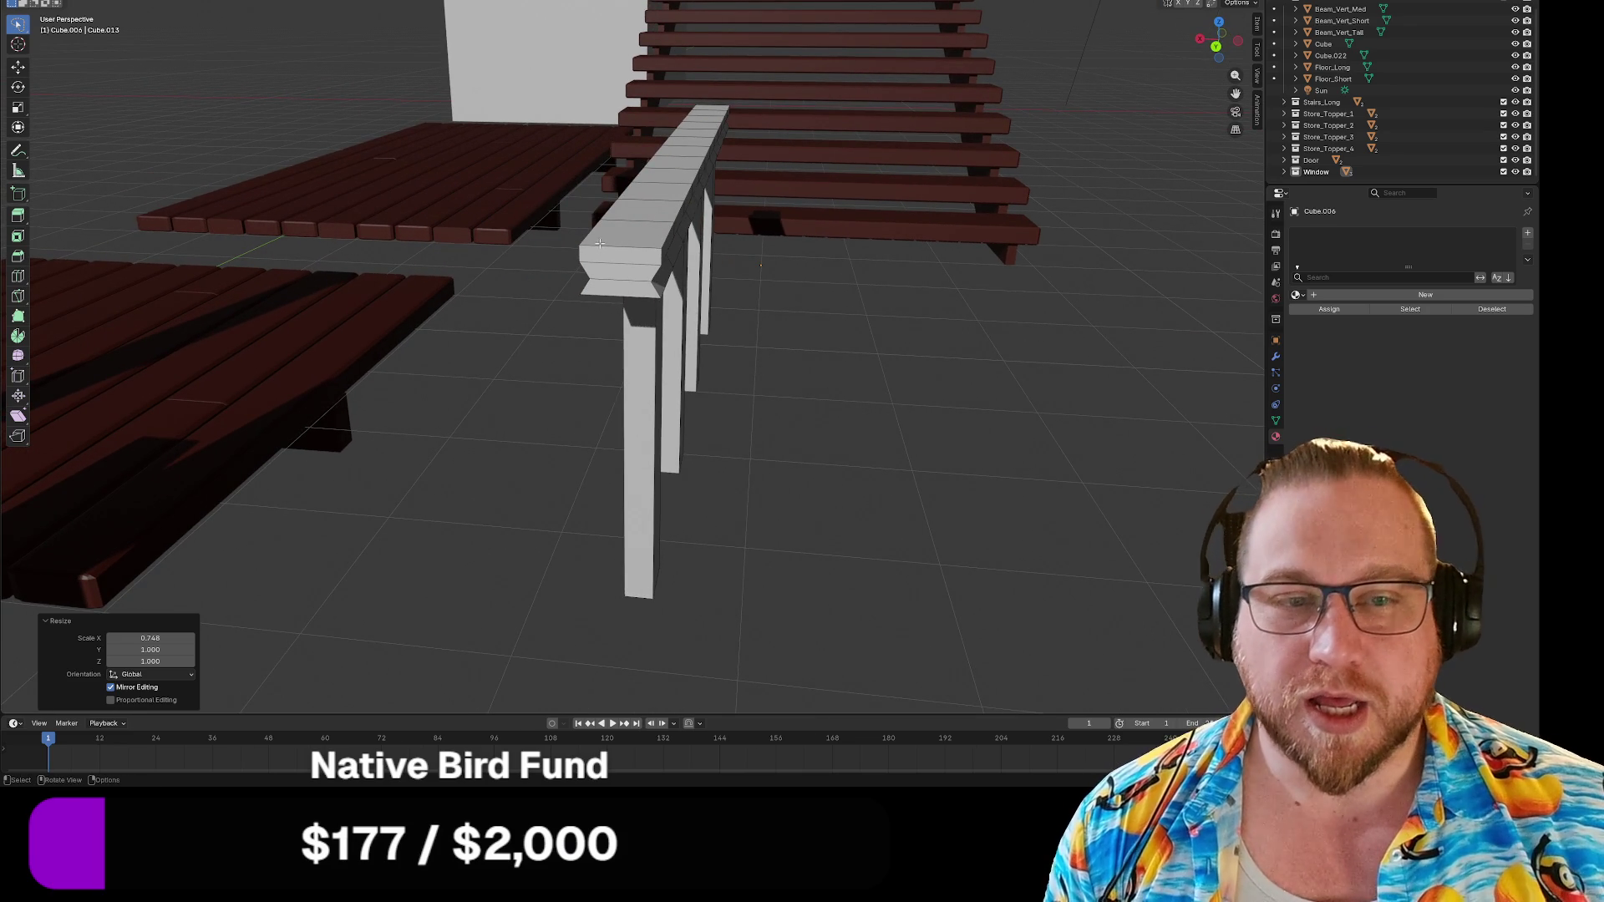
alt+click(588, 244)
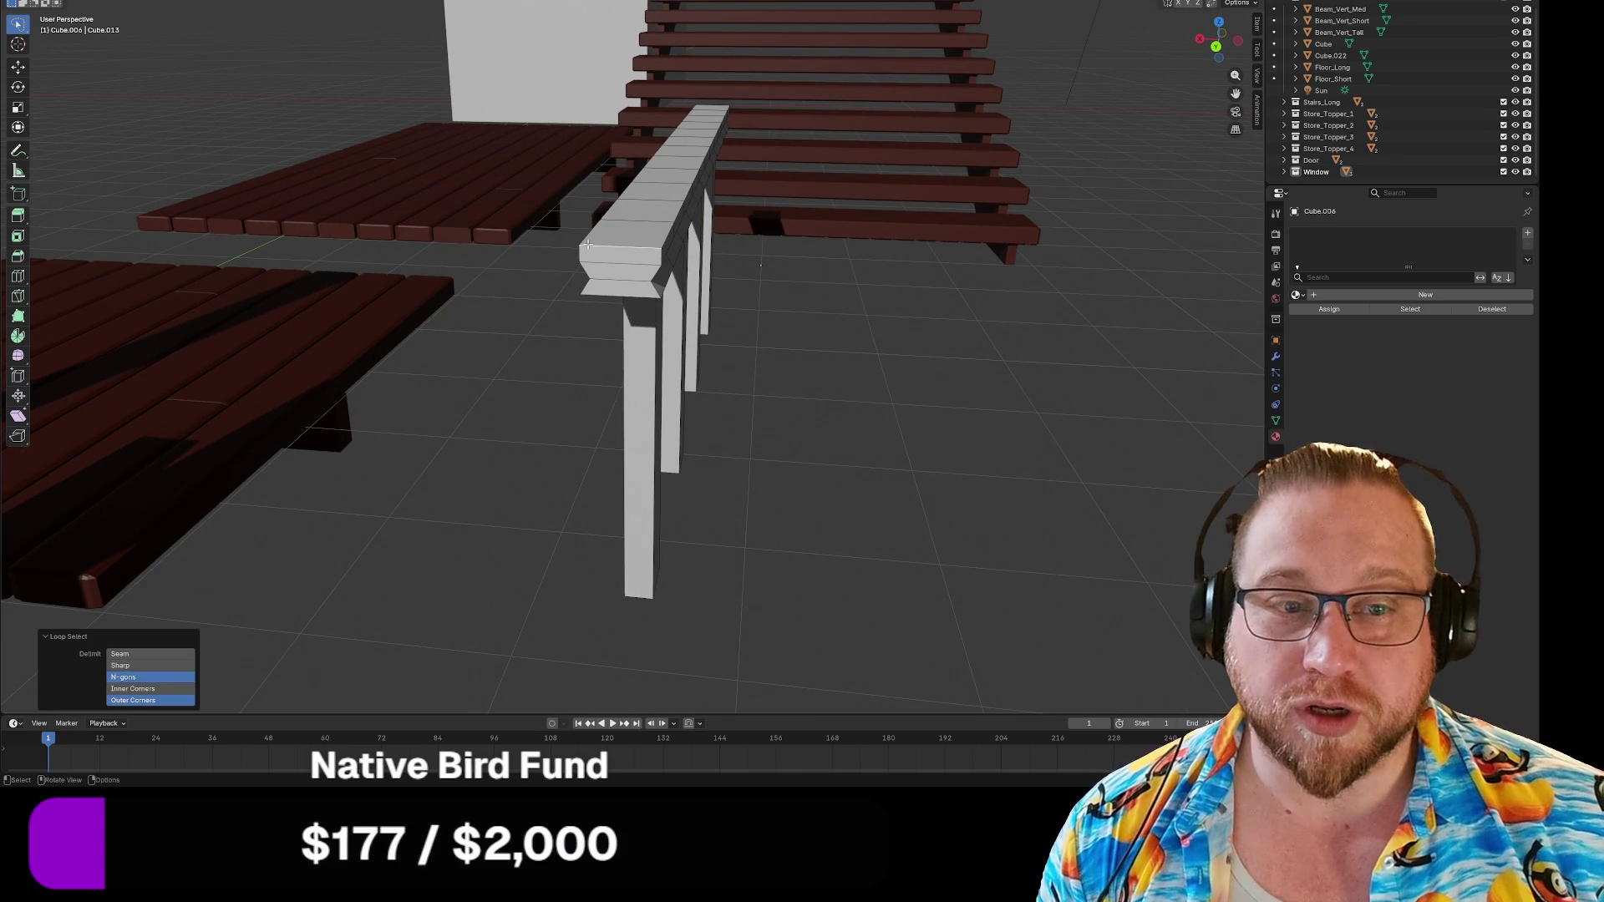
click(584, 245)
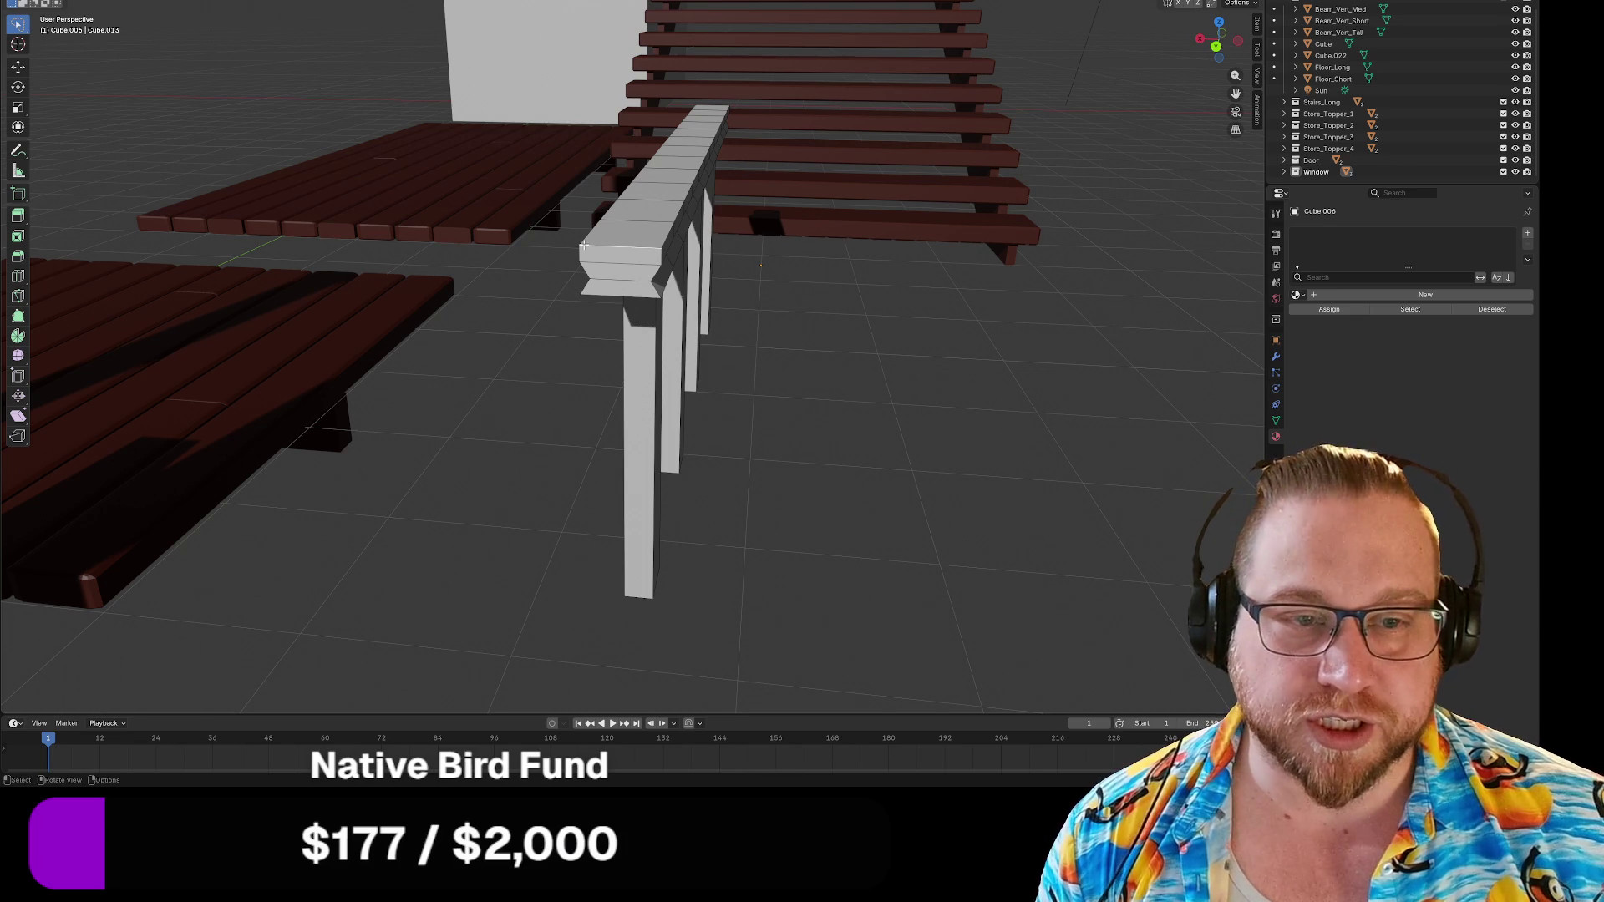
alt+click(584, 245)
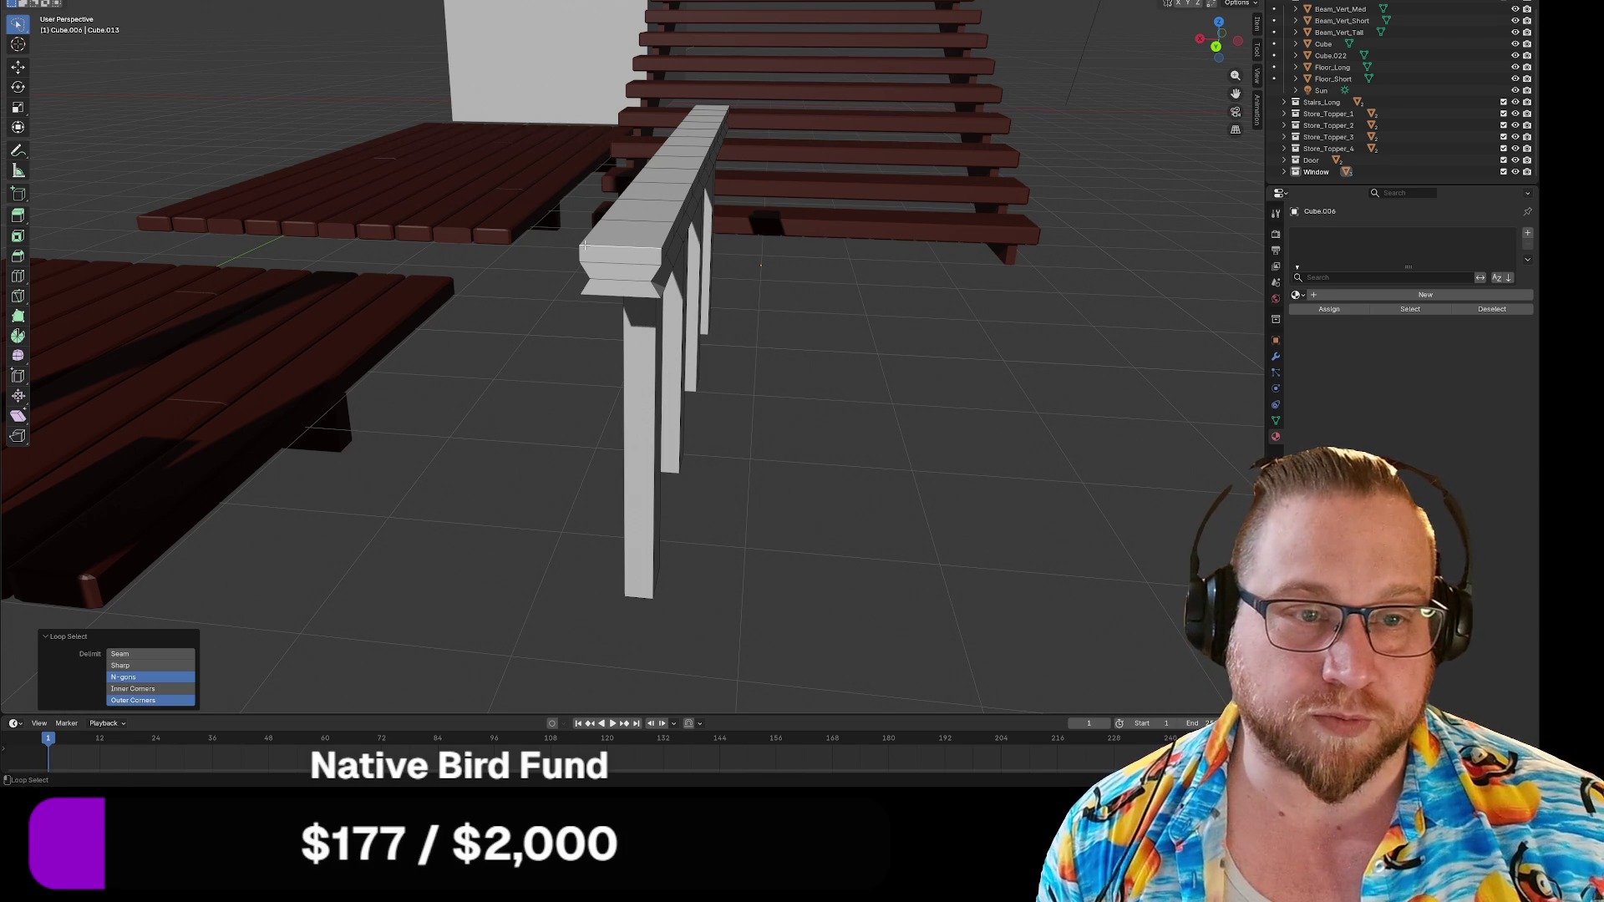
alt+click(600, 237)
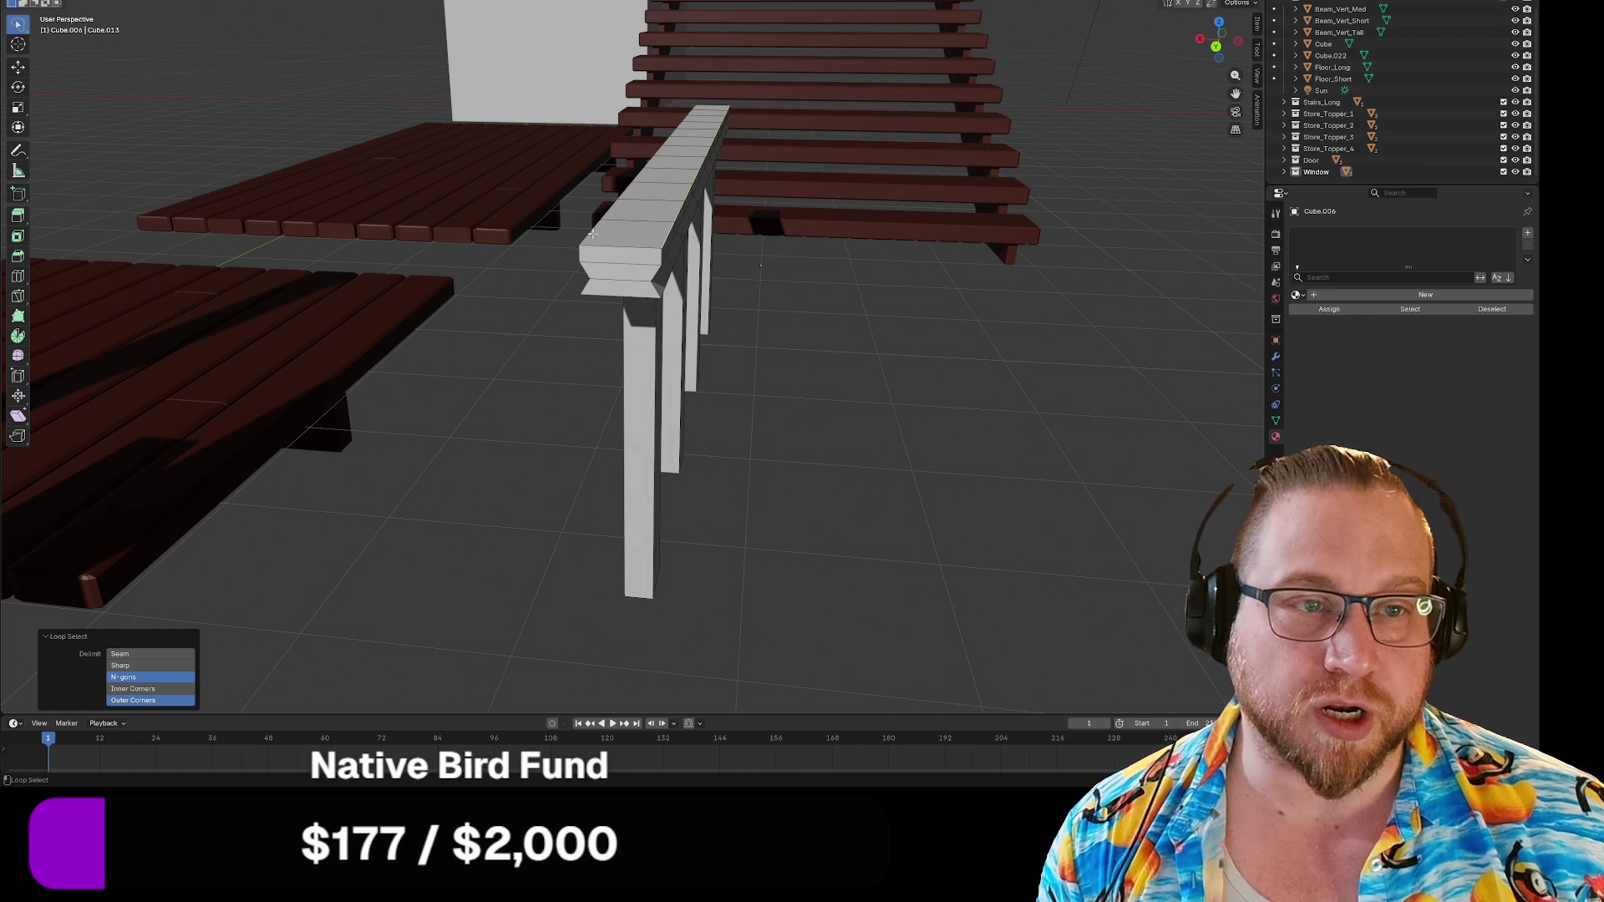
alt+click(589, 237)
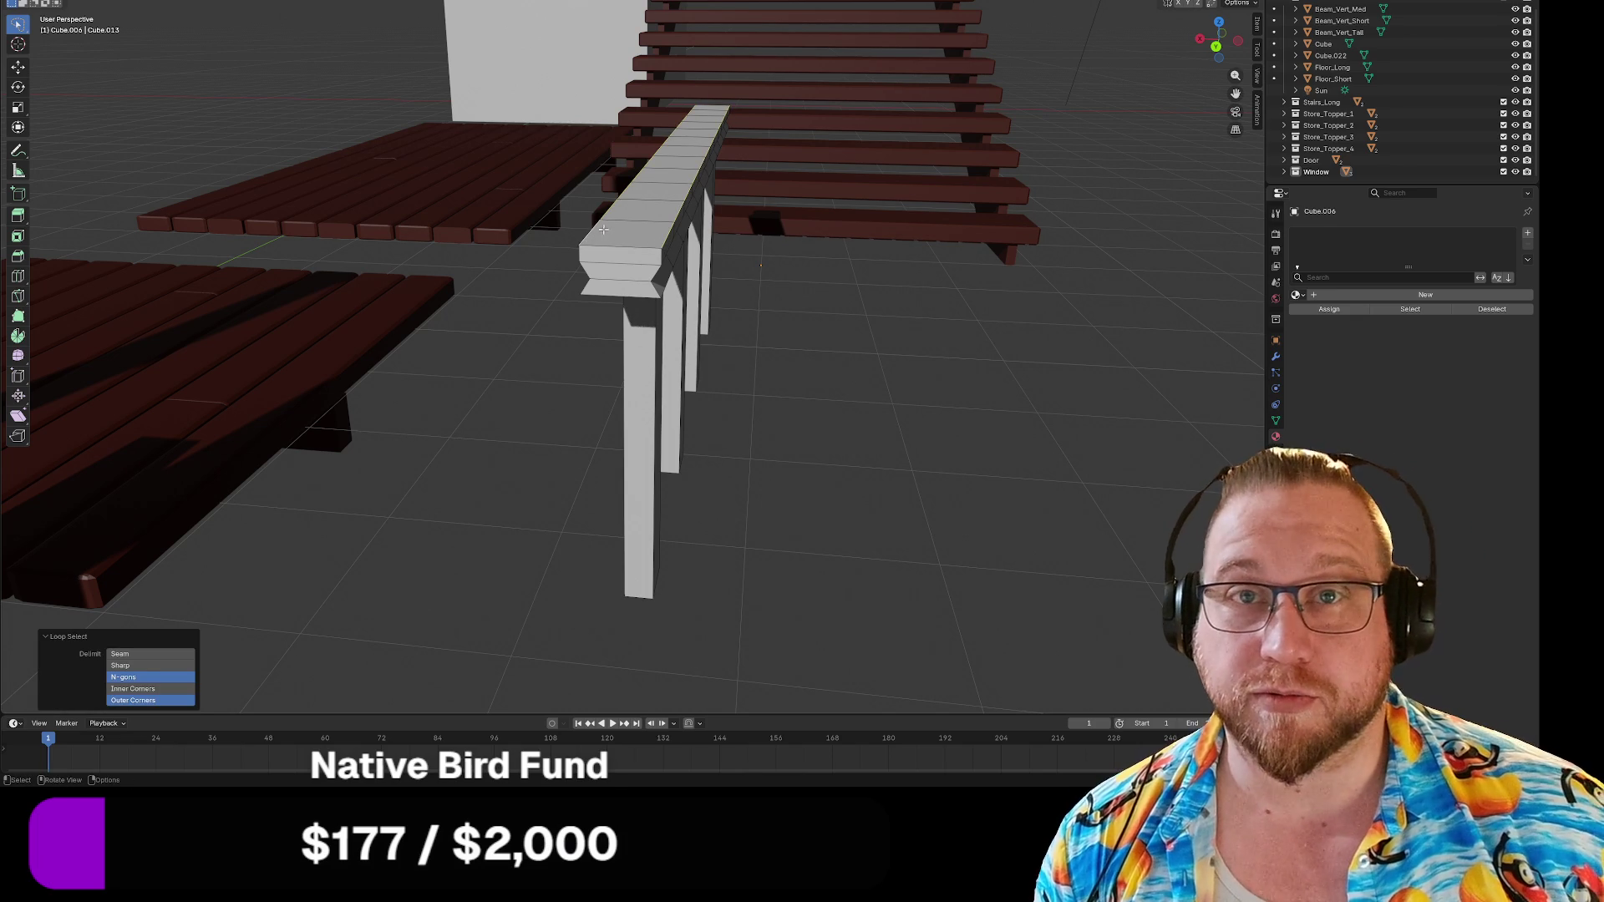
key(ctrl+b)
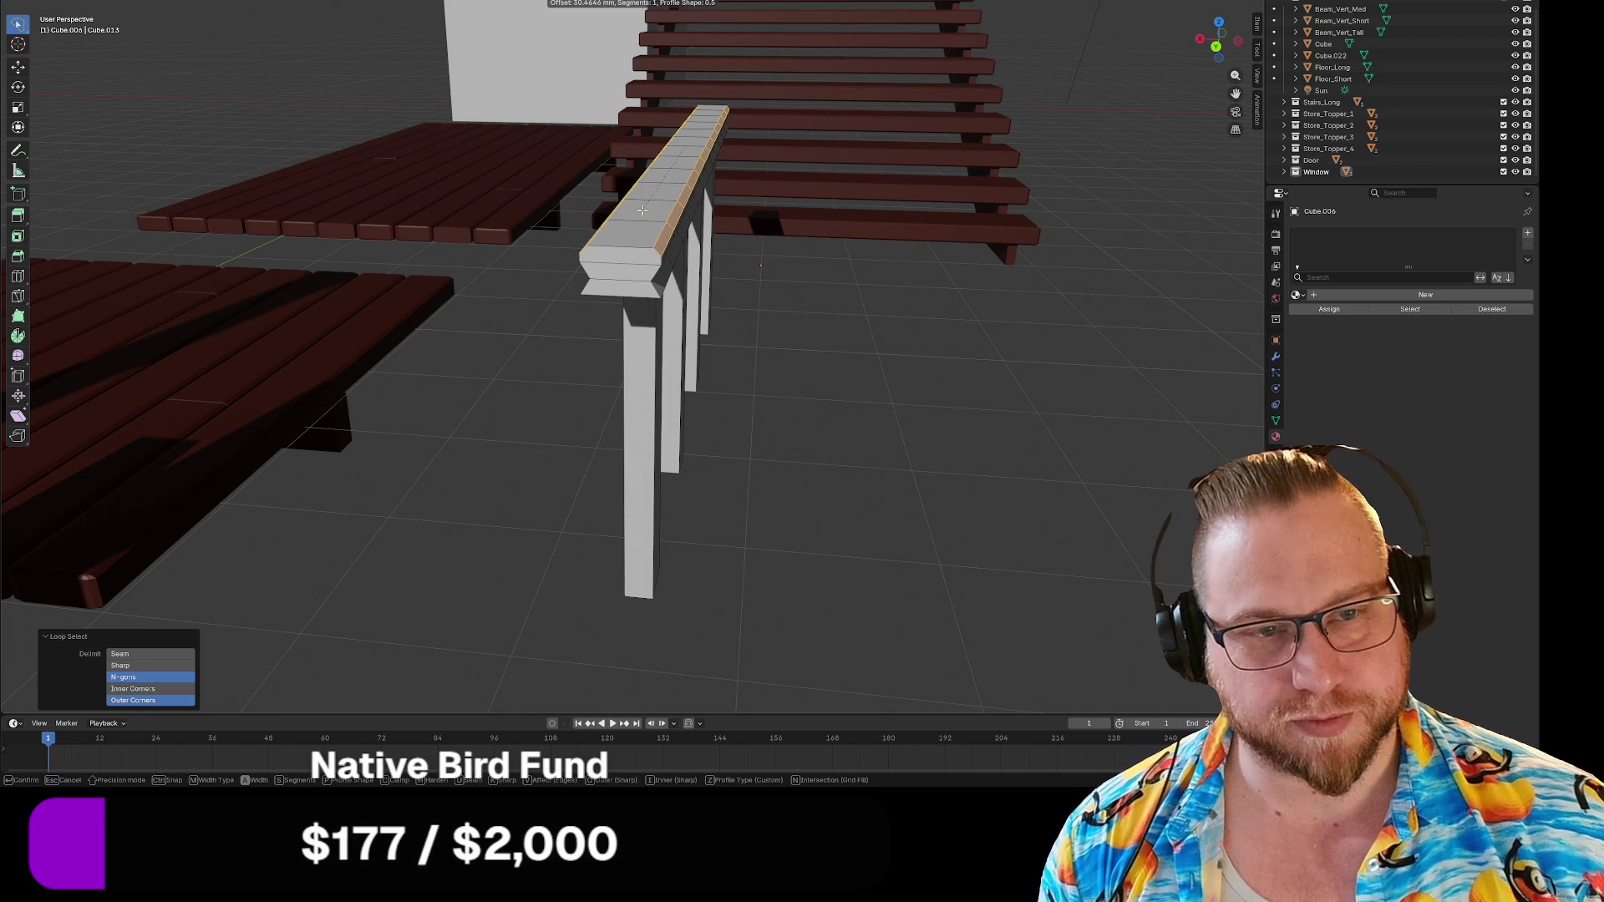
click(795, 261)
middle_drag(850, 325, 527, 269)
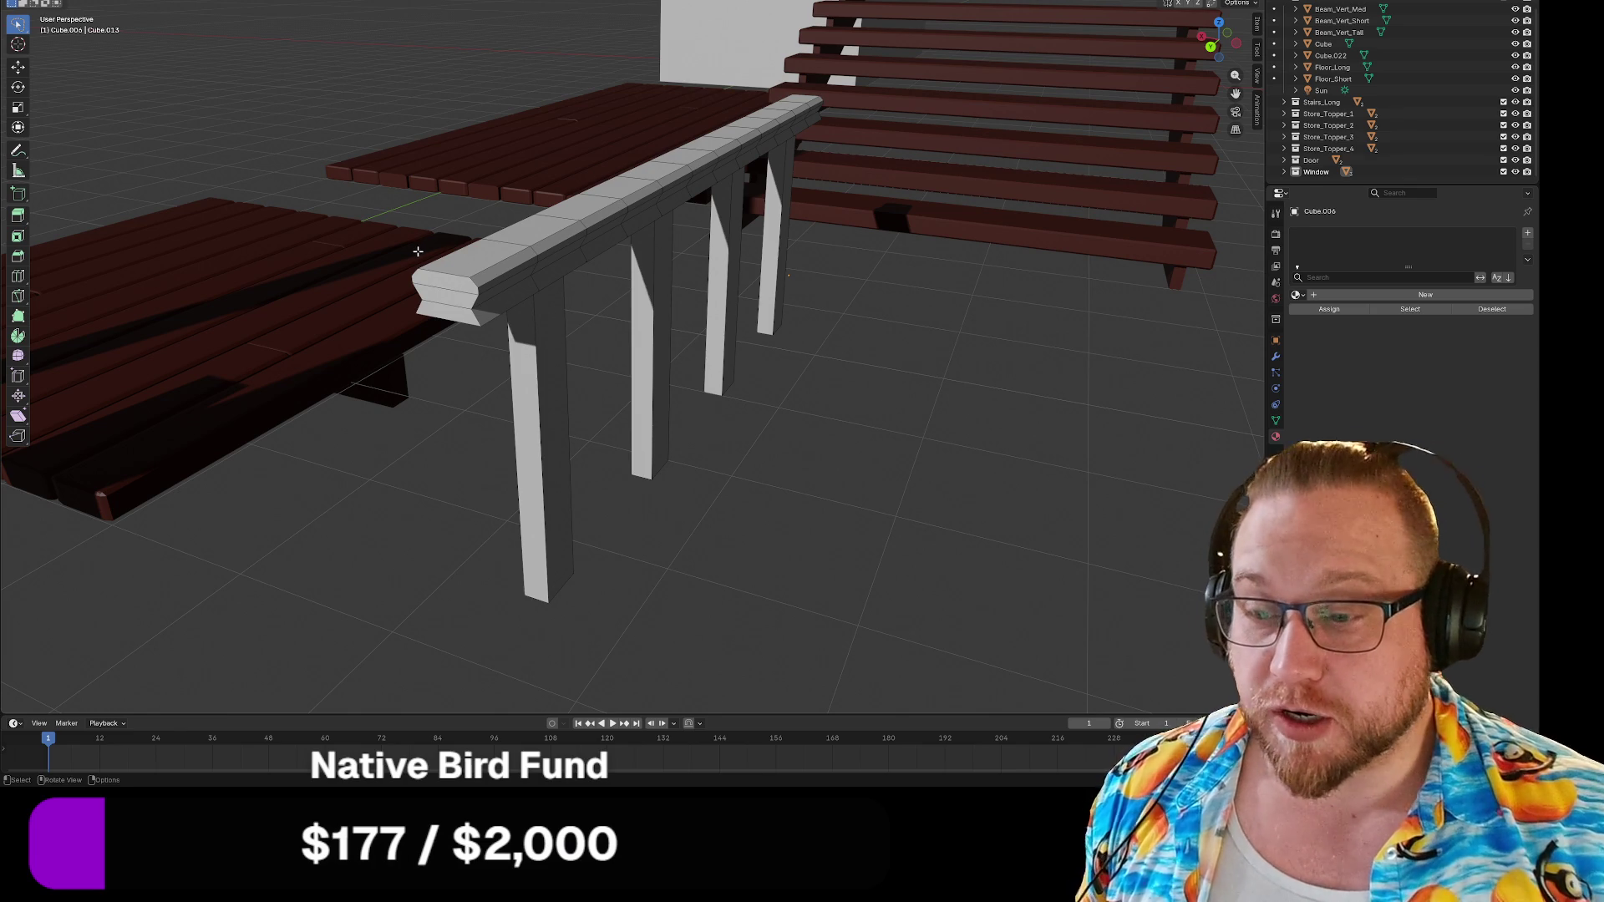
mouse_move(421, 327)
middle_down()
mouse_move(397, 396)
mouse_move(350, 401)
middle_up()
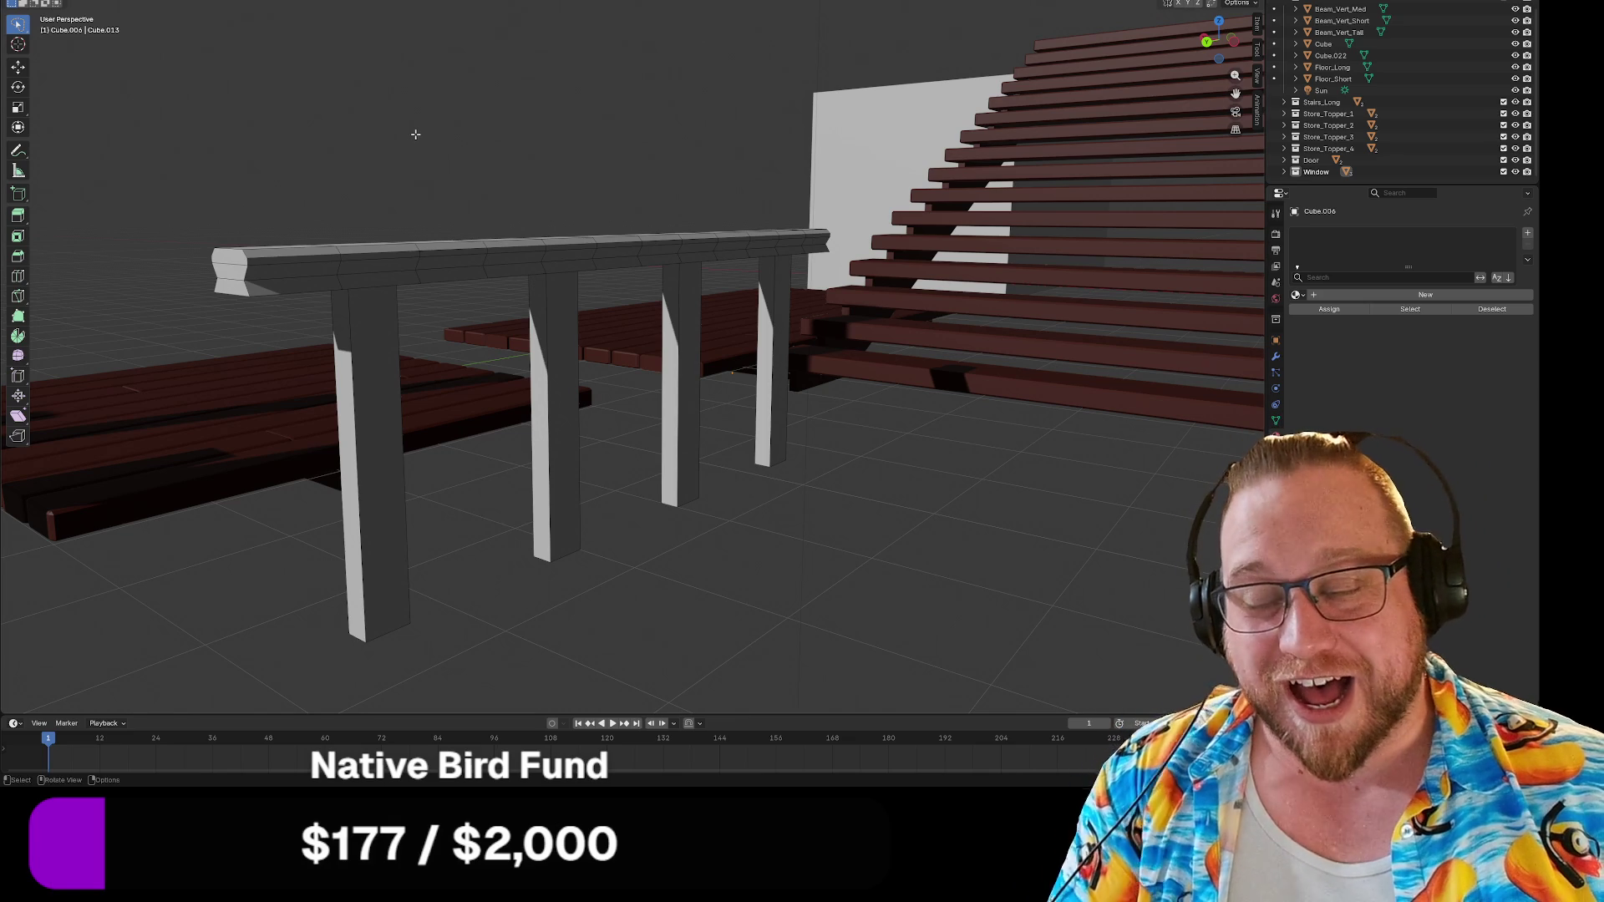
Leave Edit Mode on the railing and open the Browse Material list.
middle_drag(413, 131, 420, 120)
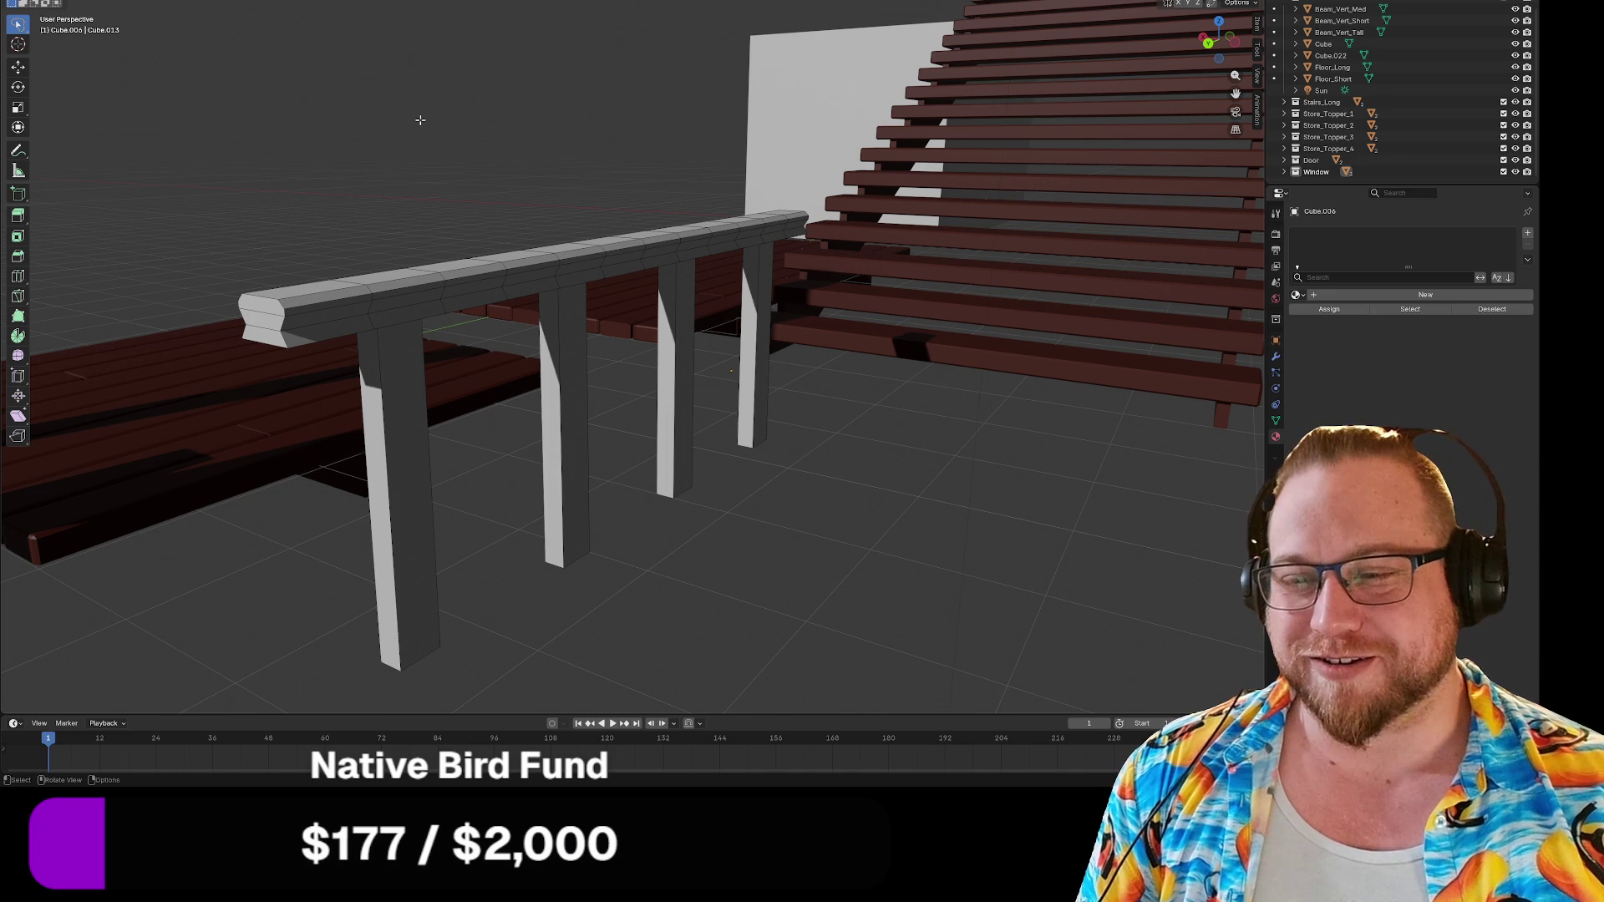
mouse_move(410, 128)
middle_down()
mouse_move(332, 125)
mouse_move(362, 129)
mouse_move(375, 171)
mouse_move(707, 430)
mouse_move(681, 401)
middle_up()
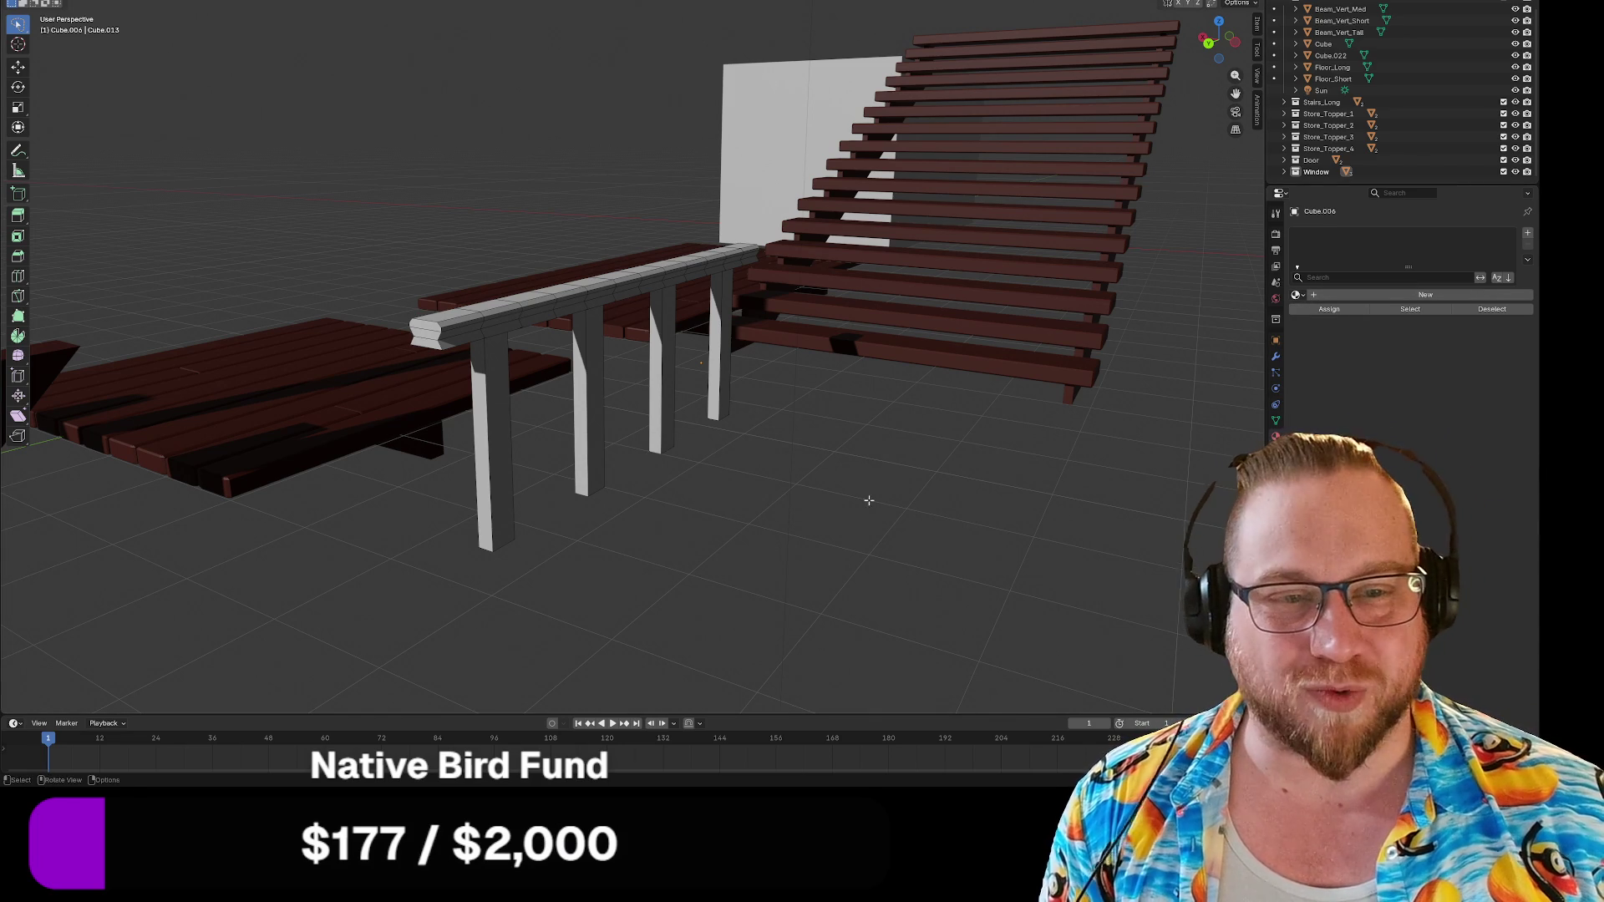
key(Tab)
click(1298, 295)
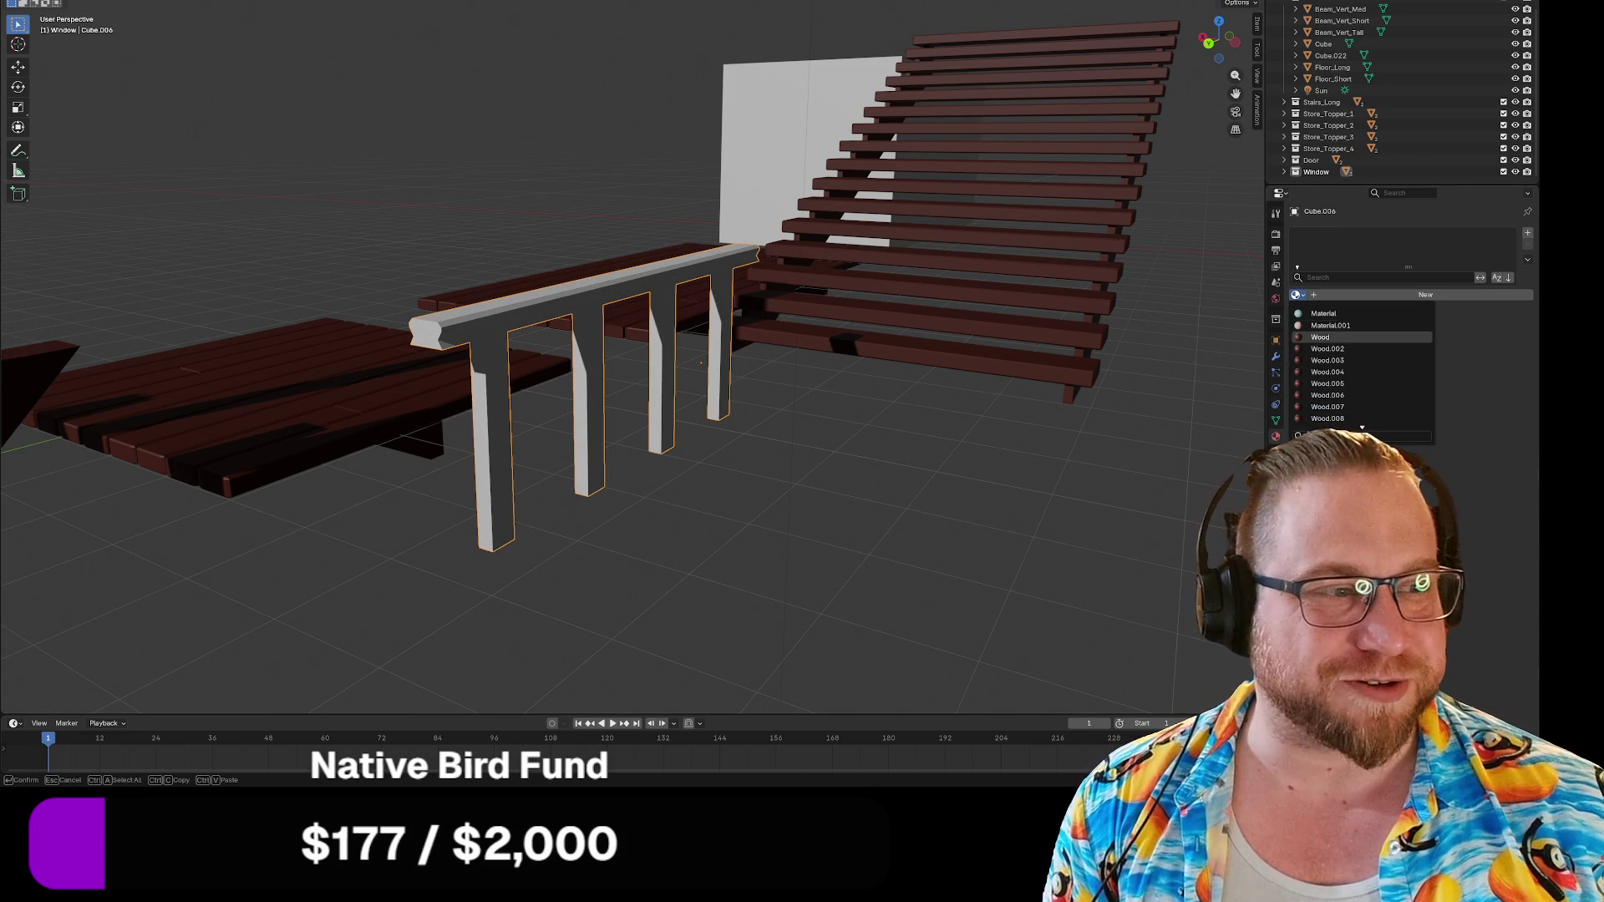
Assign the existing Wood material to the railing and check the result.
click(1328, 337)
mouse_move(865, 585)
middle_down()
mouse_move(889, 566)
mouse_move(958, 572)
mouse_move(928, 530)
mouse_move(680, 490)
mouse_move(727, 493)
mouse_move(705, 470)
mouse_move(698, 498)
mouse_move(785, 526)
mouse_move(802, 512)
mouse_move(612, 504)
mouse_move(730, 521)
middle_up()
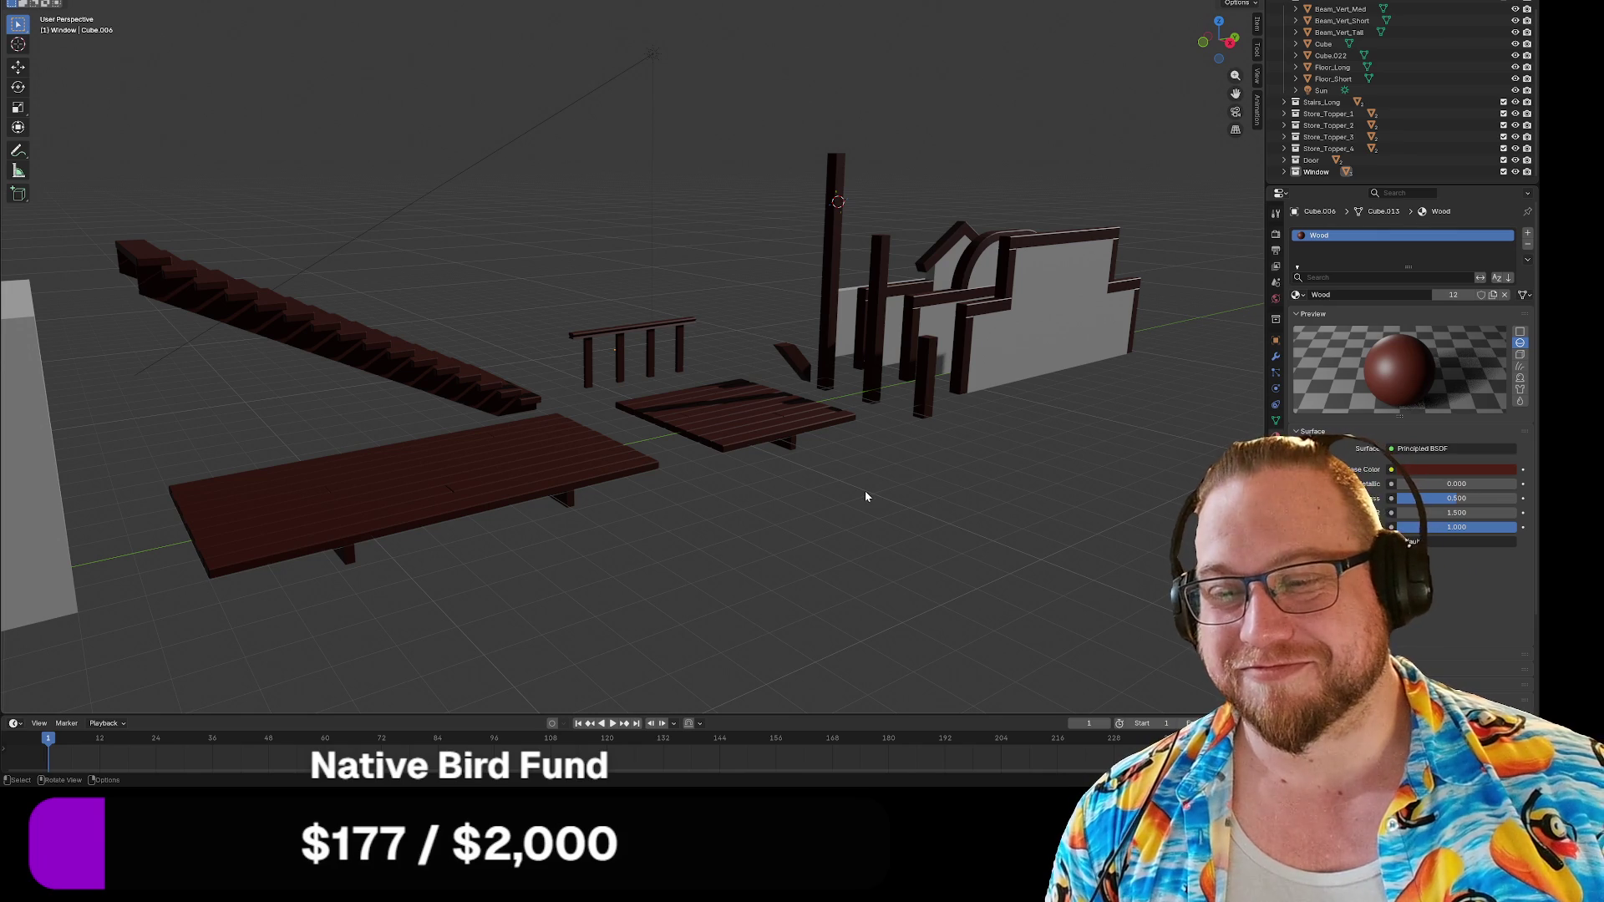
middle_drag(960, 505, 998, 507)
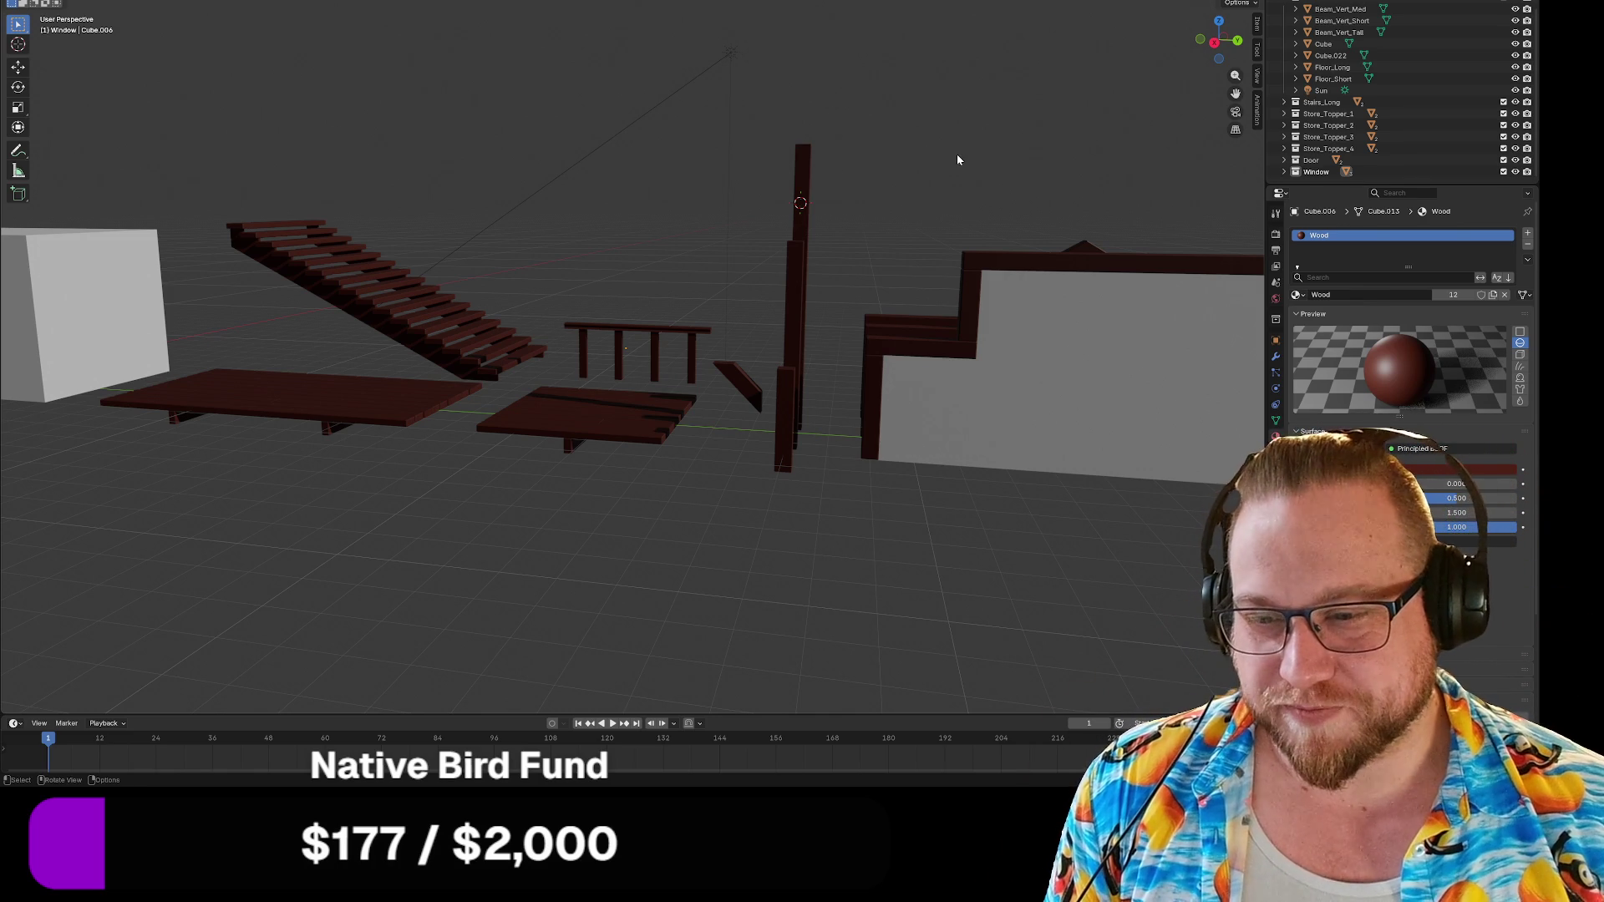
mouse_move(959, 168)
middle_down()
mouse_move(938, 136)
mouse_move(924, 142)
mouse_move(860, 200)
mouse_move(853, 250)
mouse_move(933, 216)
middle_up()
scroll(932, 211, down, 5)
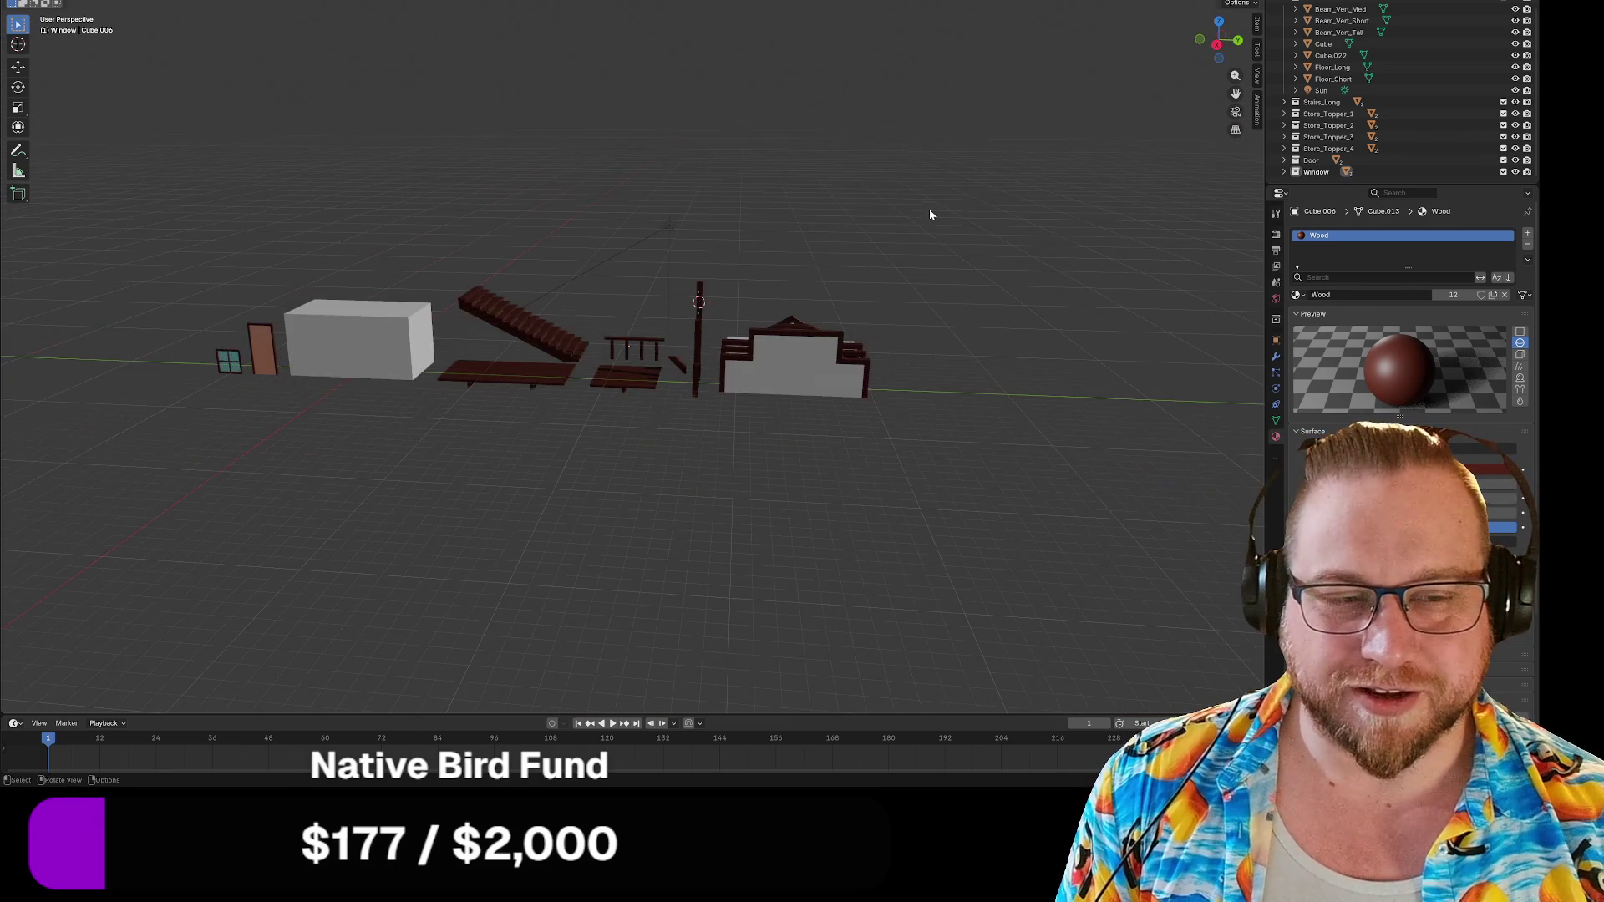
right_click(620, 348)
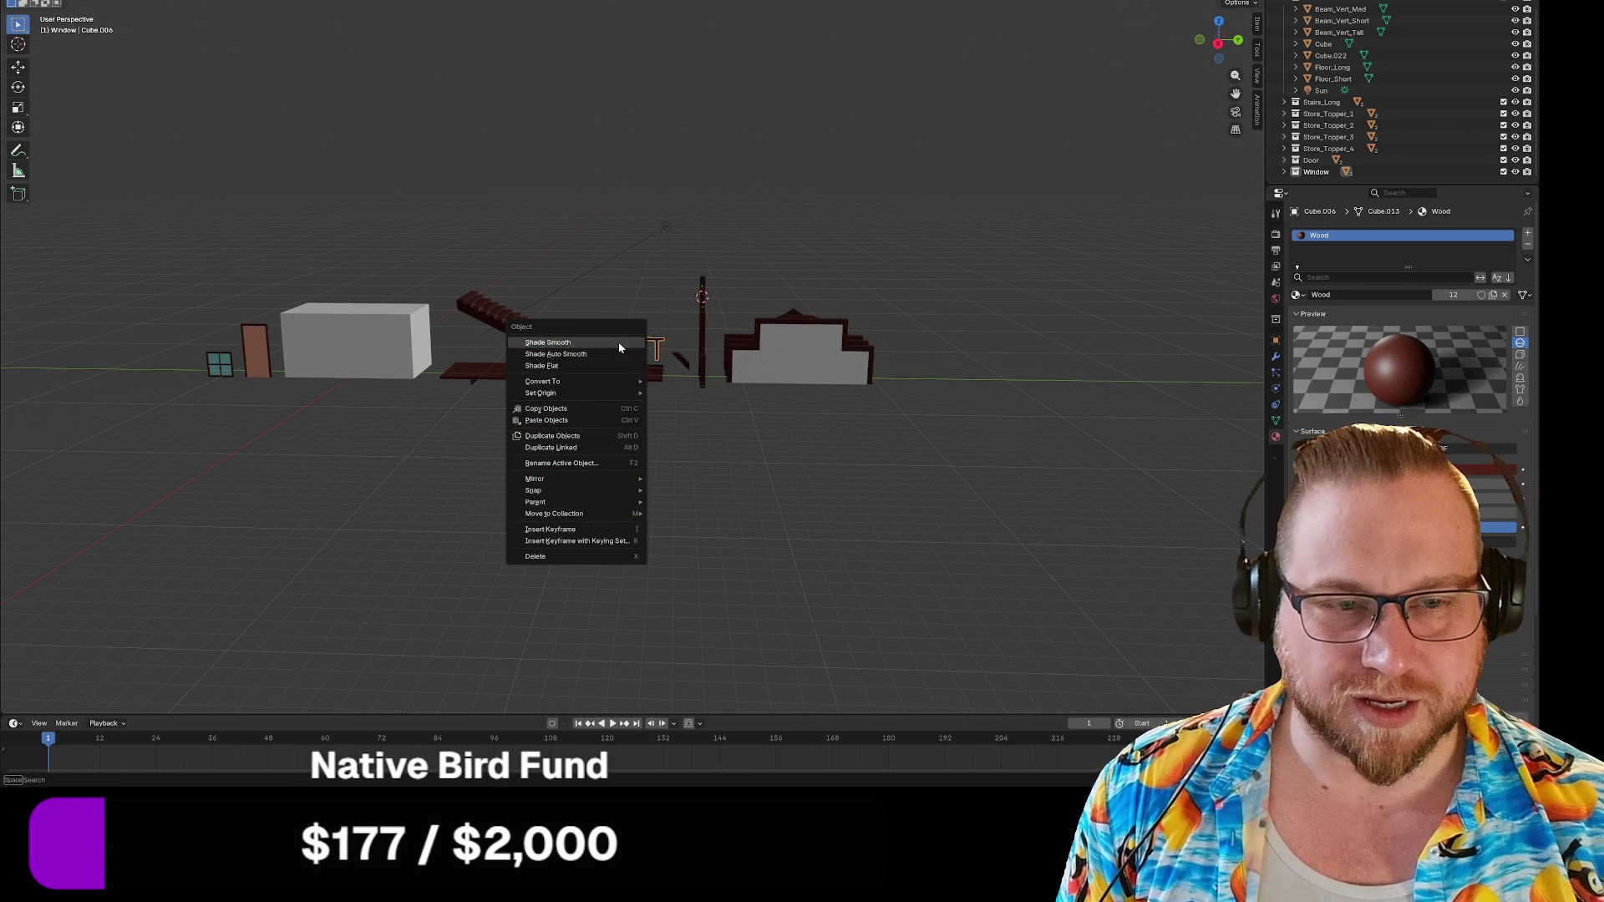
mouse_move(609, 398)
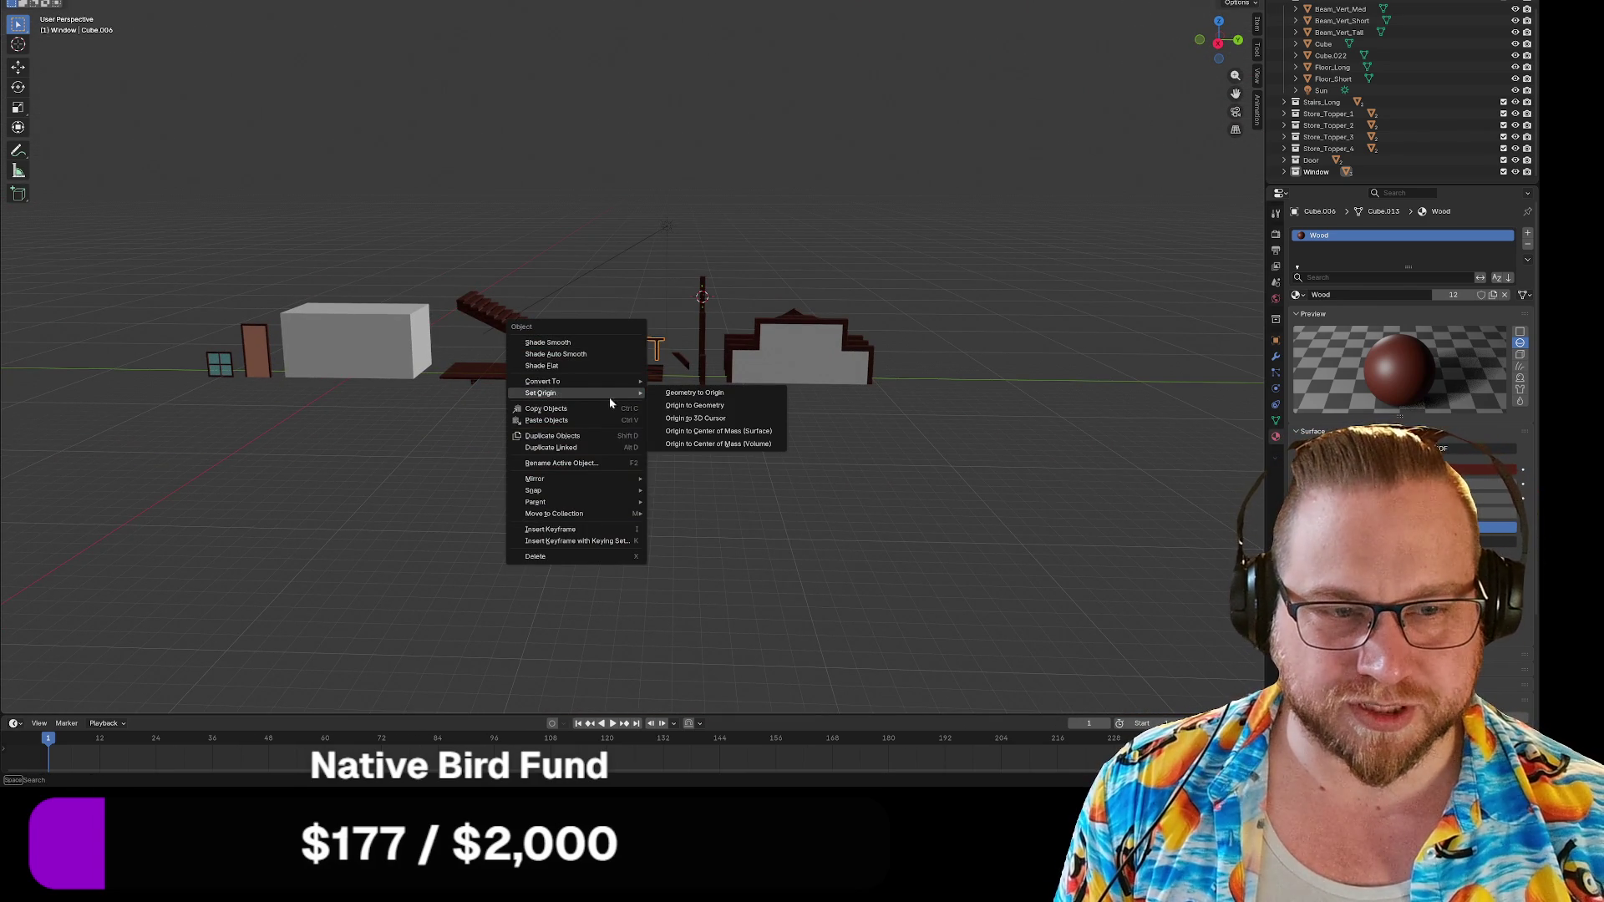
click(739, 407)
mouse_move(882, 269)
middle_down()
mouse_move(891, 306)
mouse_move(949, 251)
mouse_move(942, 276)
mouse_move(748, 287)
mouse_move(909, 284)
middle_up()
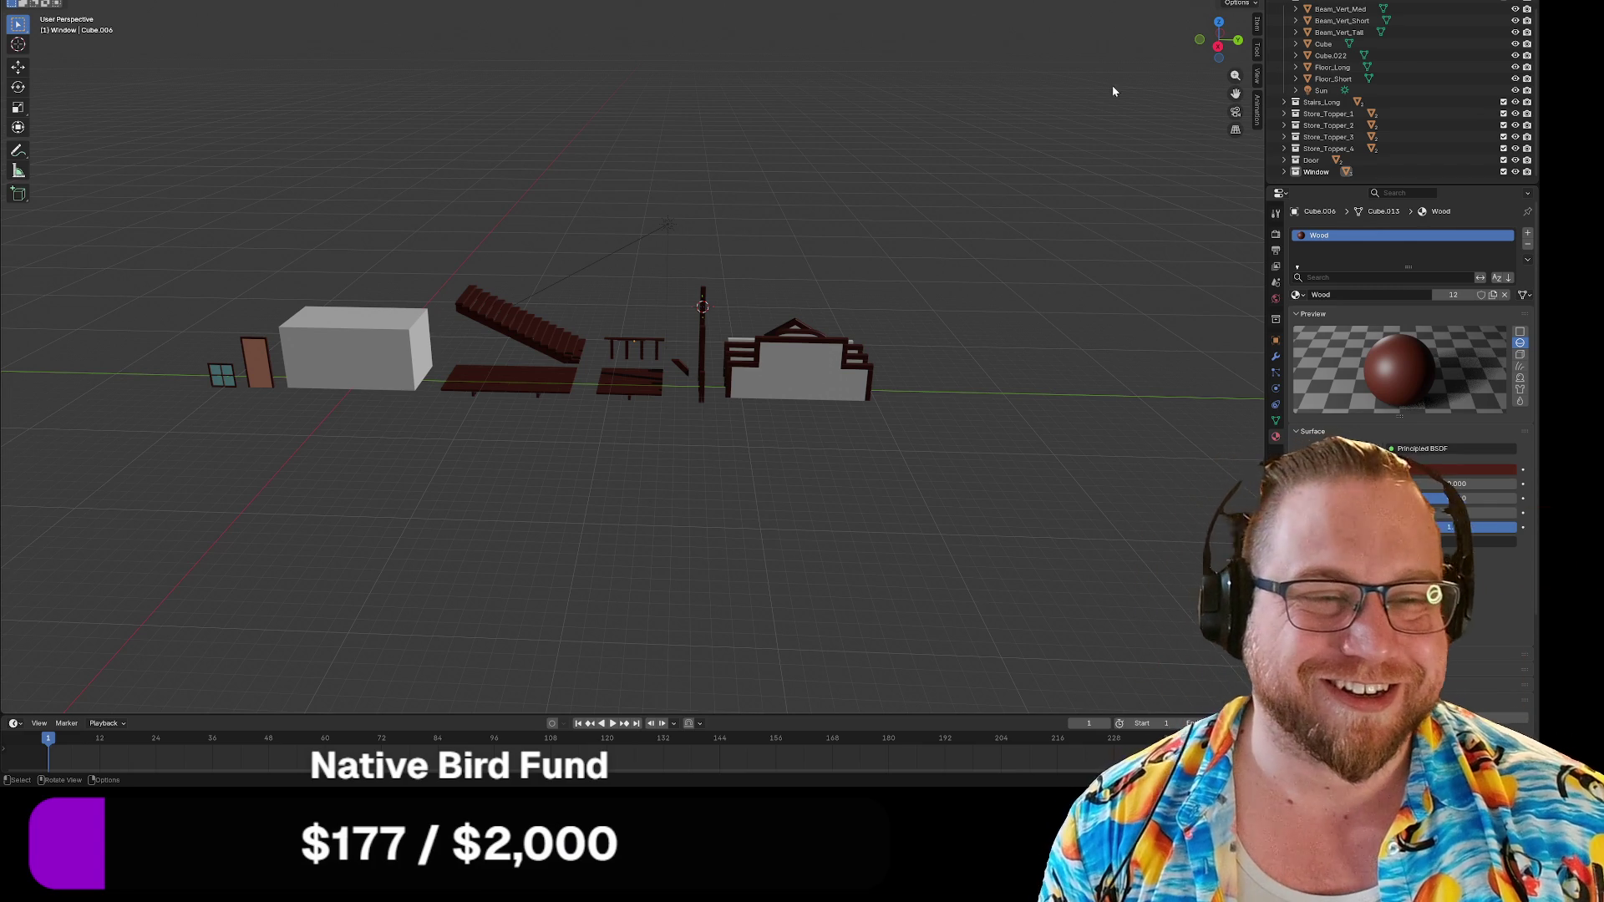
scroll(836, 244, up, 4)
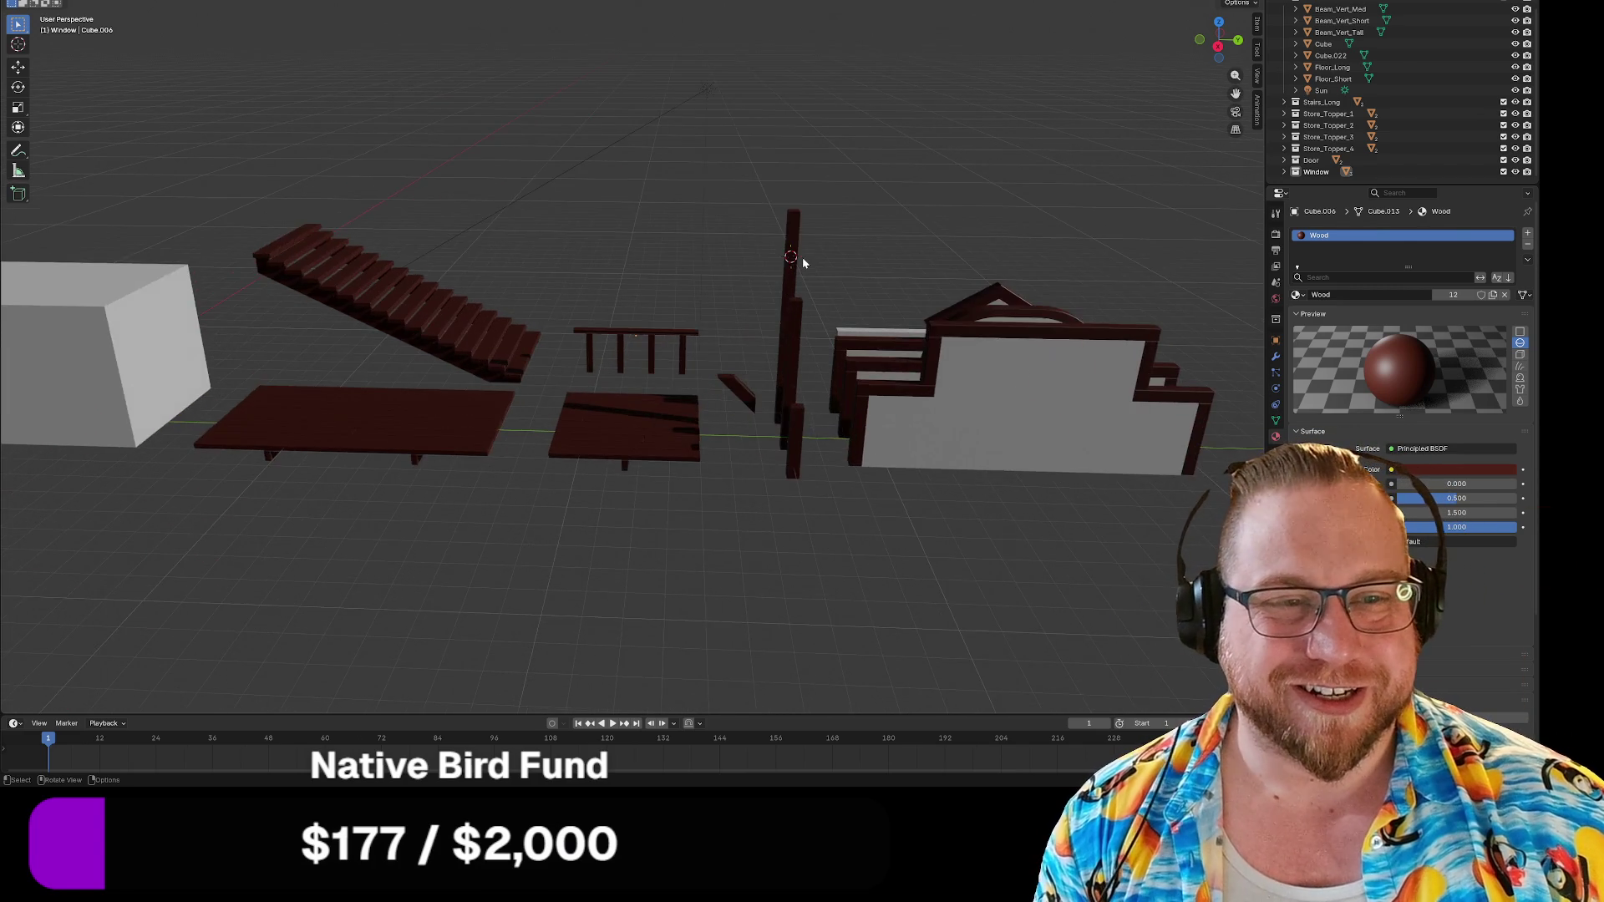
scroll(803, 262, down, 1)
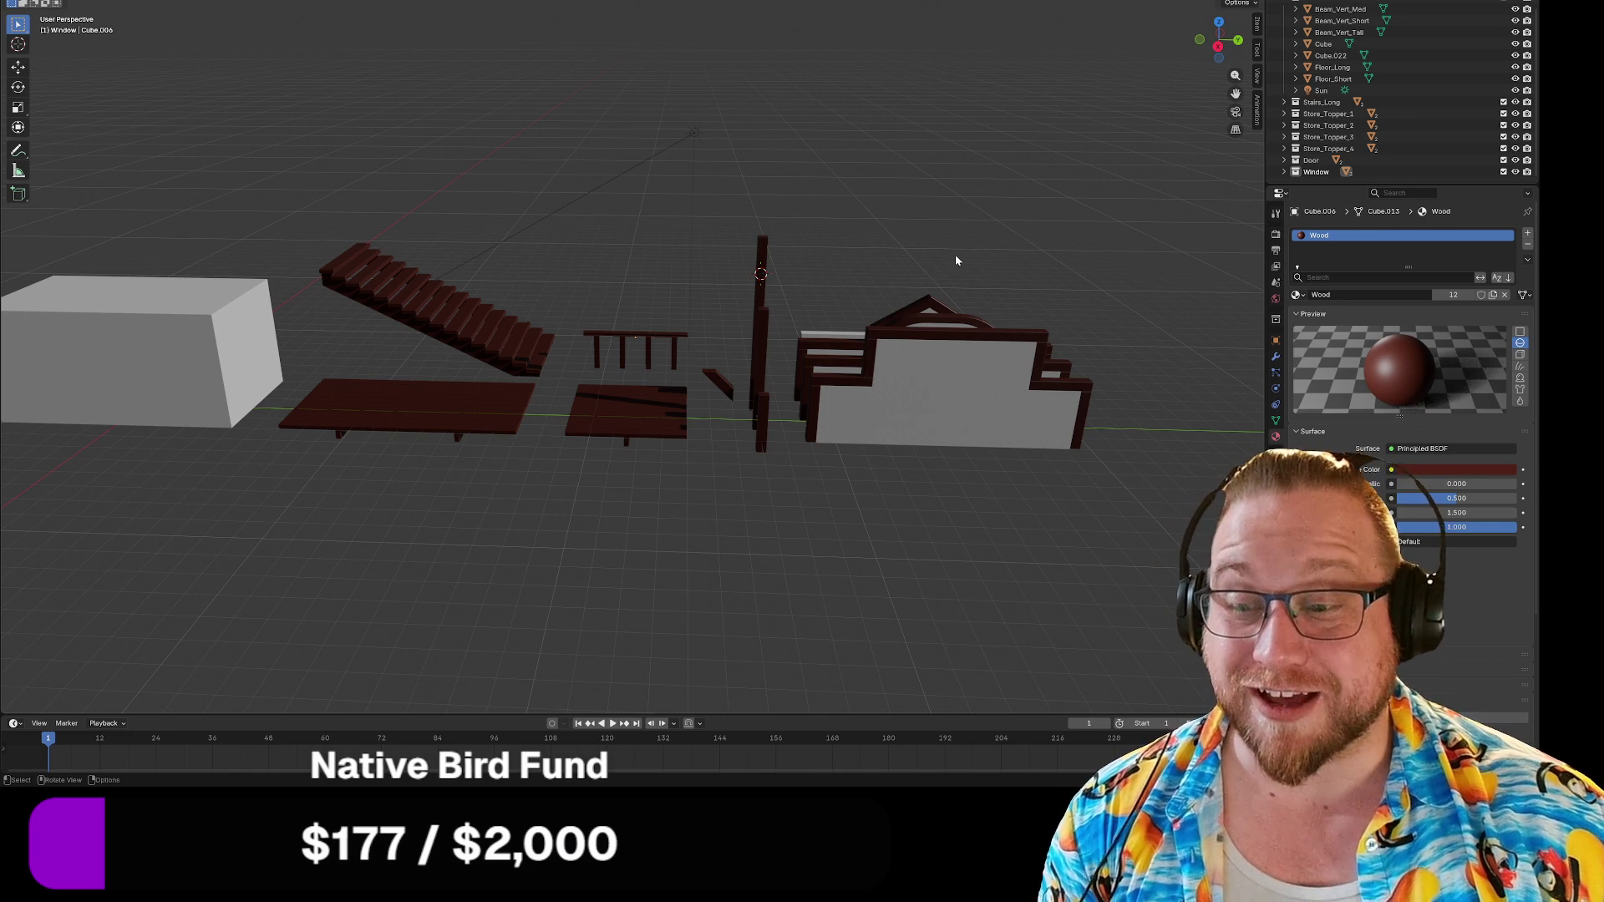
middle_drag(955, 264, 794, 286)
click(534, 291)
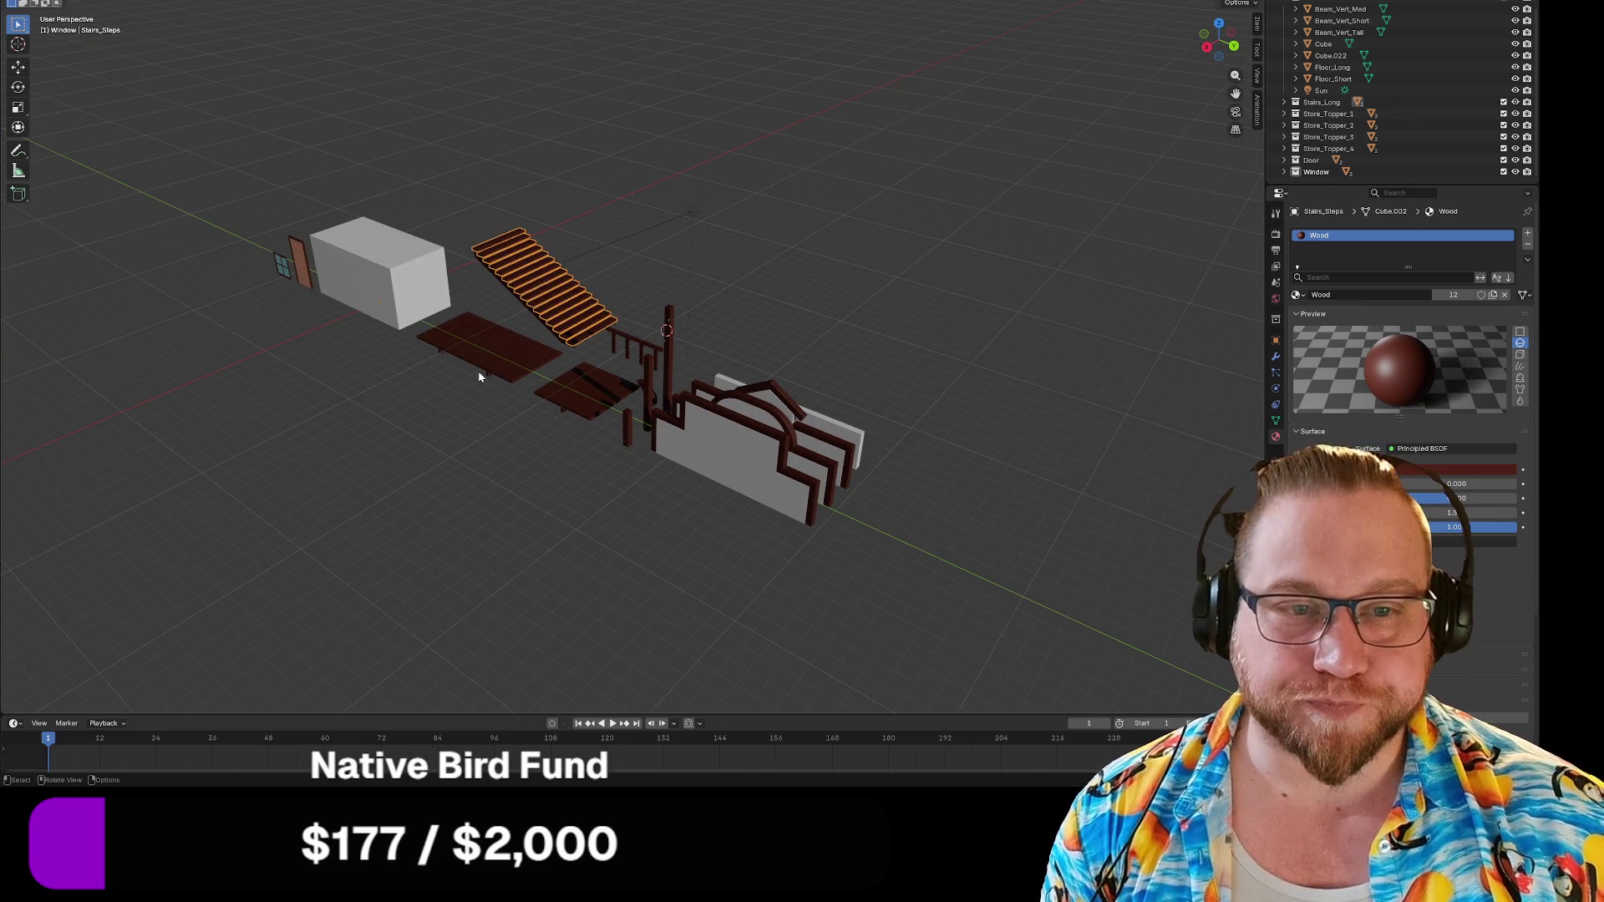
scroll(491, 349, up, 5)
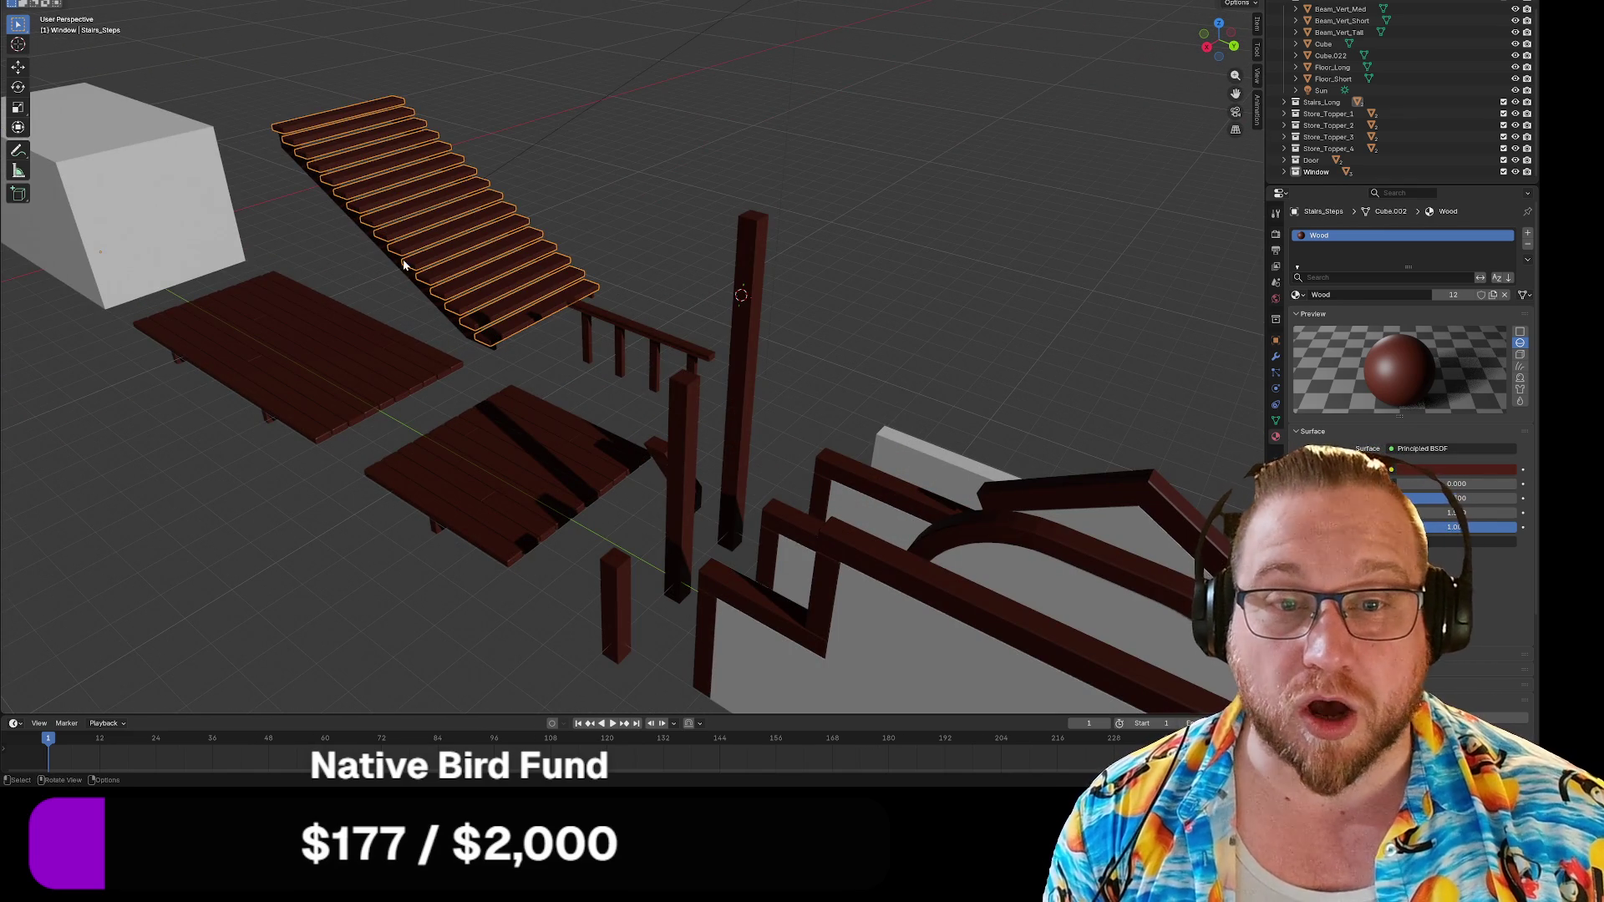
click(342, 295)
mouse_move(342, 283)
middle_down()
mouse_move(361, 287)
mouse_move(353, 328)
middle_up()
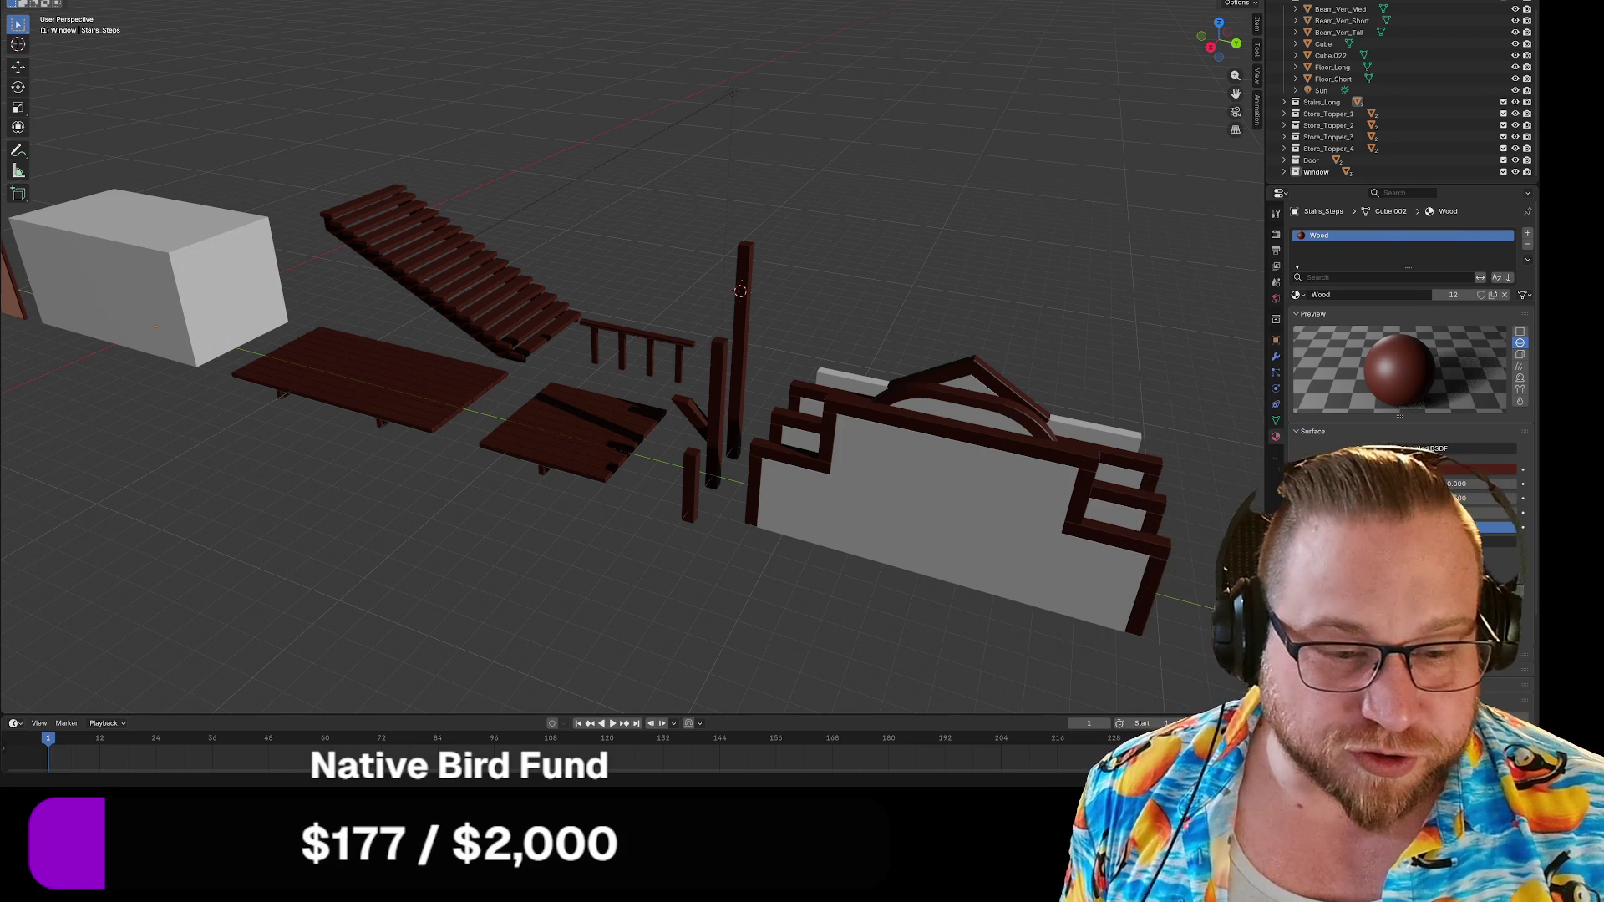
key(super)
click(614, 534)
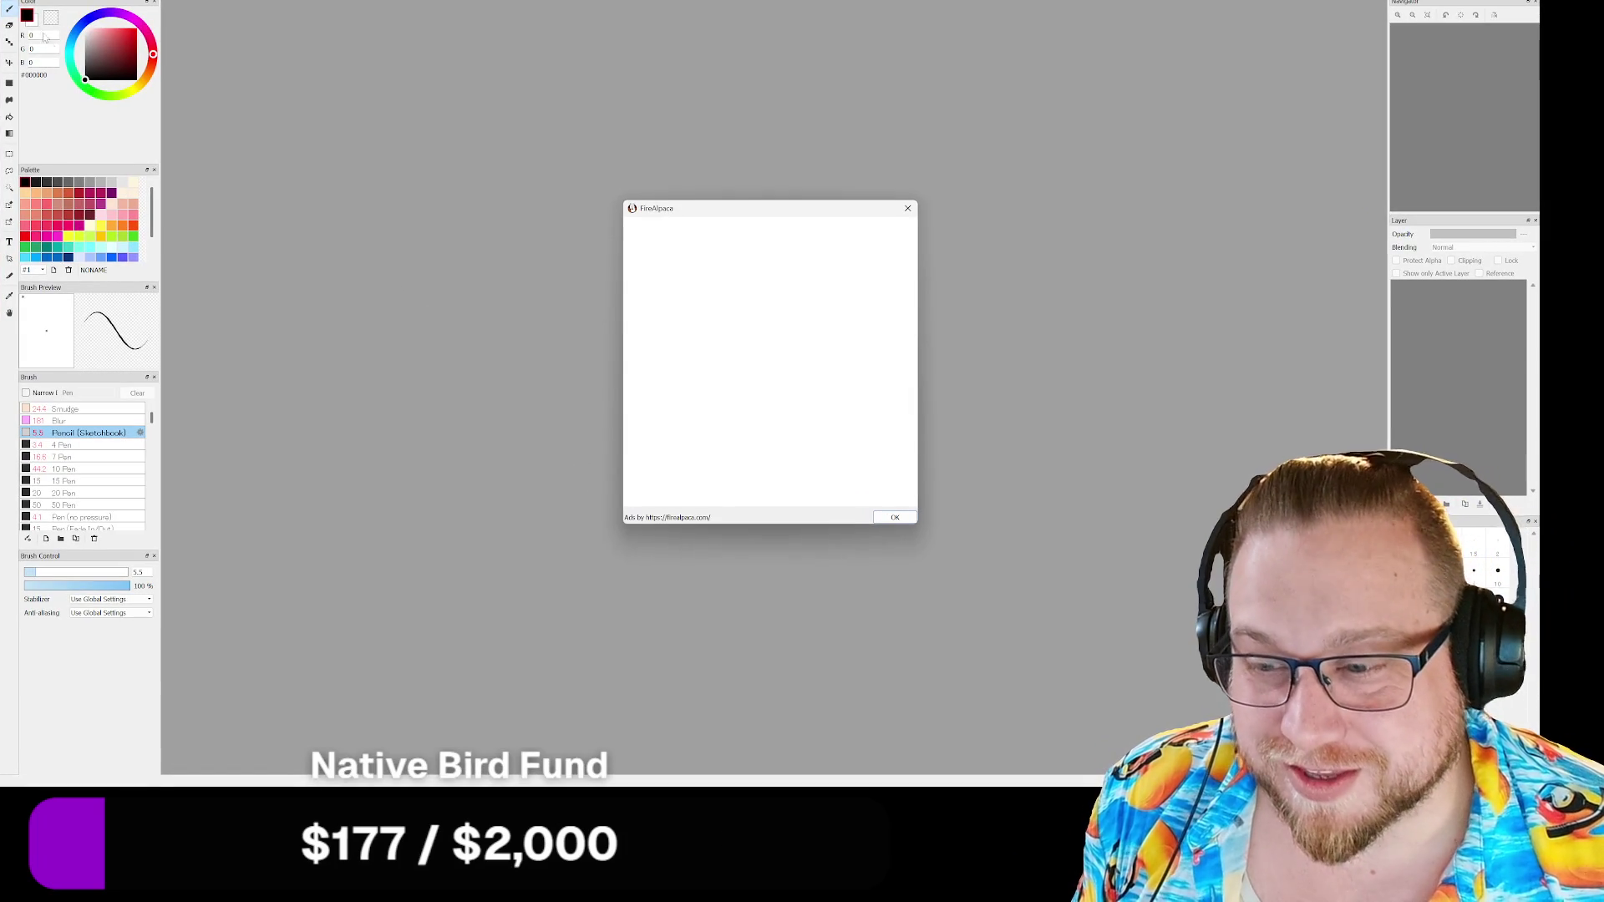
Dismiss the ads dialog and create a new 1000×1000 canvas.
click(895, 517)
key(alt+f)
key(ctrl+n)
click(823, 526)
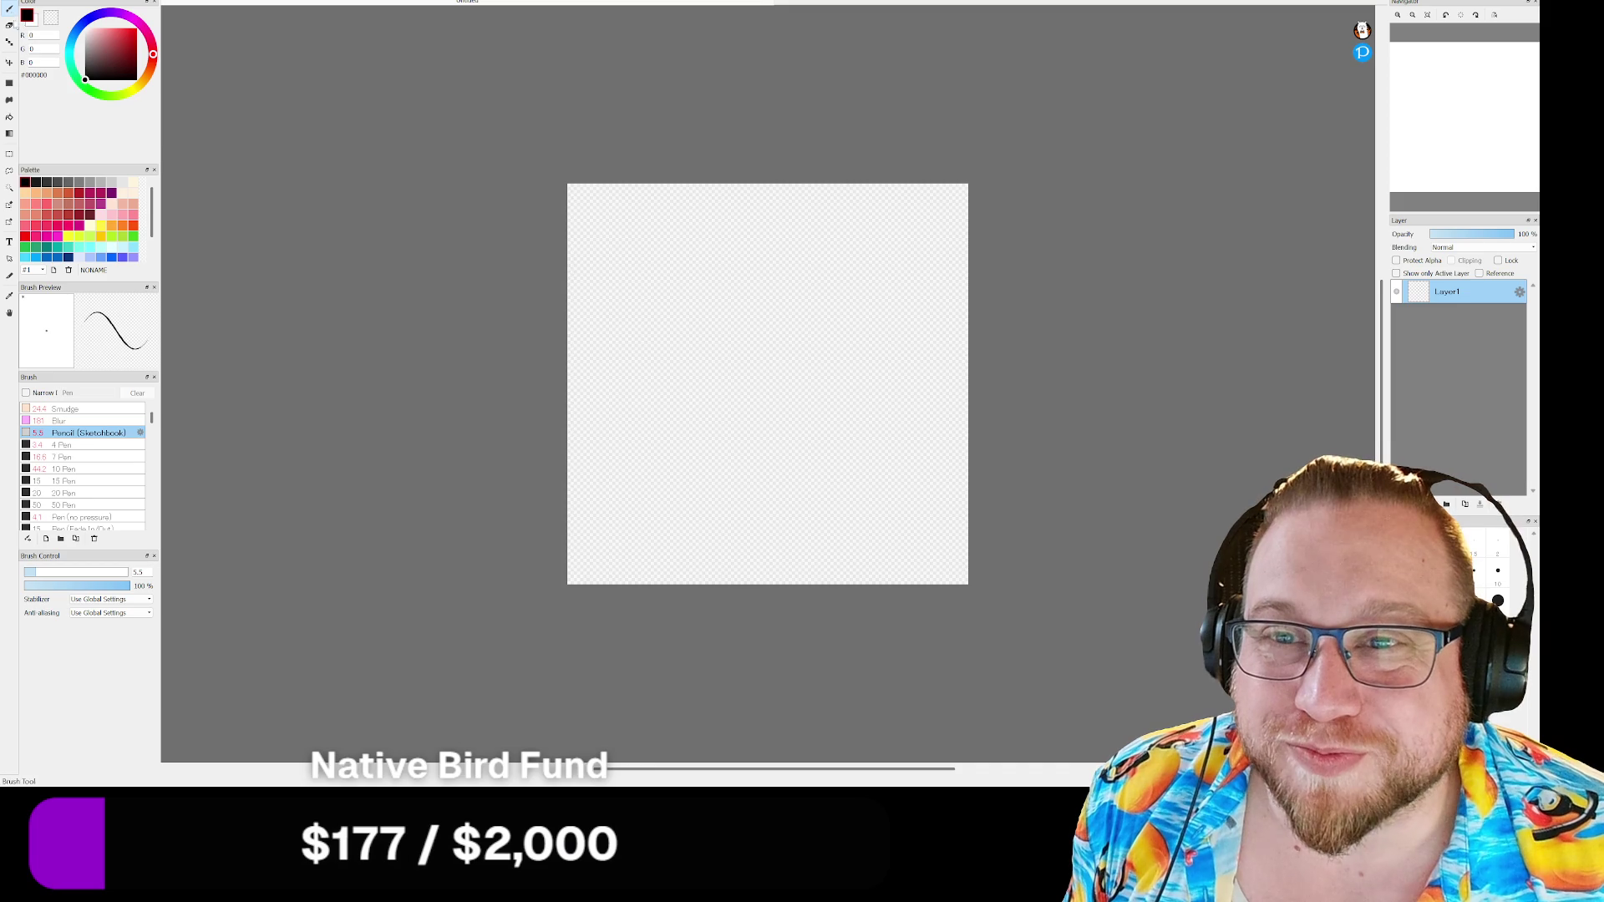
Bucket-fill the whole canvas black and make white the drawing colour.
click(9, 117)
click(602, 328)
click(84, 29)
Sketch a small and a large white stick figure, then undo every stroke back to blank black.
key(b)
scroll(693, 333, up, 3)
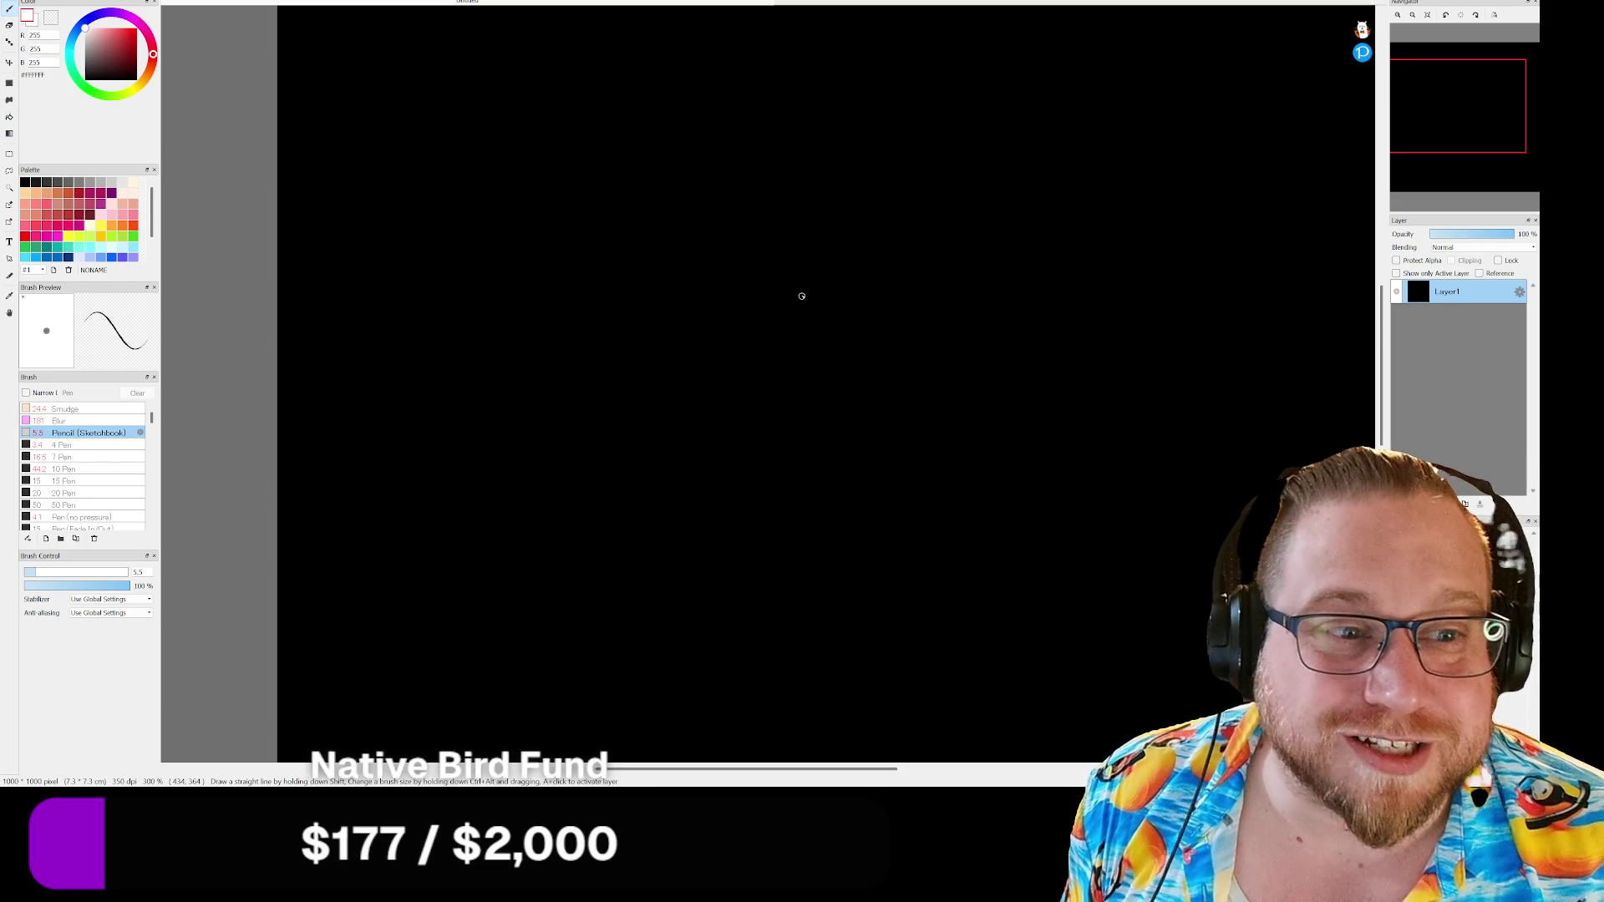
scroll(1170, 242, right, 2)
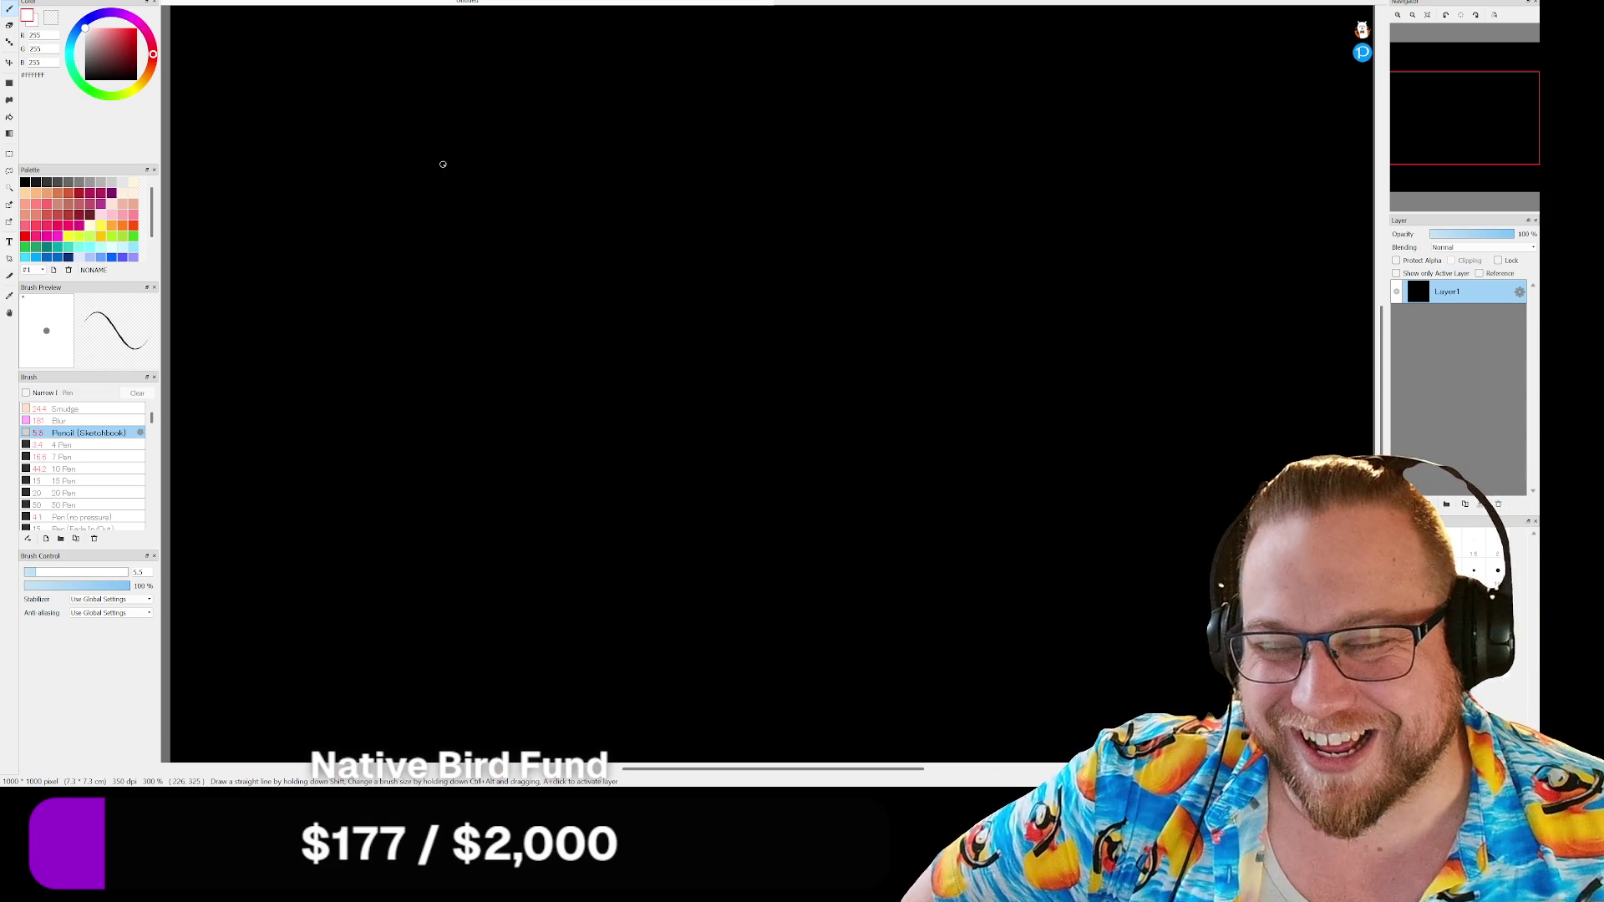
mouse_move(509, 323)
mouse_down()
mouse_move(510, 372)
mouse_move(521, 355)
mouse_move(504, 381)
mouse_up()
mouse_move(644, 118)
mouse_down()
mouse_move(660, 136)
mouse_move(593, 412)
mouse_up()
drag(574, 270, 669, 271)
mouse_move(593, 412)
mouse_down()
mouse_move(616, 446)
mouse_move(583, 433)
mouse_up()
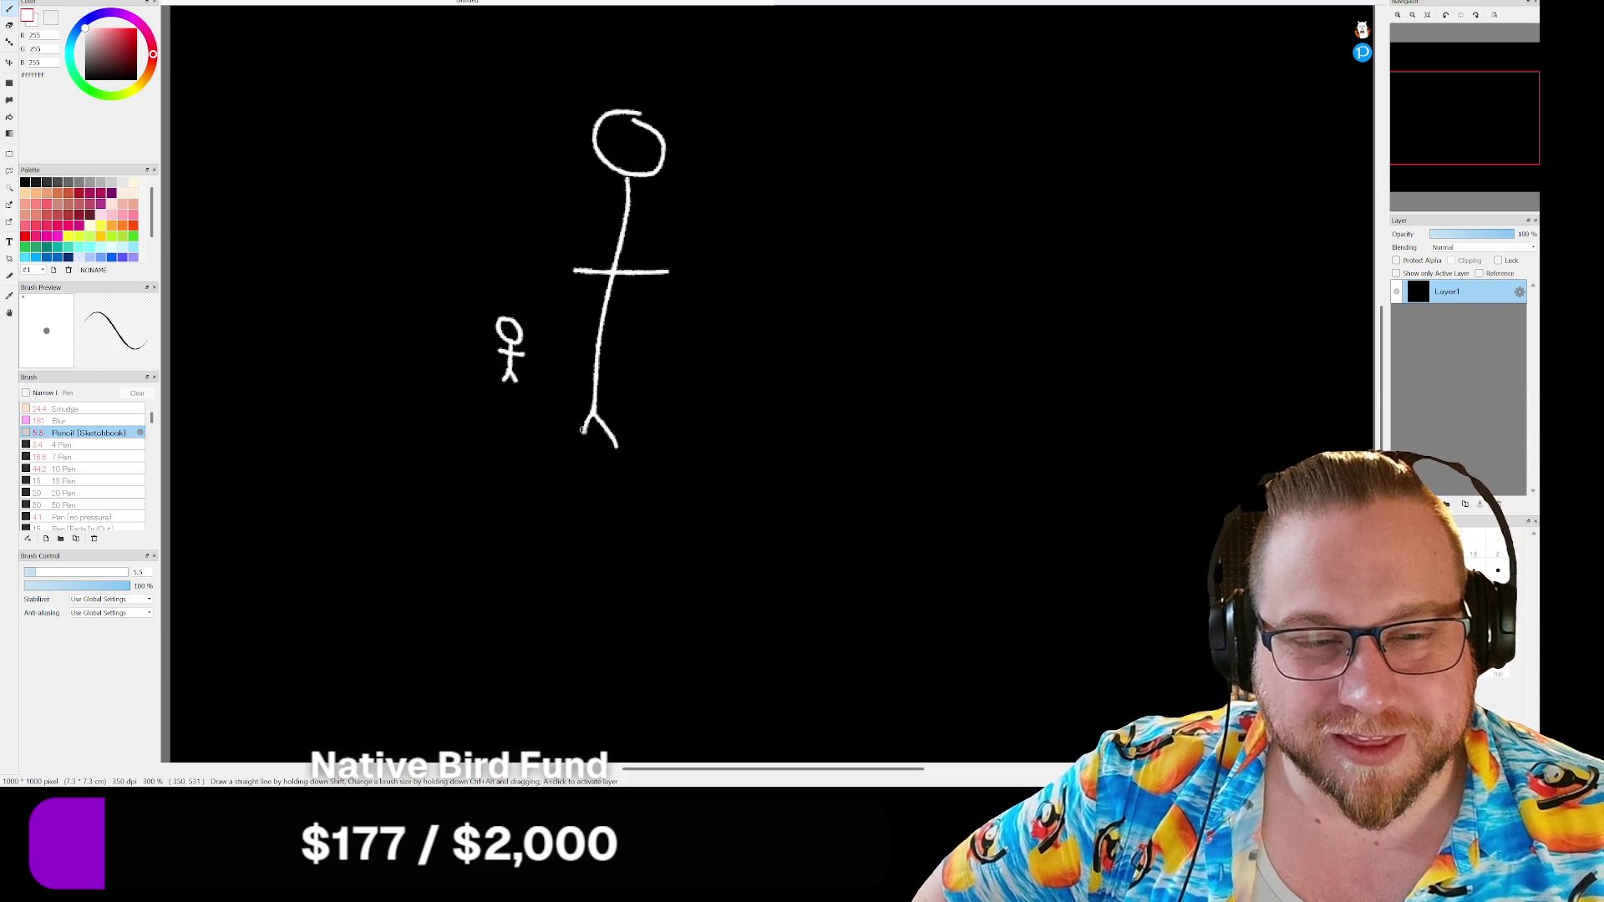
key(ctrl+z)
key(ctrl+z)
key(ctrl+z)
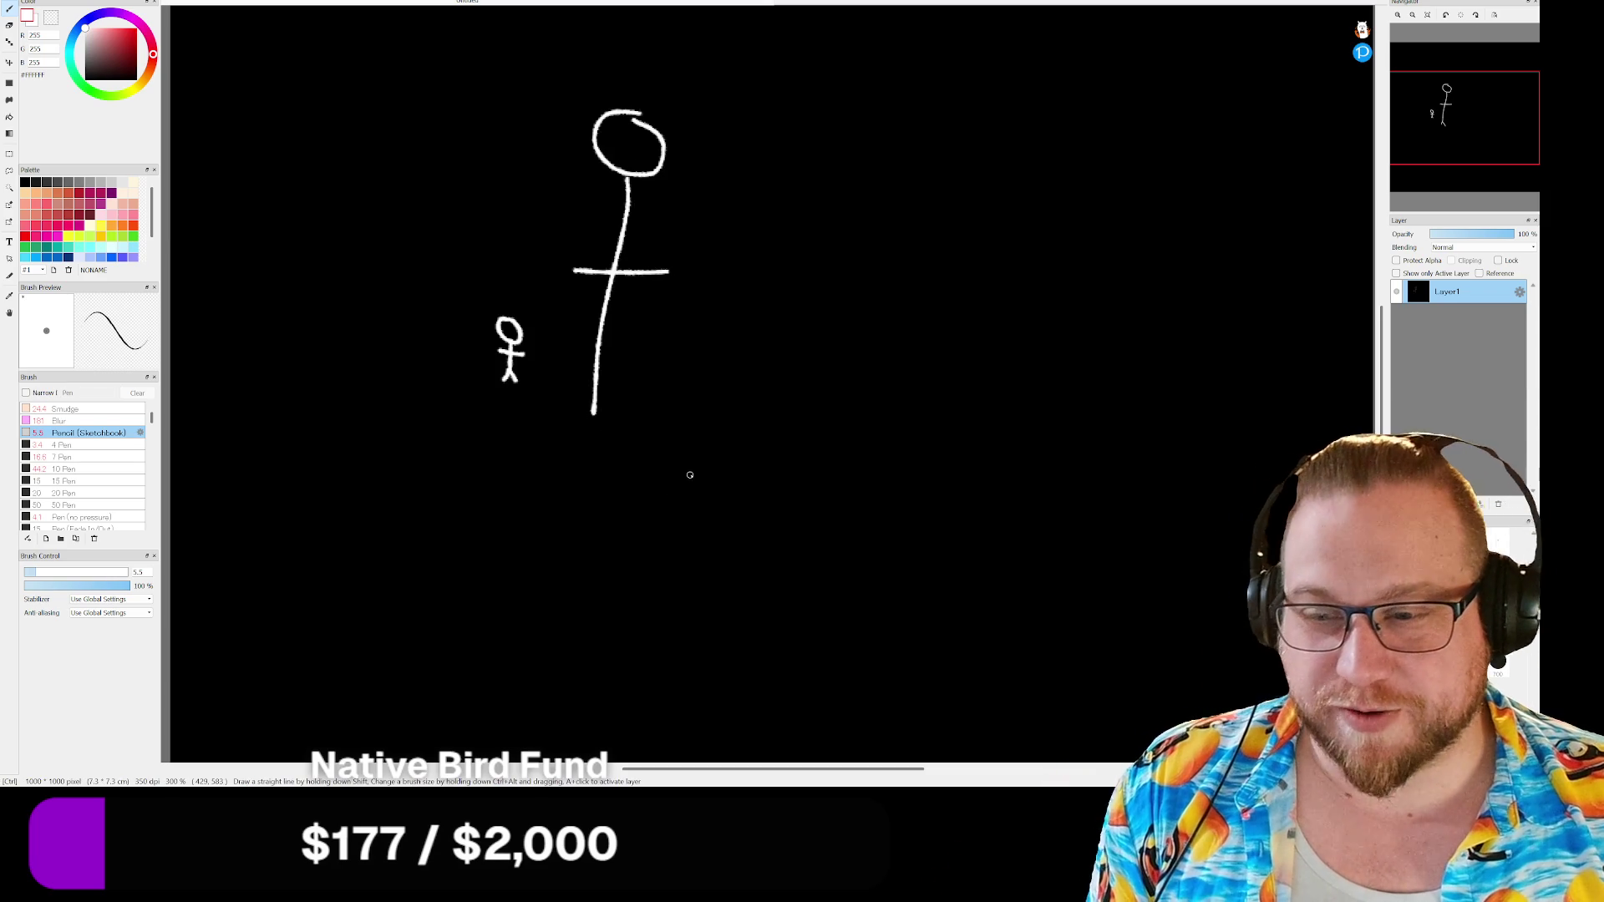
key(ctrl+z)
key(ctrl+z)
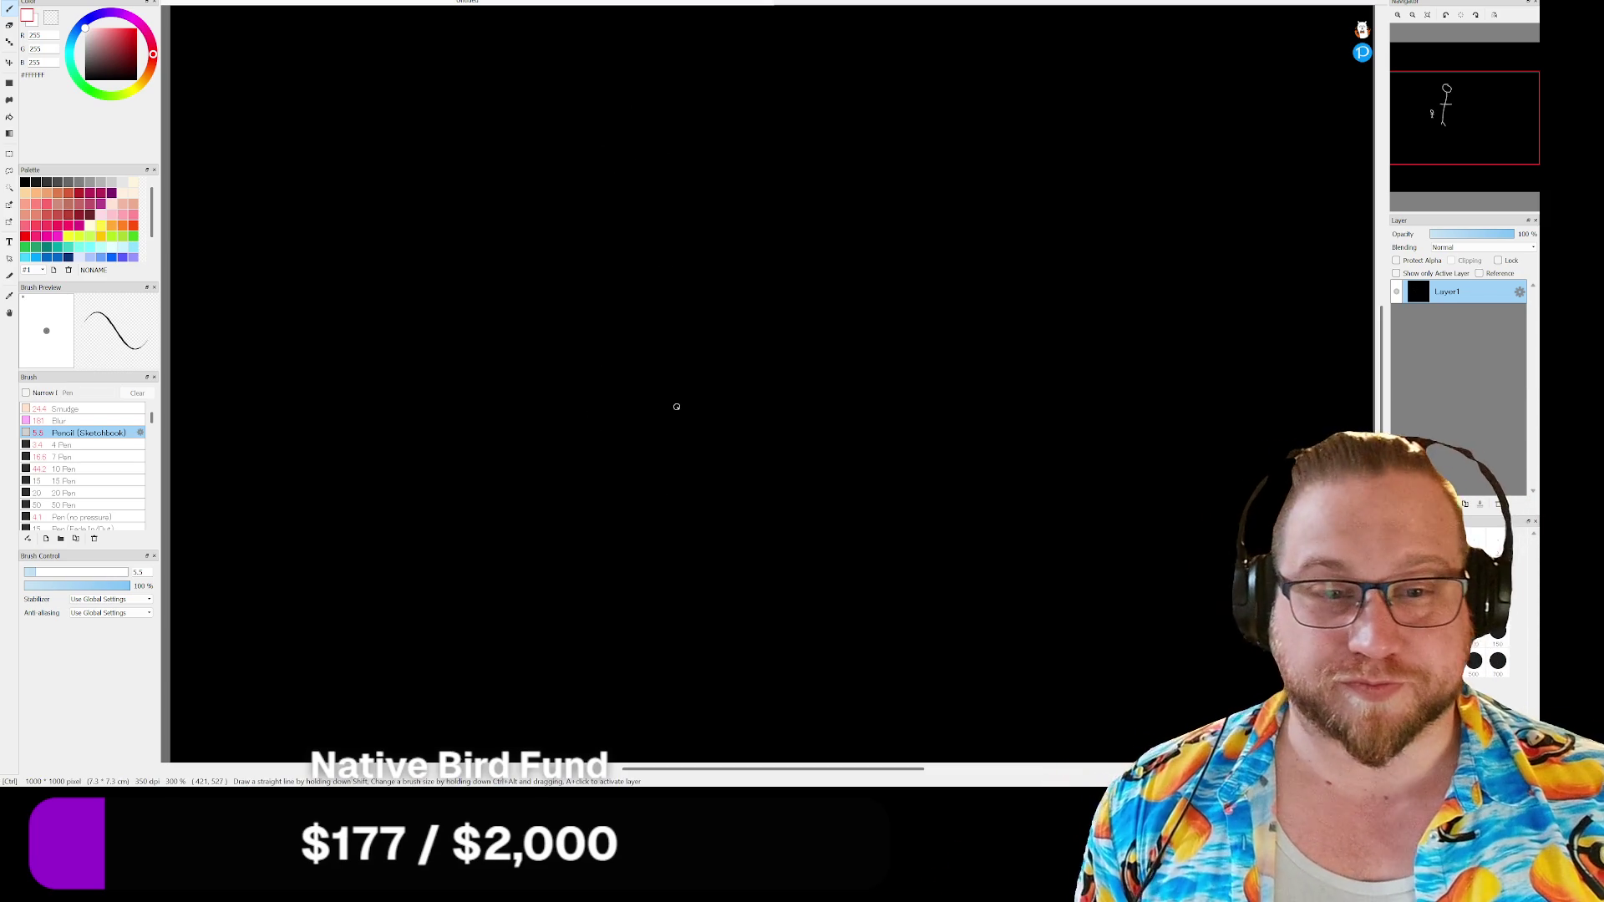
Draw a white cat head with pointed ears, eyes, nose, whiskers and a small mouth.
mouse_move(407, 100)
mouse_down()
mouse_move(452, 149)
mouse_move(578, 167)
mouse_move(560, 275)
mouse_move(391, 146)
mouse_move(416, 142)
mouse_up()
mouse_move(501, 213)
mouse_down()
mouse_move(483, 220)
mouse_move(564, 213)
mouse_move(549, 227)
mouse_move(445, 203)
mouse_up()
drag(476, 214, 449, 220)
drag(488, 236, 500, 240)
click(472, 178)
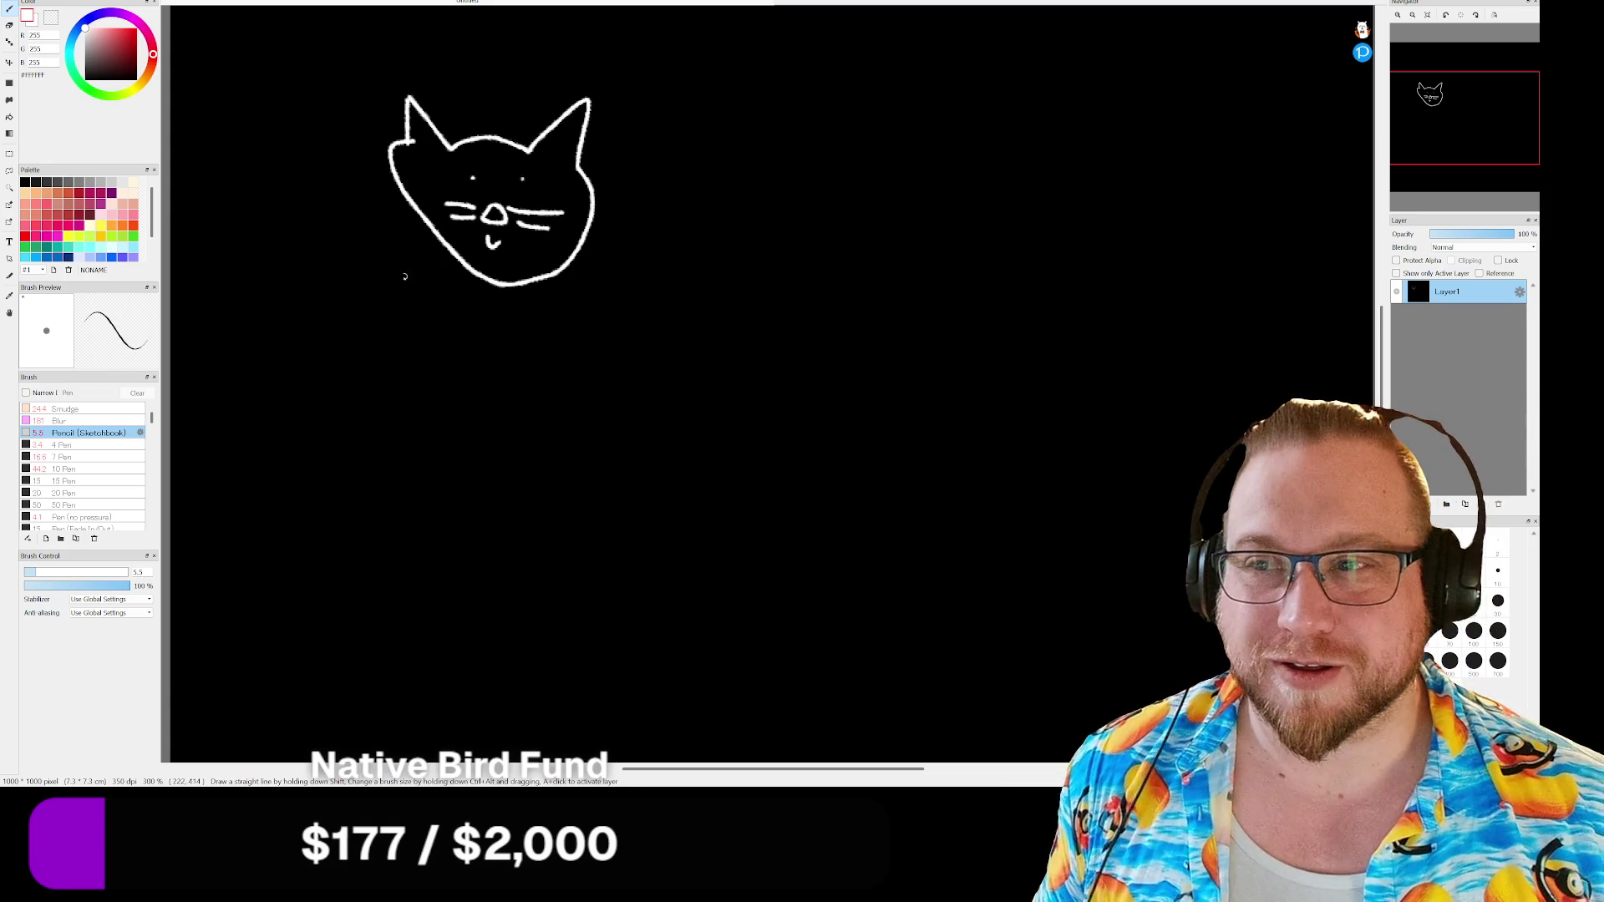
Extend the cat's nose outline to the whisker, then close FireAlpaca without saving.
scroll(639, 252, down, 5)
scroll(637, 250, up, 6)
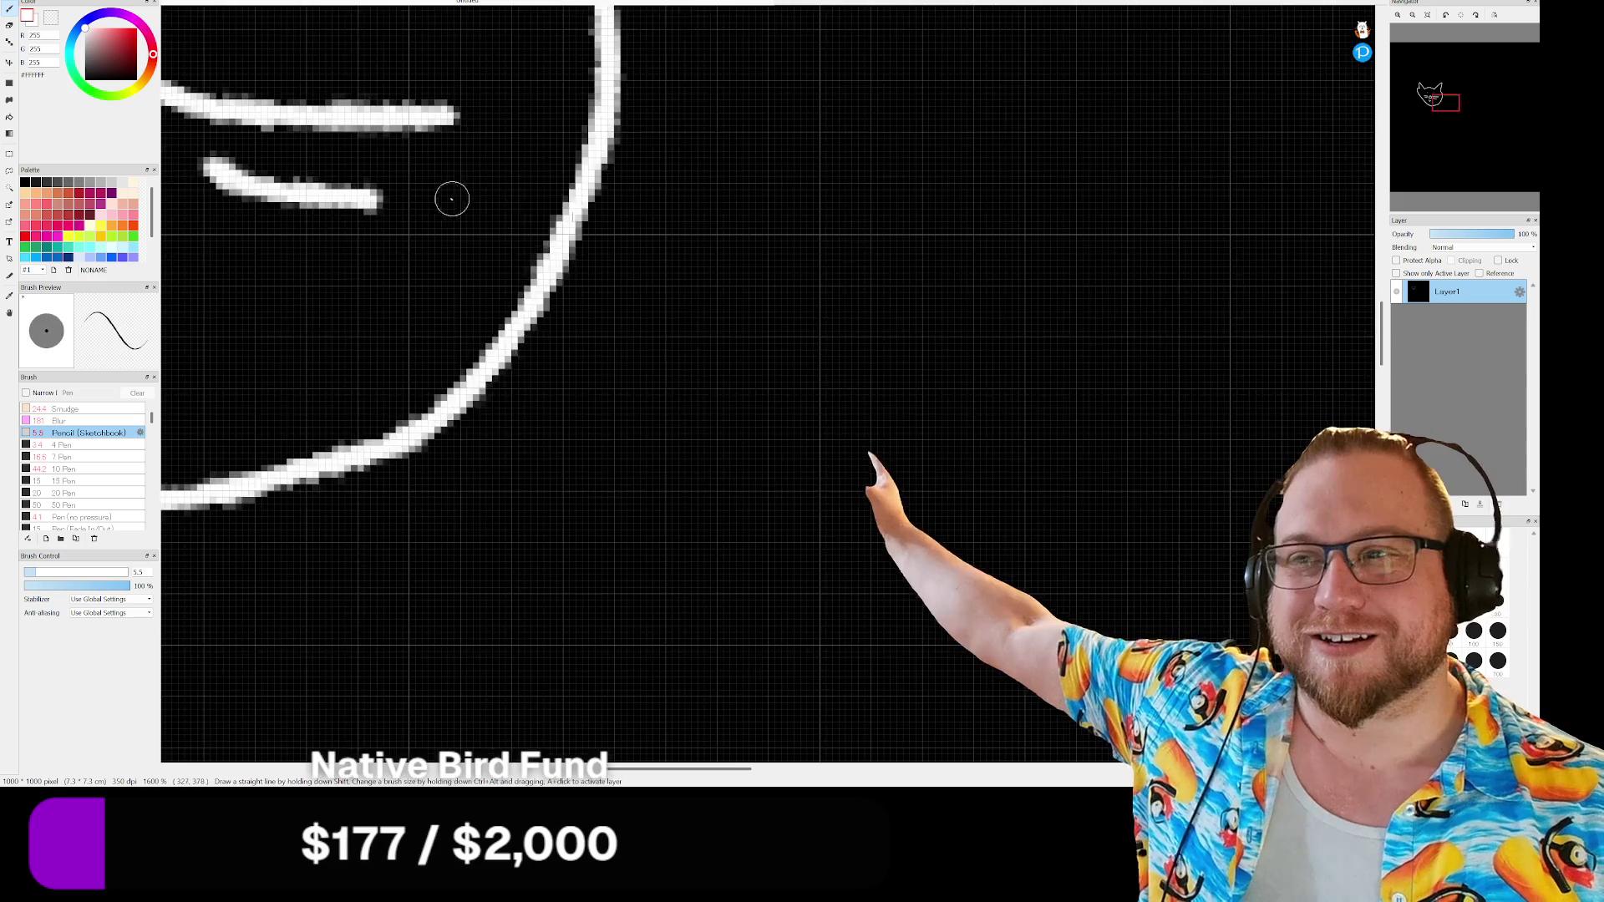
scroll(392, 196, down, 3)
scroll(353, 195, down, 2)
scroll(448, 100, up, 6)
mouse_move(551, 279)
mouse_down()
mouse_move(627, 271)
mouse_move(756, 310)
mouse_move(704, 403)
mouse_move(602, 465)
mouse_move(555, 275)
mouse_move(635, 351)
mouse_move(627, 373)
mouse_up()
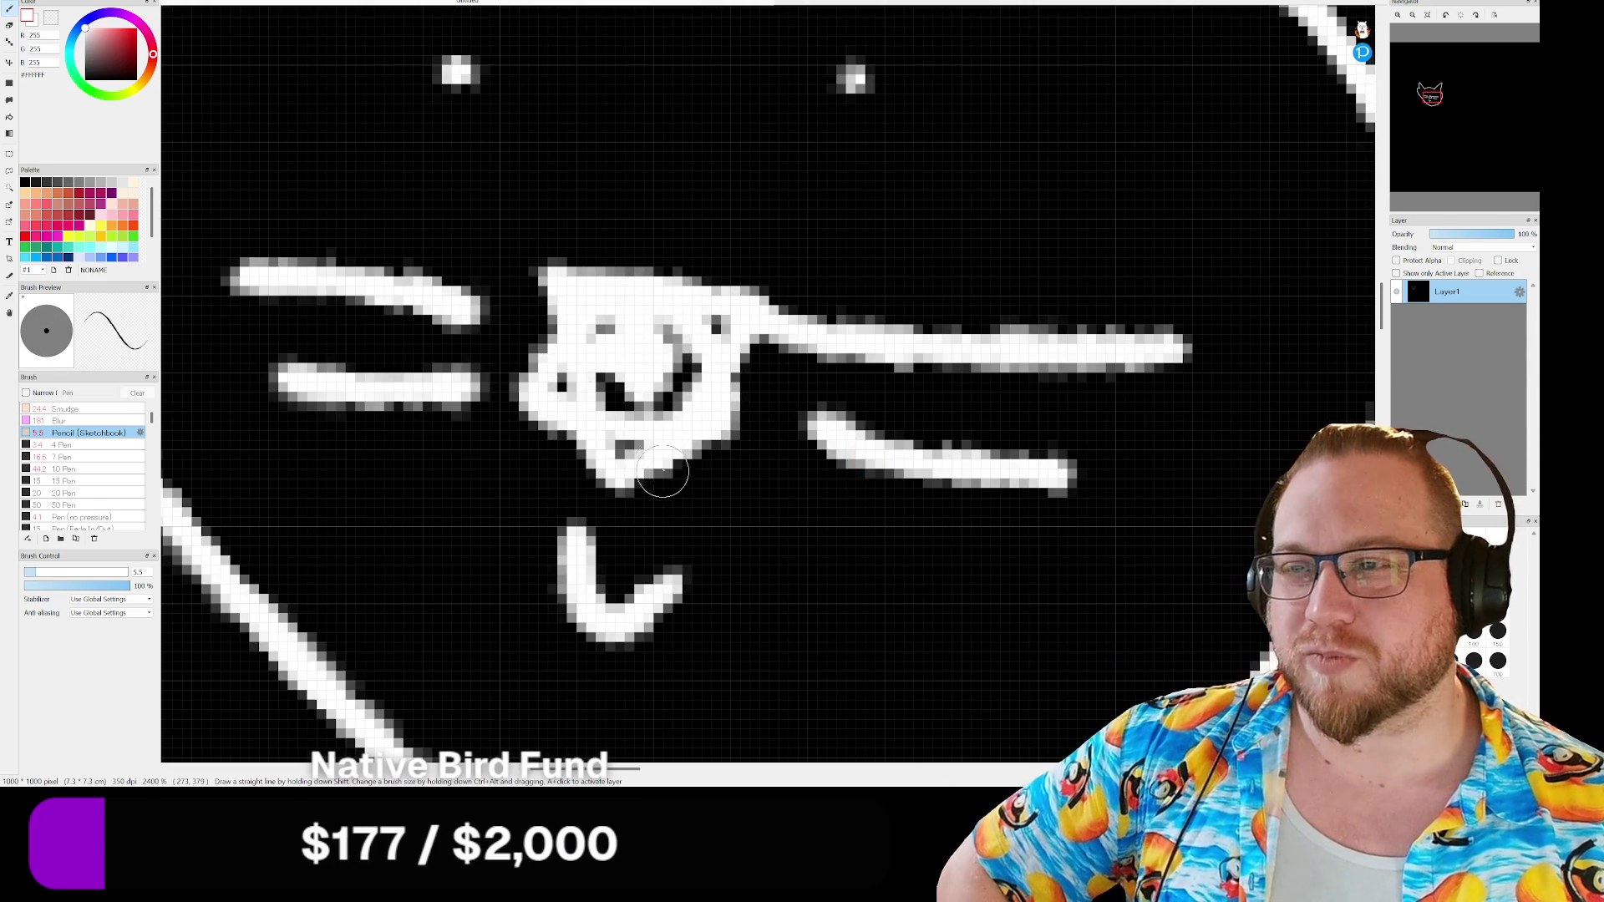
key(ctrl+w)
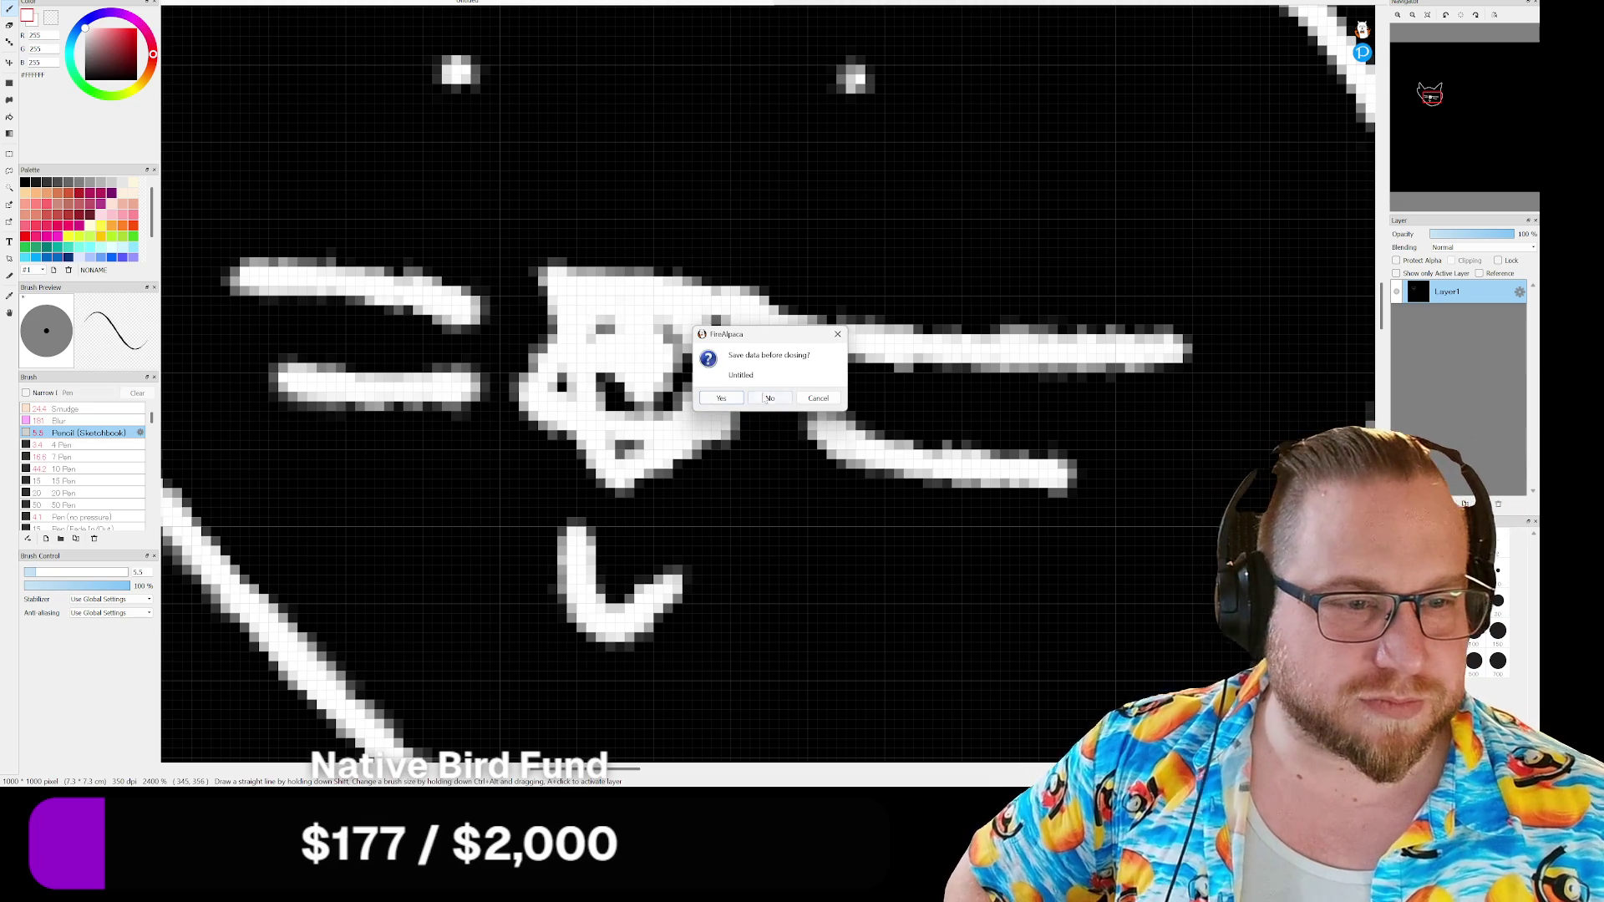
click(769, 398)
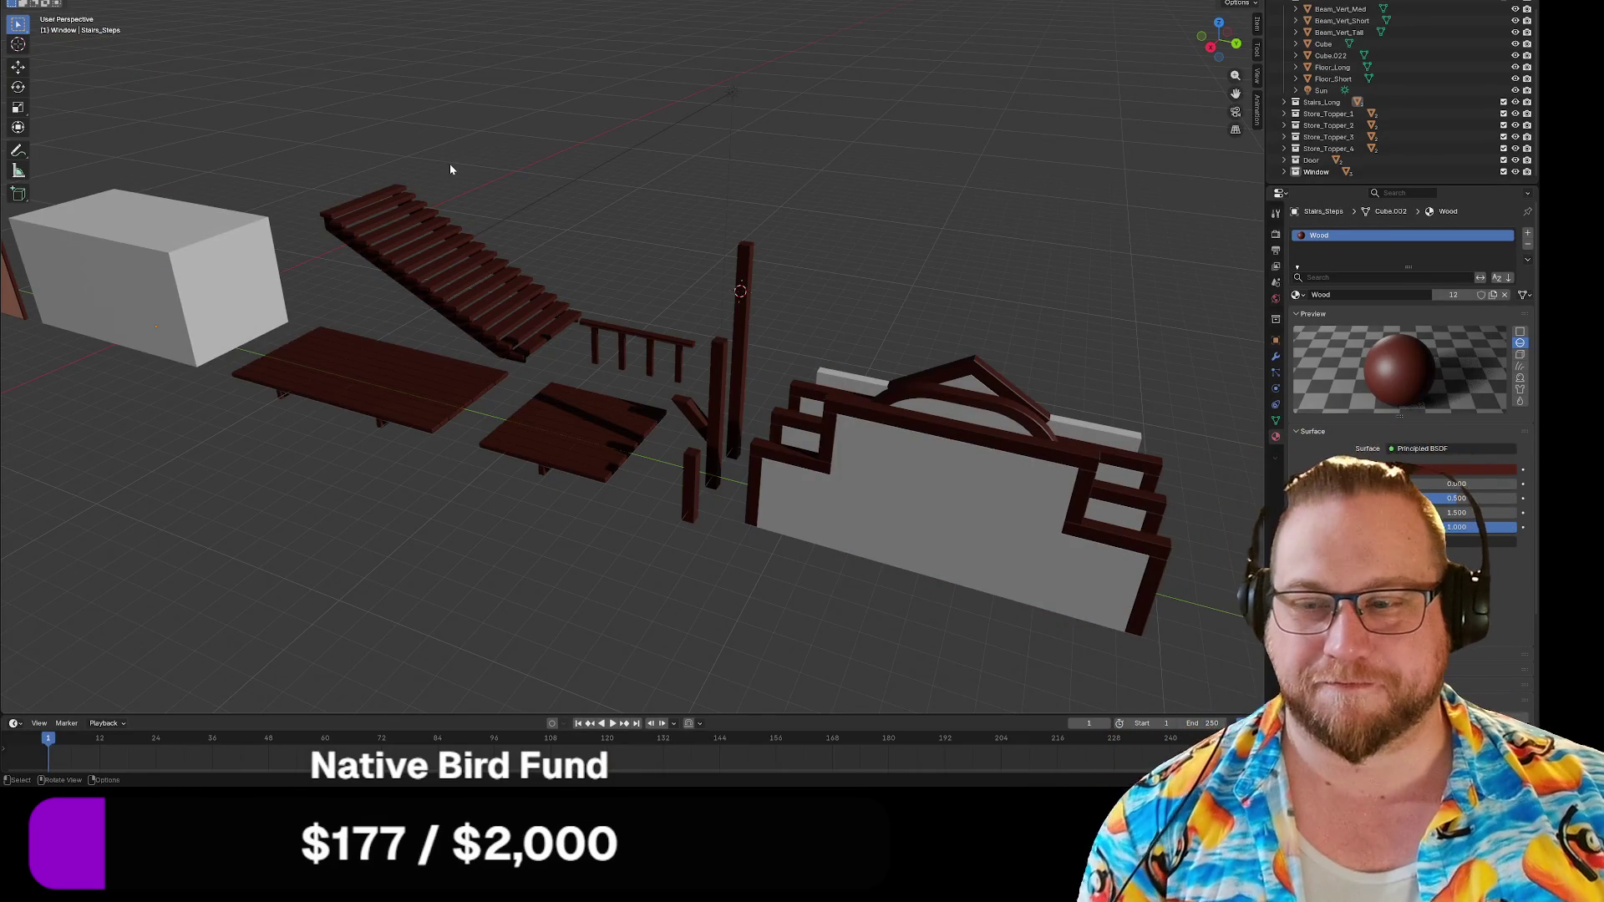
mouse_move(681, 185)
middle_down()
mouse_move(659, 187)
mouse_move(669, 167)
mouse_move(691, 179)
mouse_move(642, 187)
mouse_move(630, 208)
mouse_move(512, 150)
mouse_move(666, 258)
mouse_move(706, 240)
middle_up()
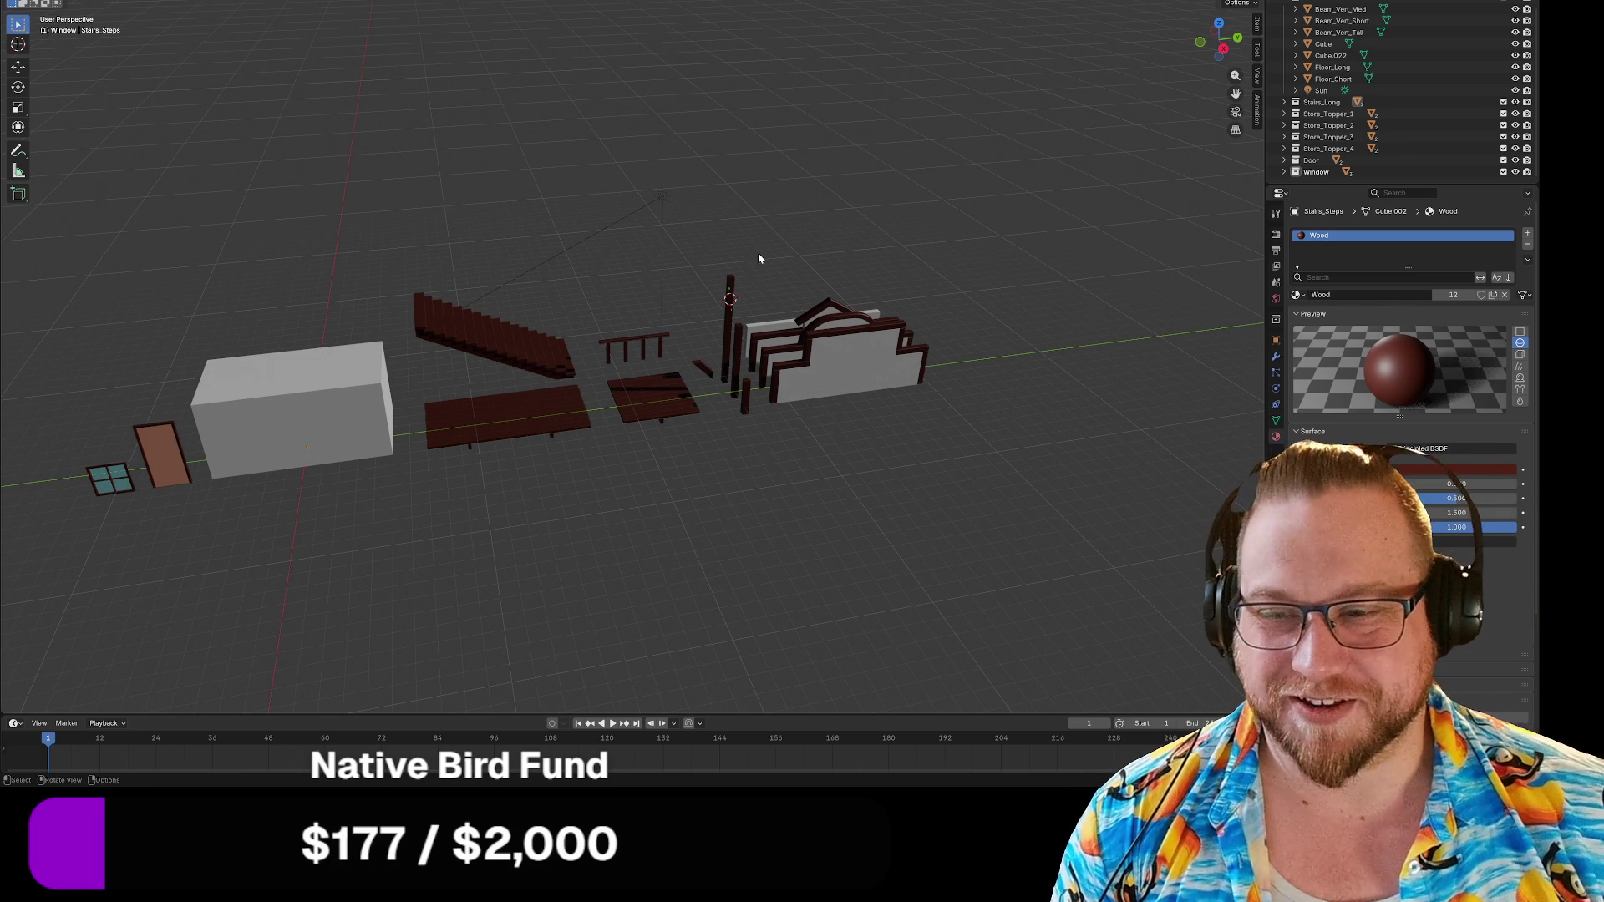
Select every kit piece and apply All Transforms (location, rotation and scale).
mouse_move(842, 198)
middle_down()
mouse_move(816, 215)
mouse_move(927, 153)
mouse_move(709, 239)
mouse_move(267, 210)
middle_up()
mouse_move(102, 178)
mouse_down()
mouse_move(827, 513)
mouse_move(1090, 518)
mouse_up()
right_click(524, 370)
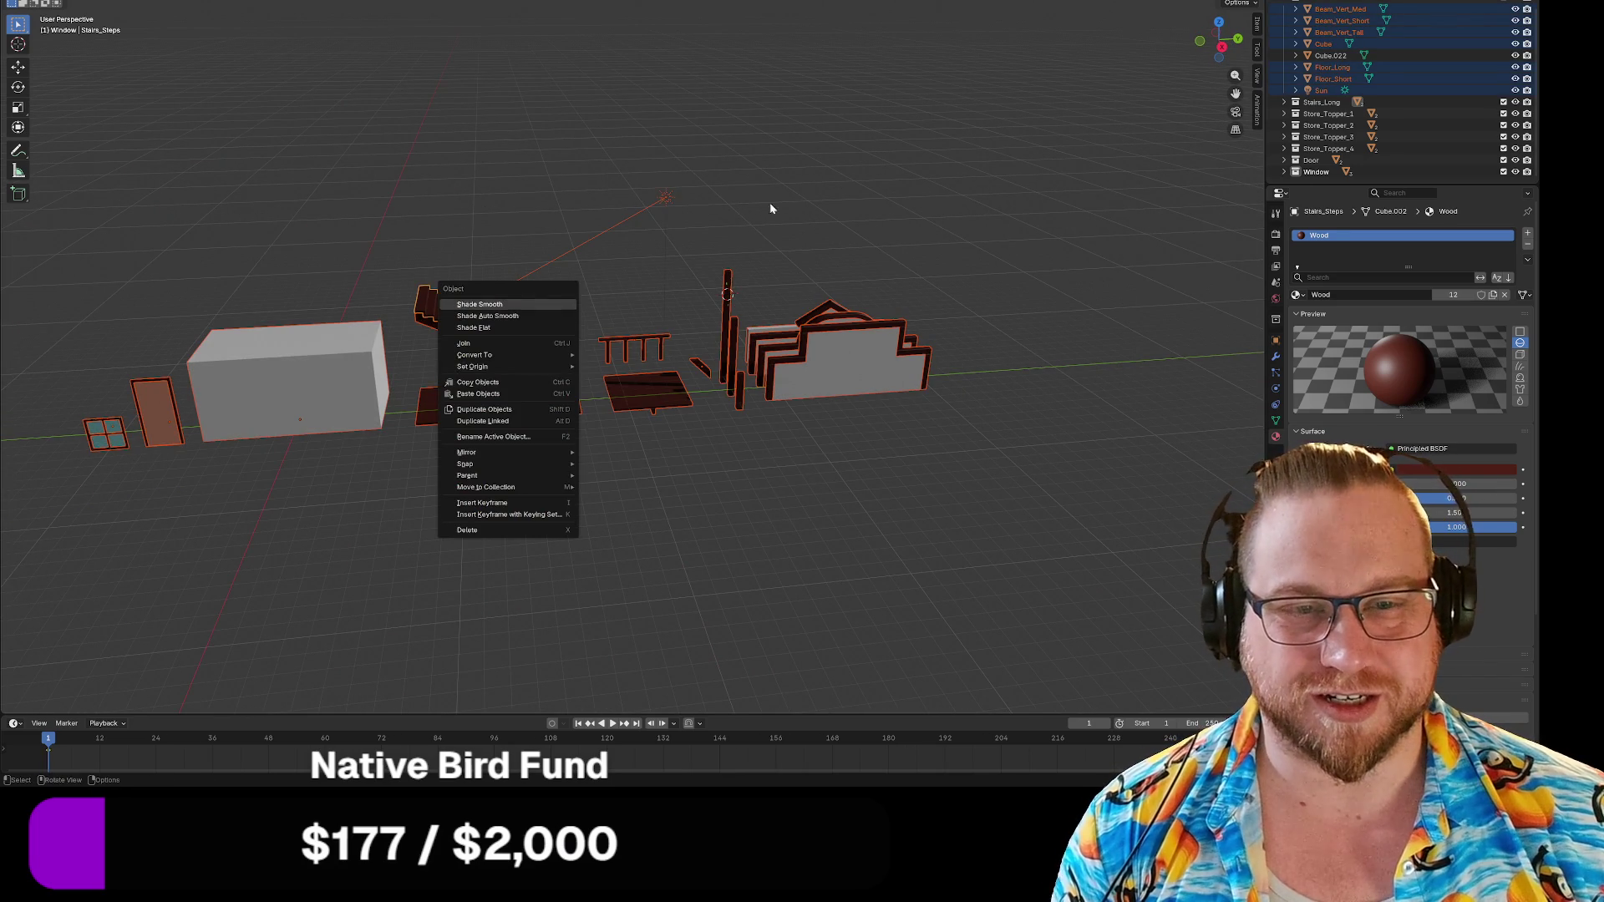
click(789, 213)
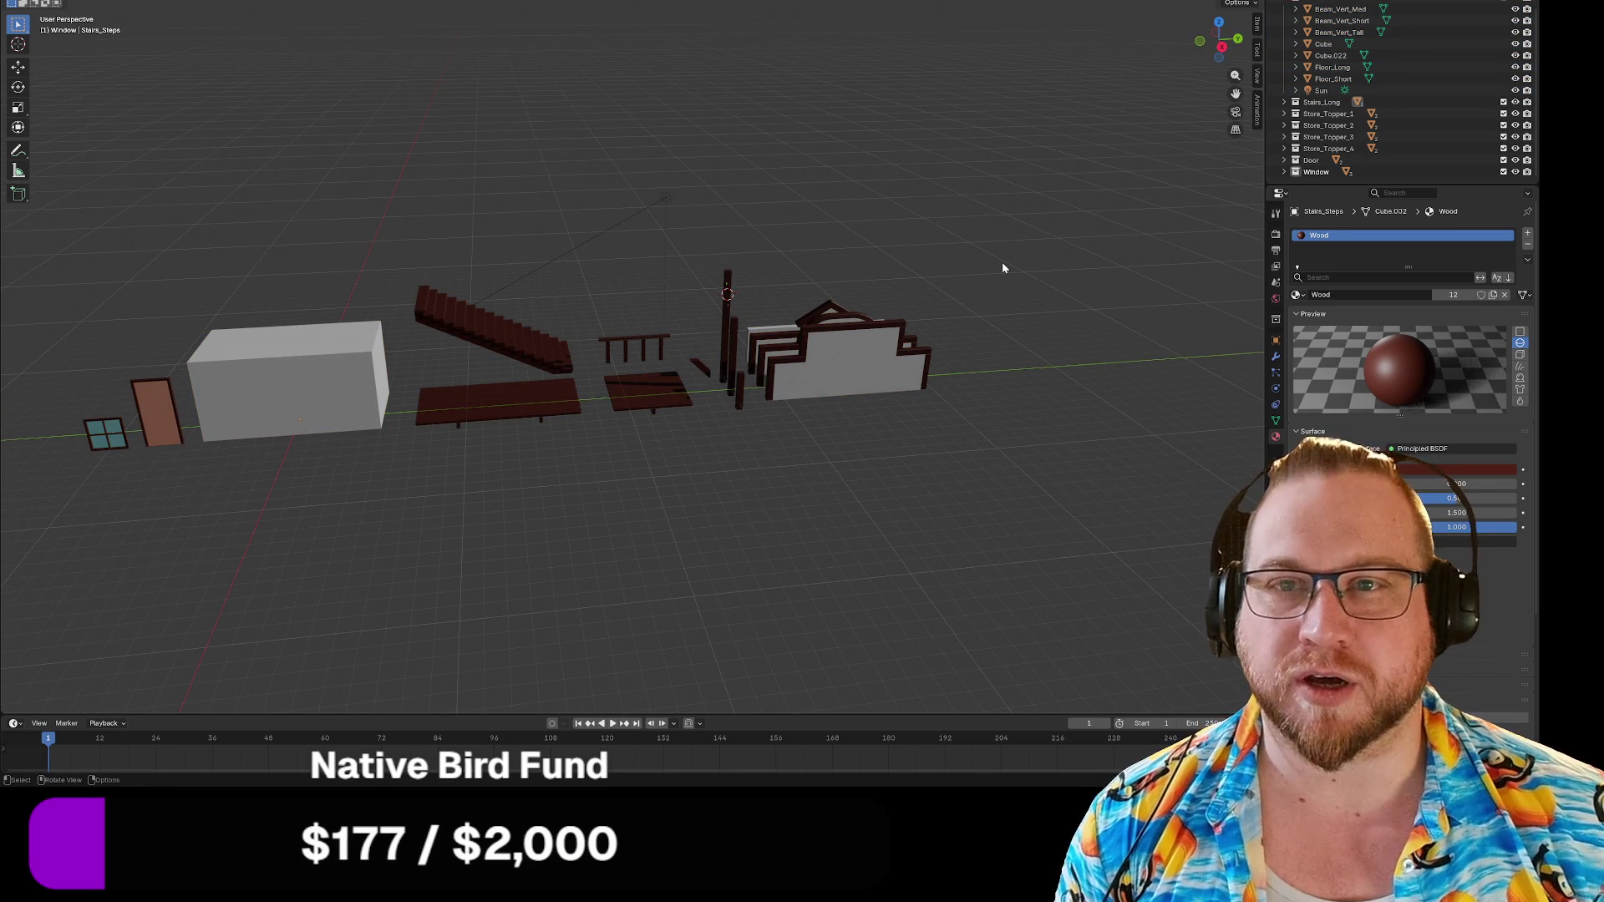
key(a)
key(ctrl+a)
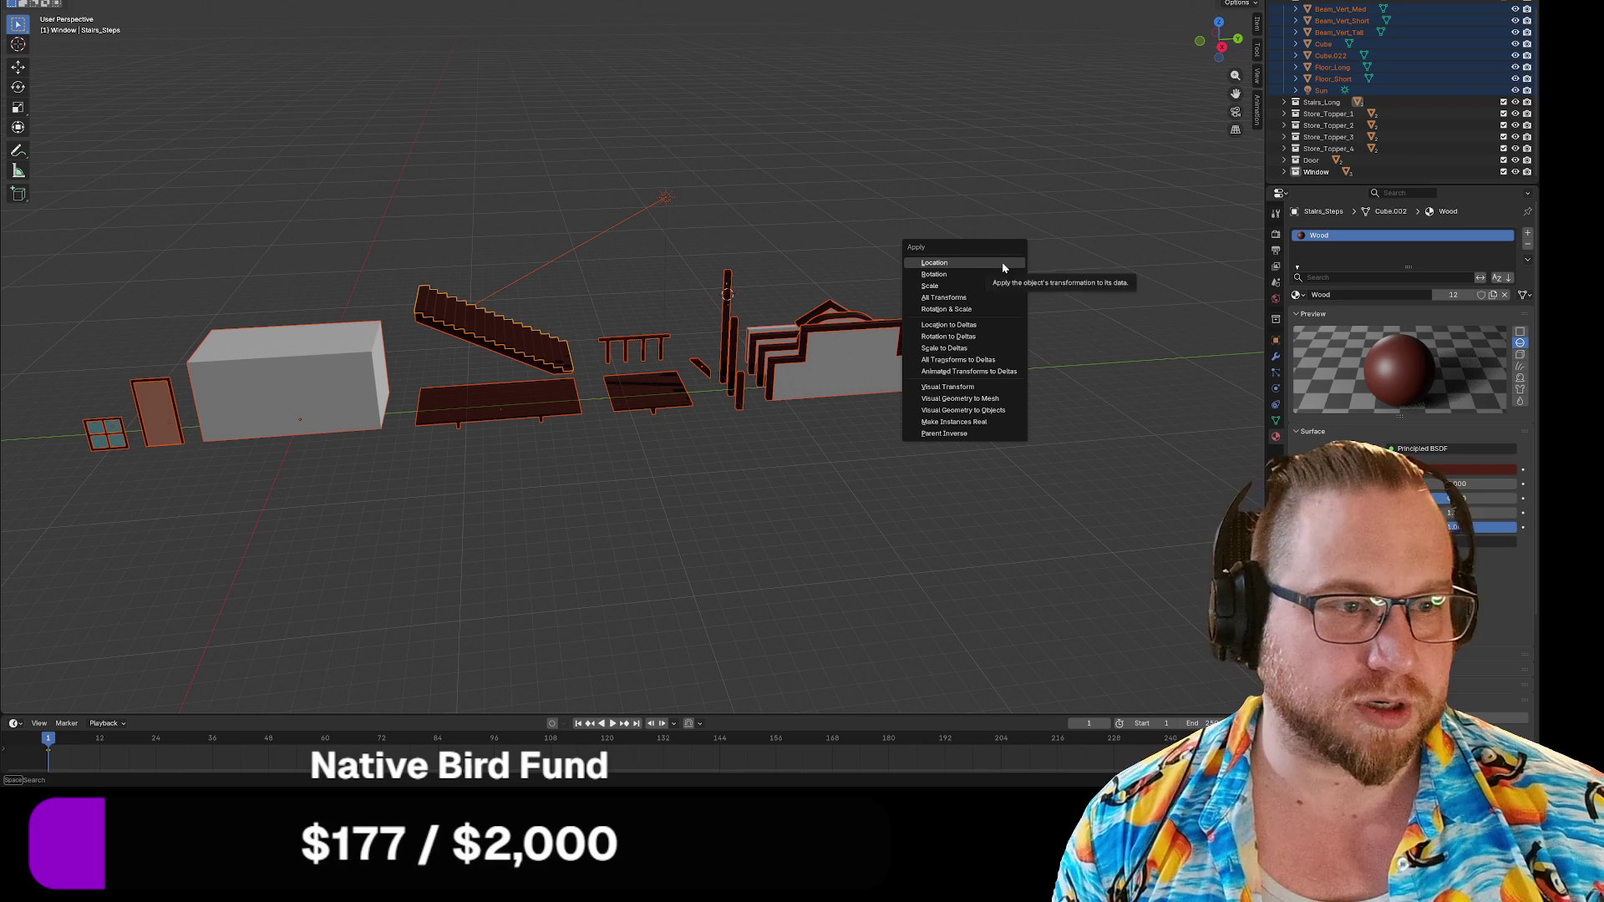
click(965, 297)
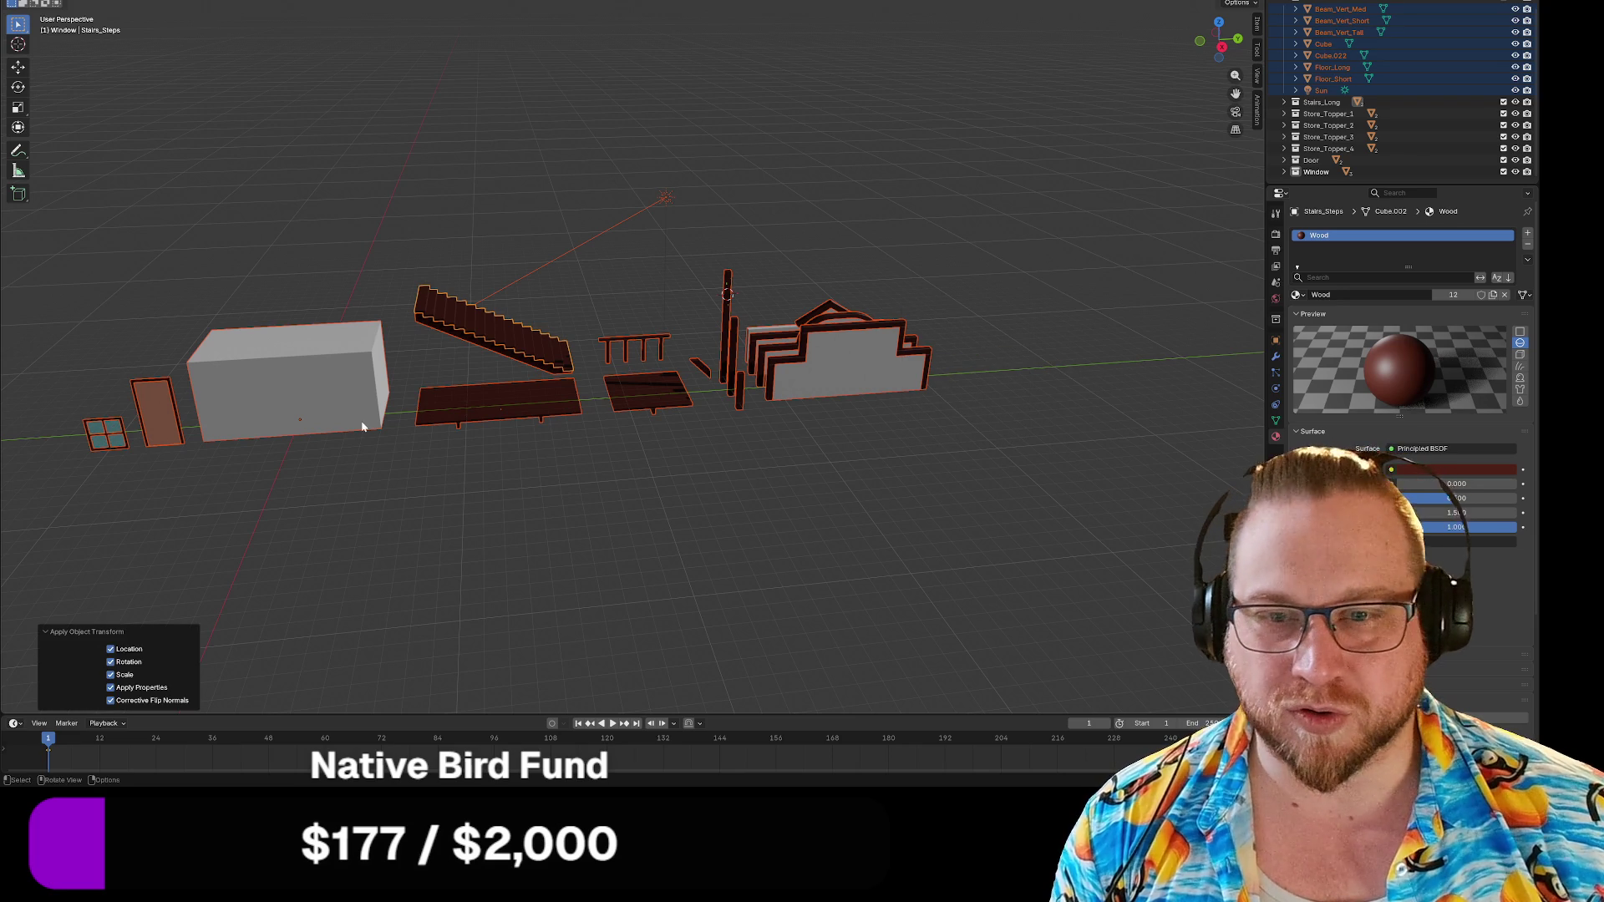
click(354, 404)
Set the large white block's origin to its geometry.
right_click(288, 367)
mouse_move(258, 374)
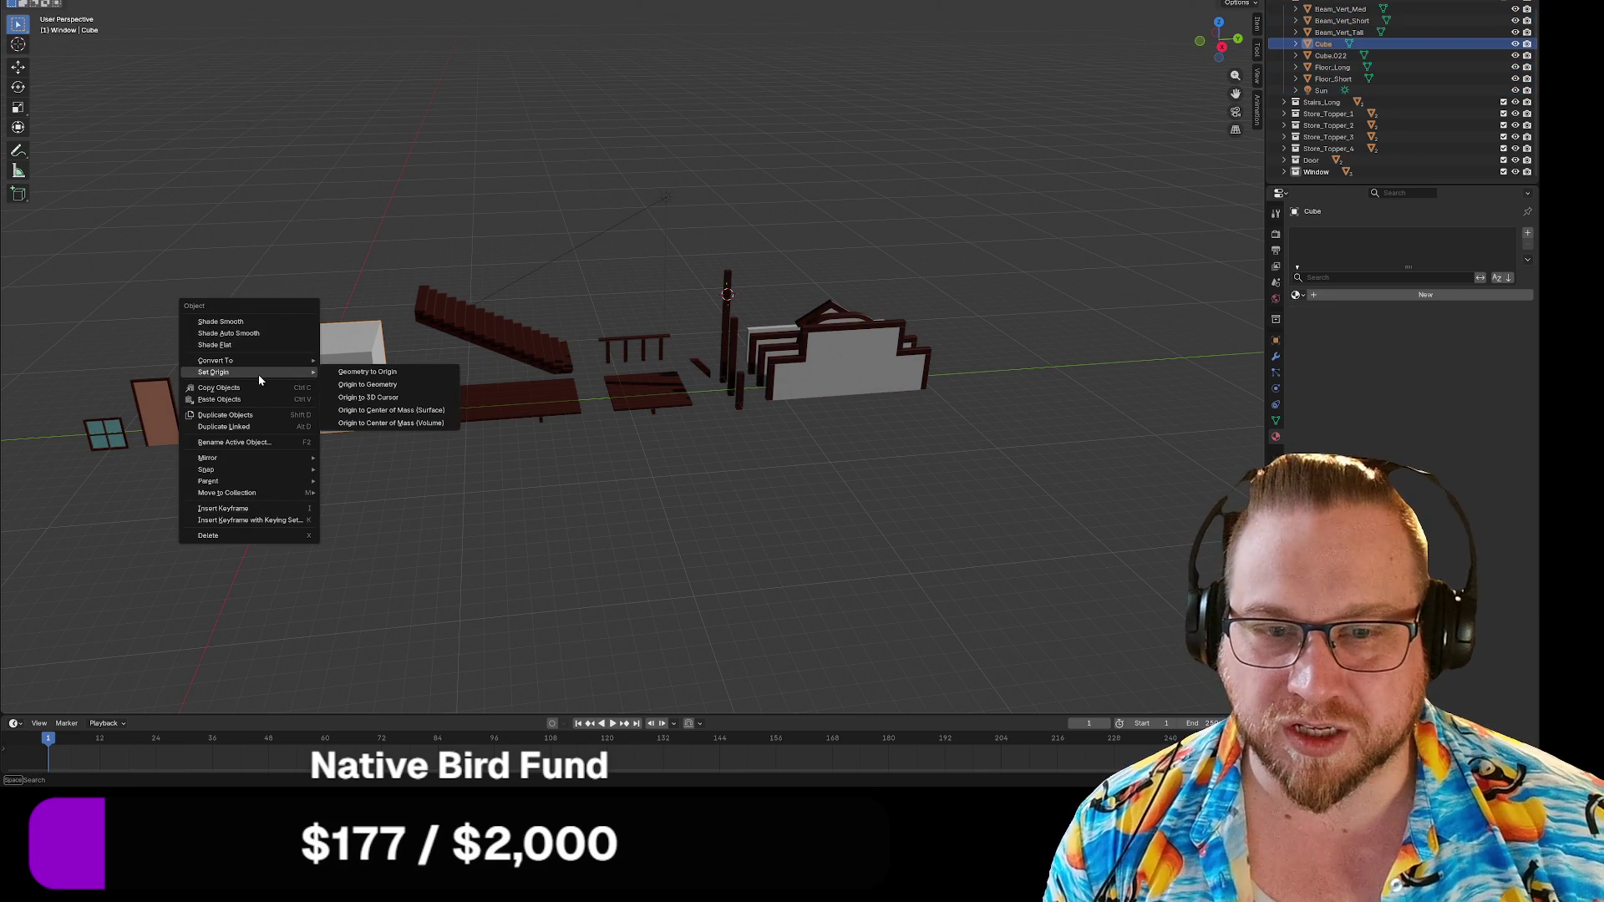
click(389, 385)
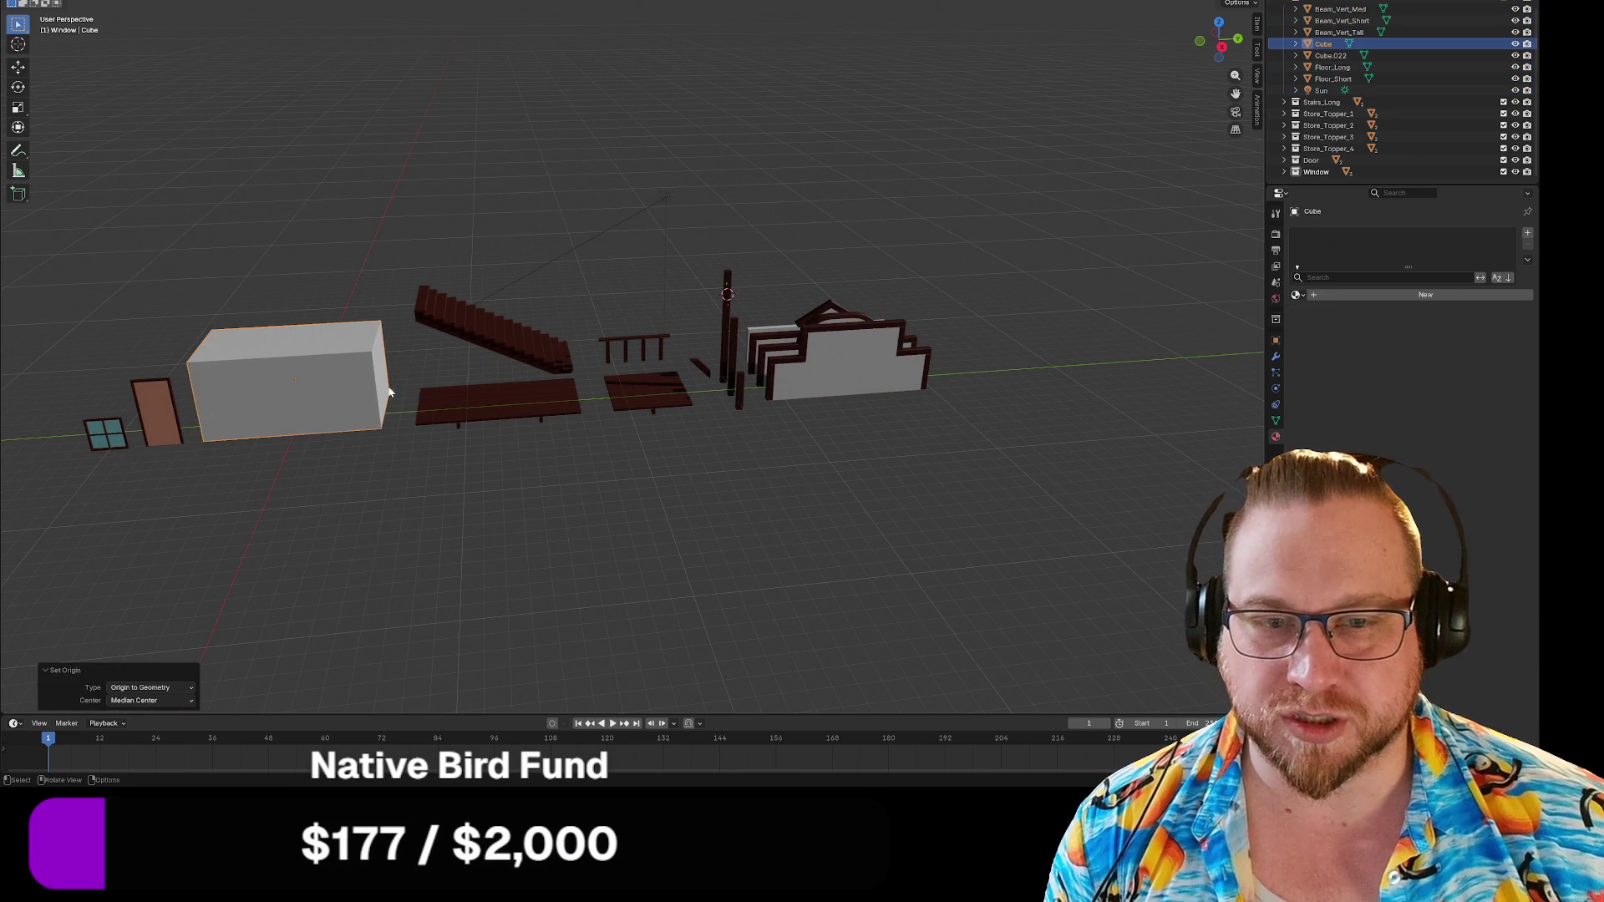
Box-select the window and door and set their origins to geometry.
click(164, 400)
right_click(144, 352)
key(Escape)
key(b)
drag(119, 355, 184, 451)
key(b)
drag(122, 354, 170, 407)
right_click(167, 401)
mouse_move(165, 398)
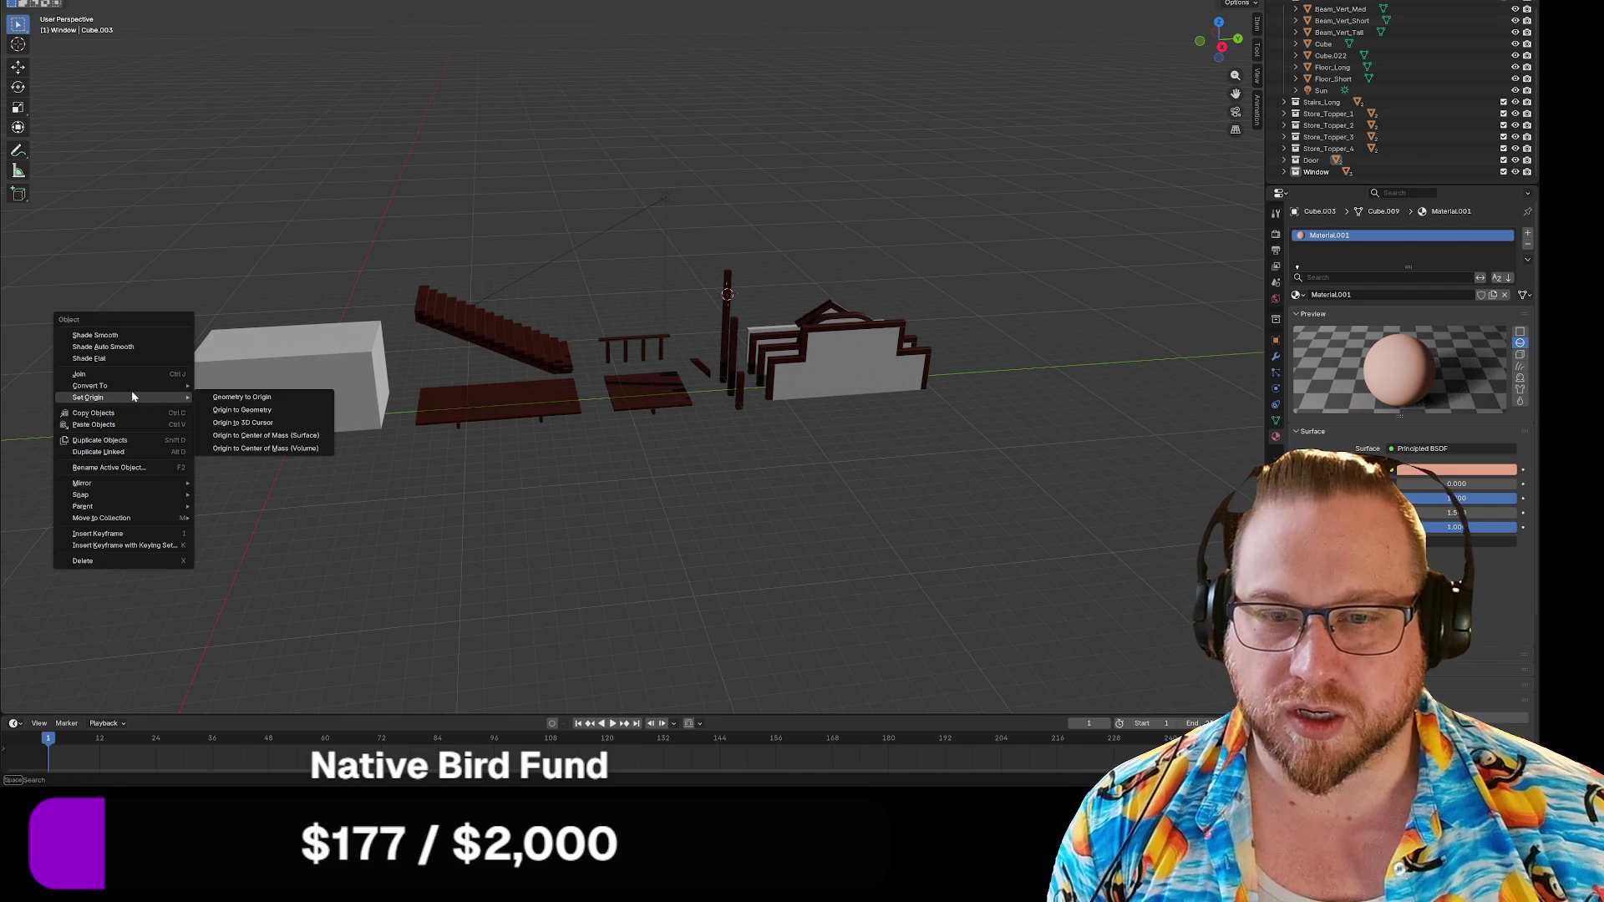
click(239, 411)
drag(72, 376, 126, 465)
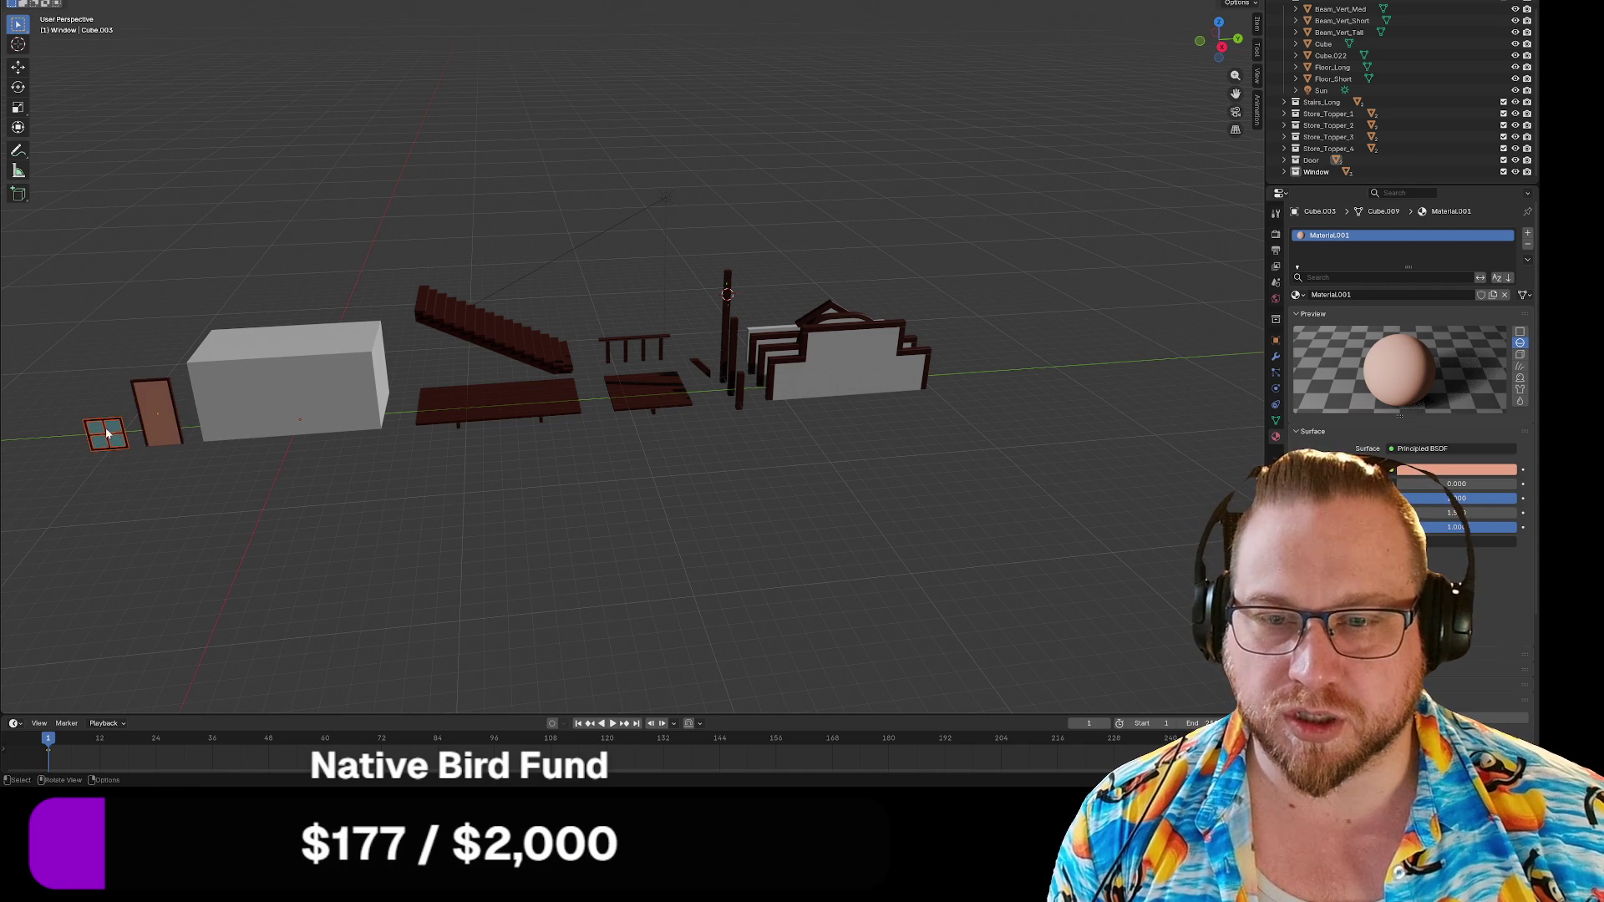
right_click(108, 430)
mouse_move(116, 428)
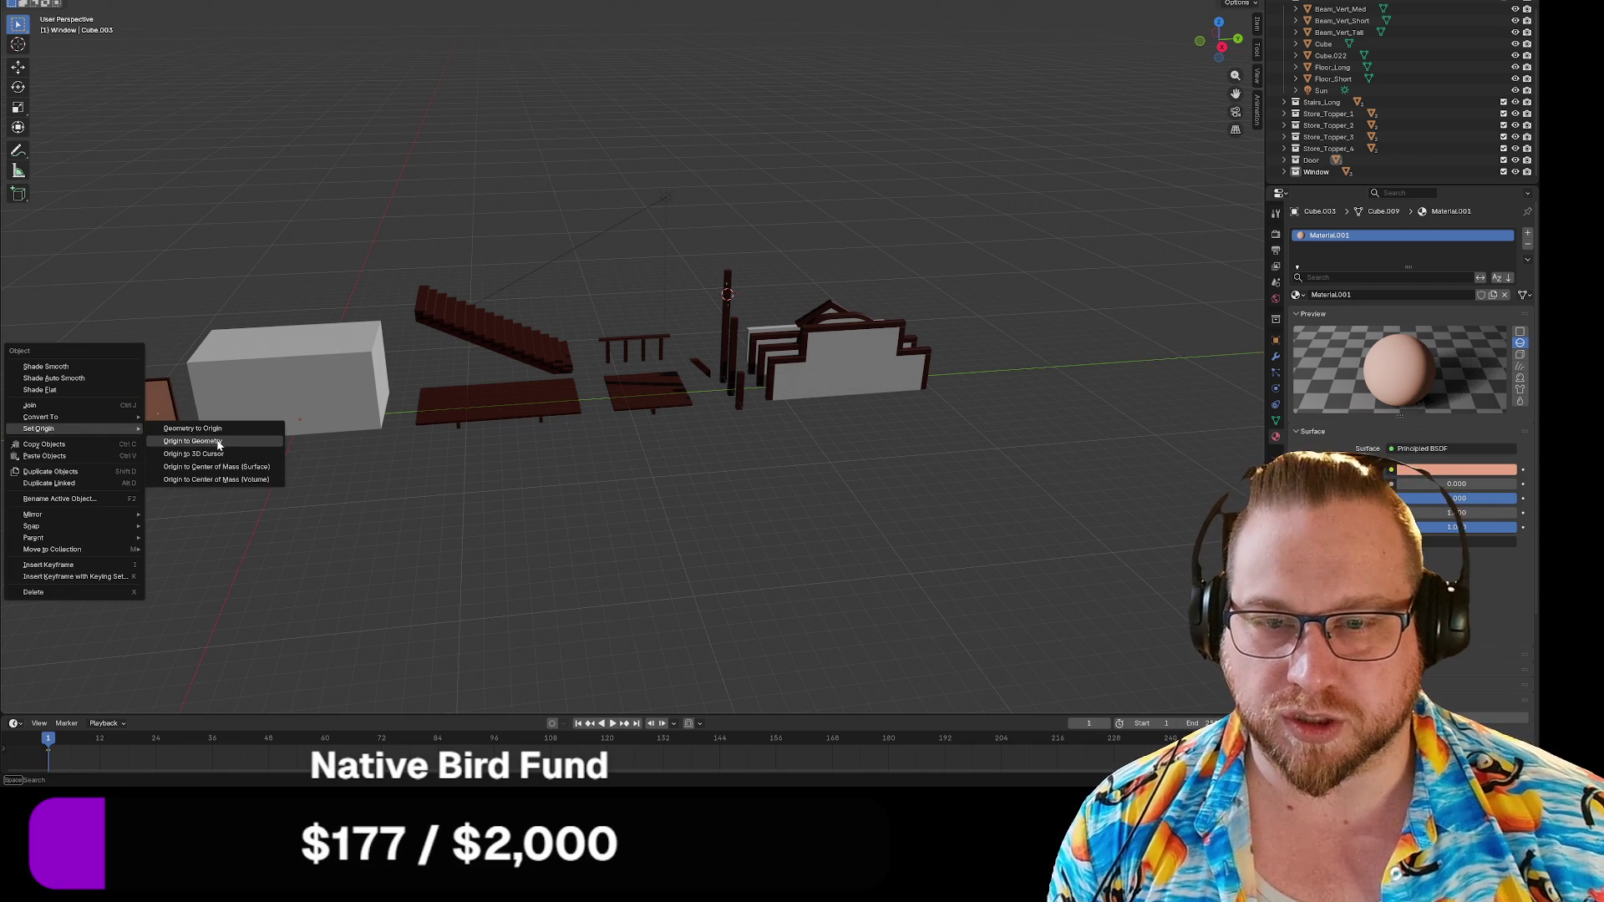
click(219, 443)
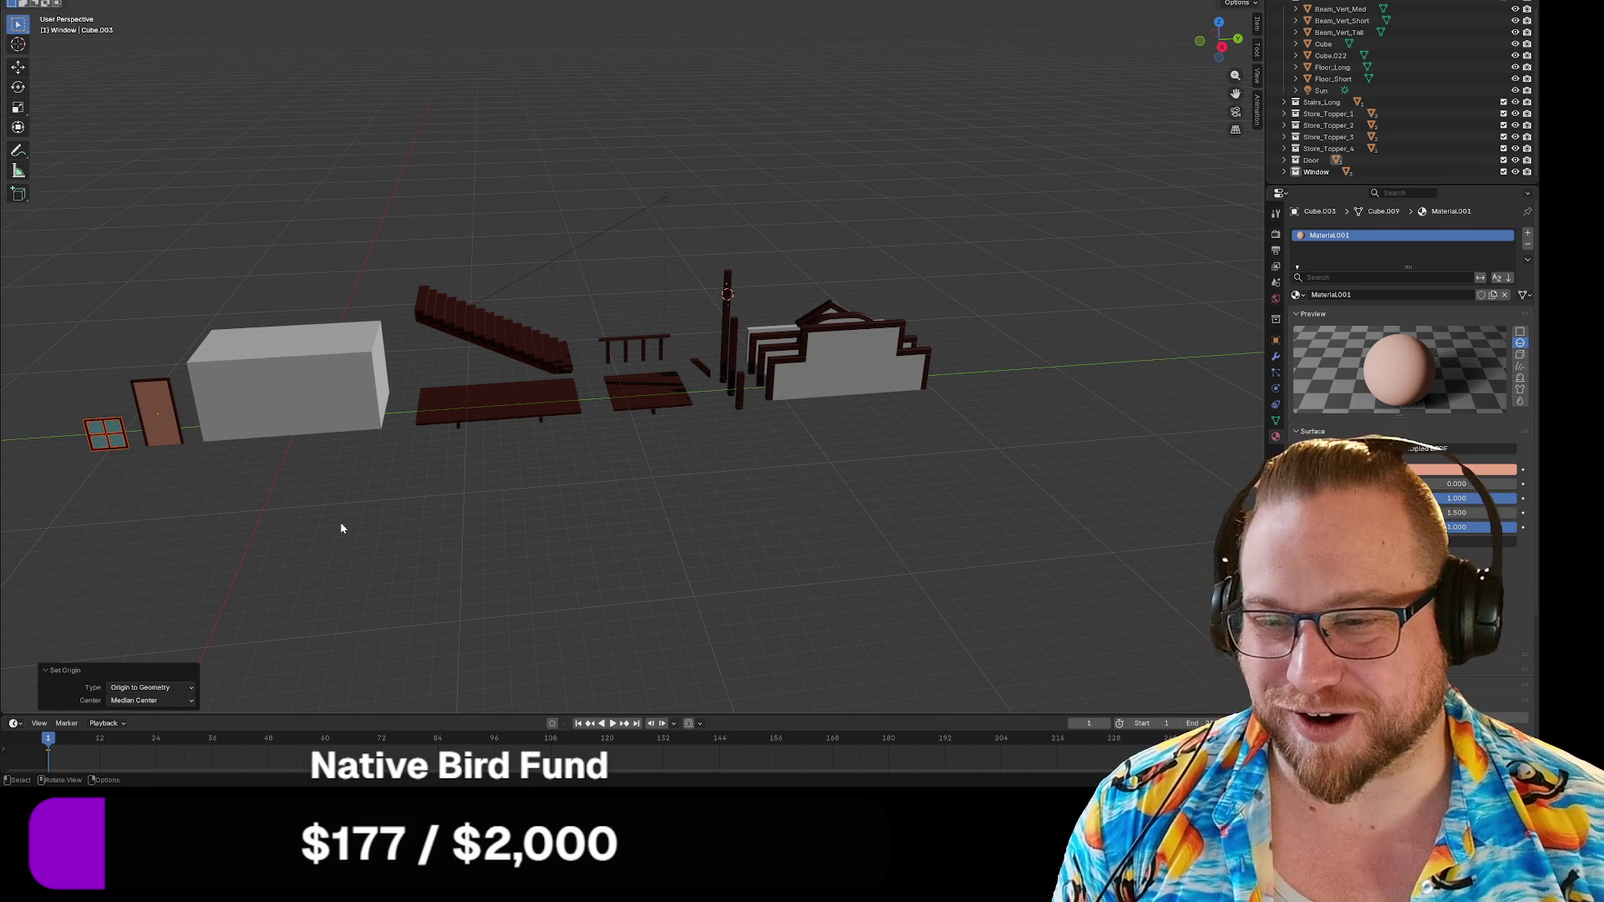
Set the stairs' origin to its geometry.
click(517, 407)
drag(408, 260, 488, 341)
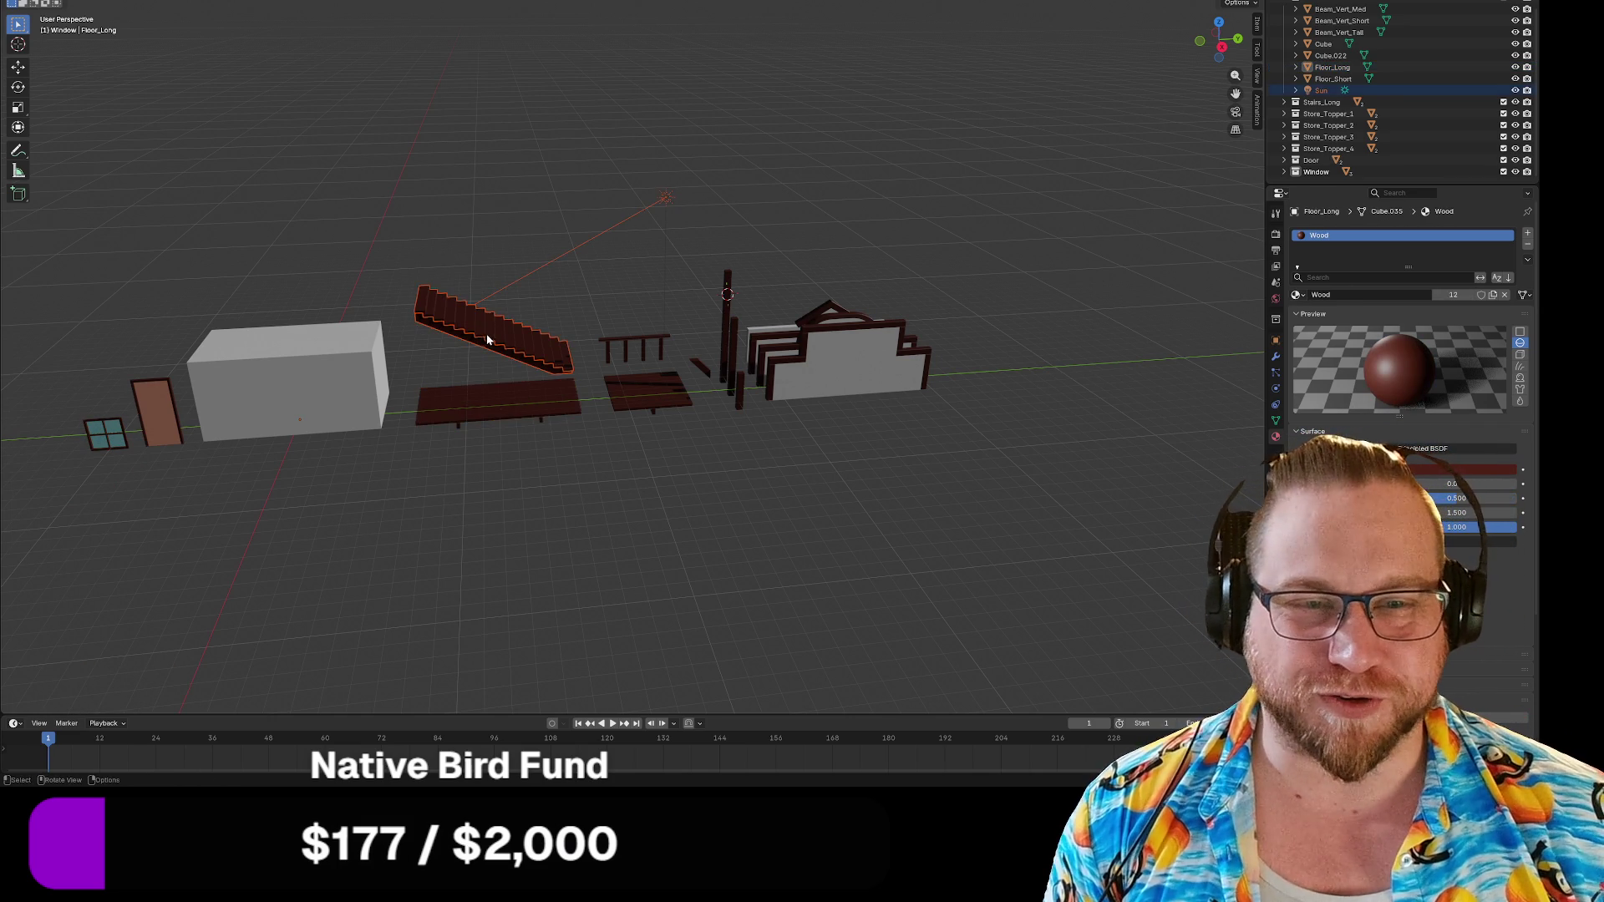
right_click(488, 350)
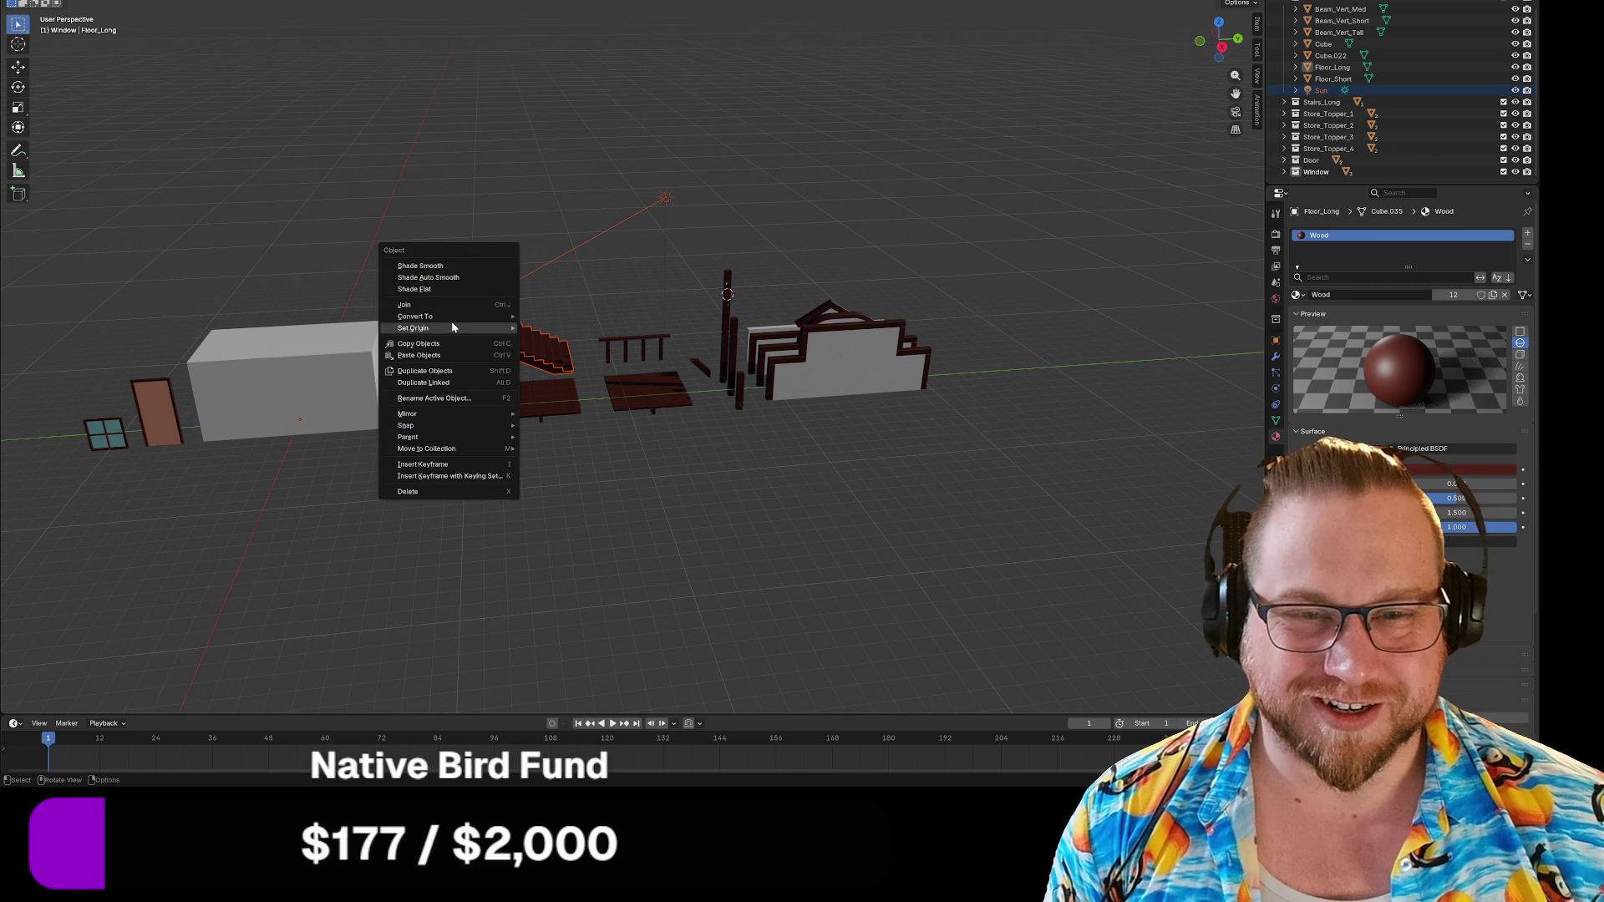
mouse_move(453, 327)
click(585, 343)
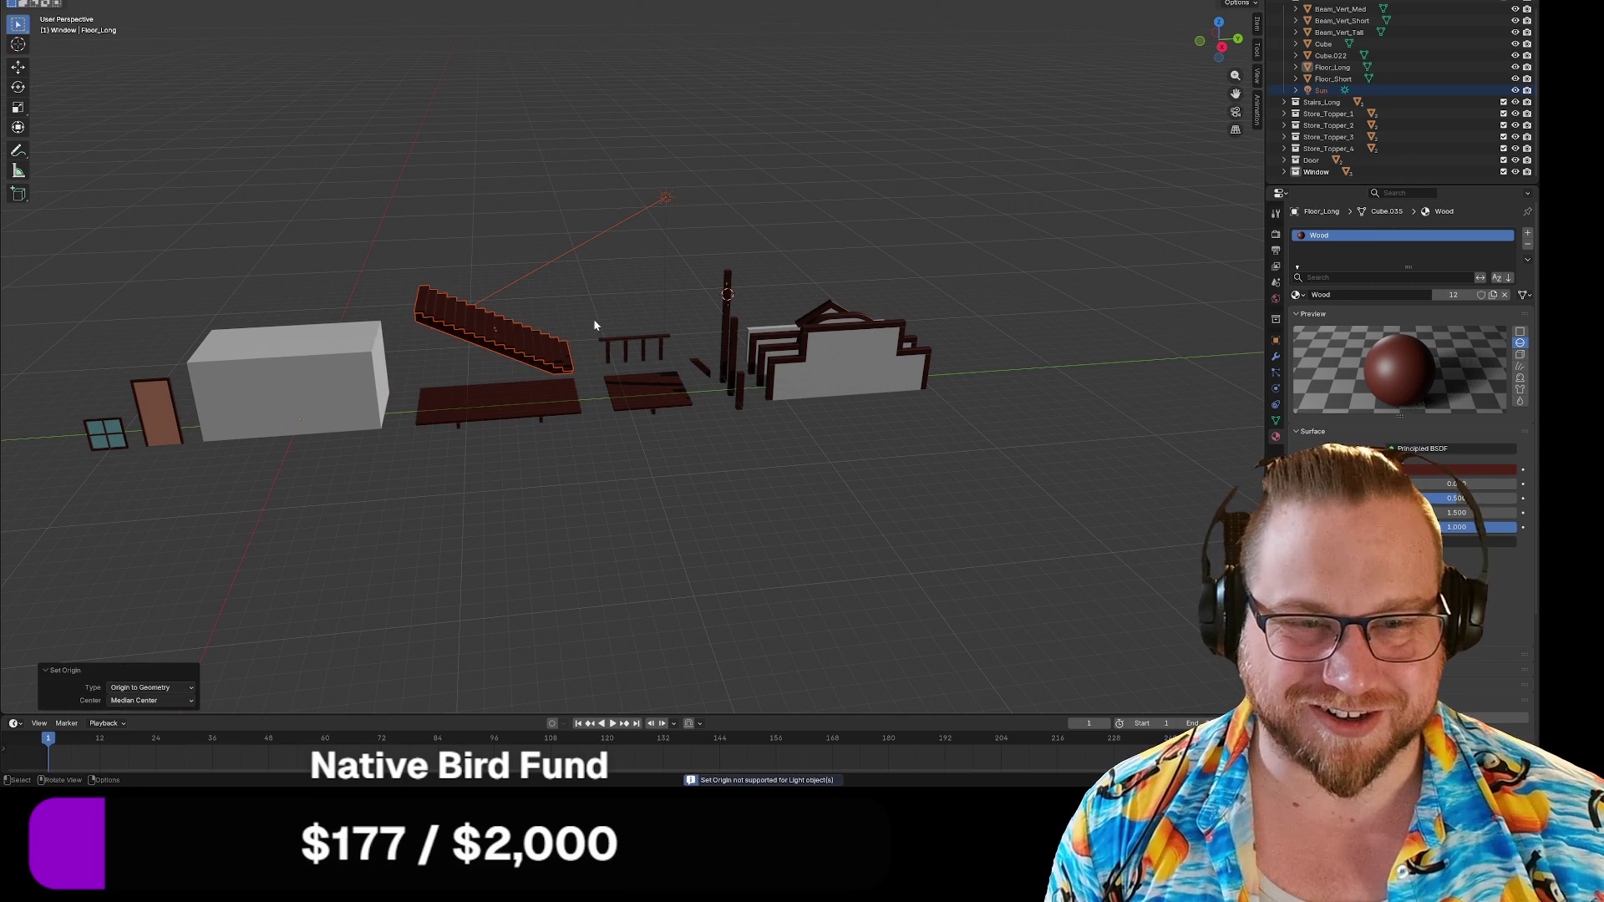
Set Origin to Geometry on Floor_Long and then Floor_Short.
click(649, 355)
right_click(635, 342)
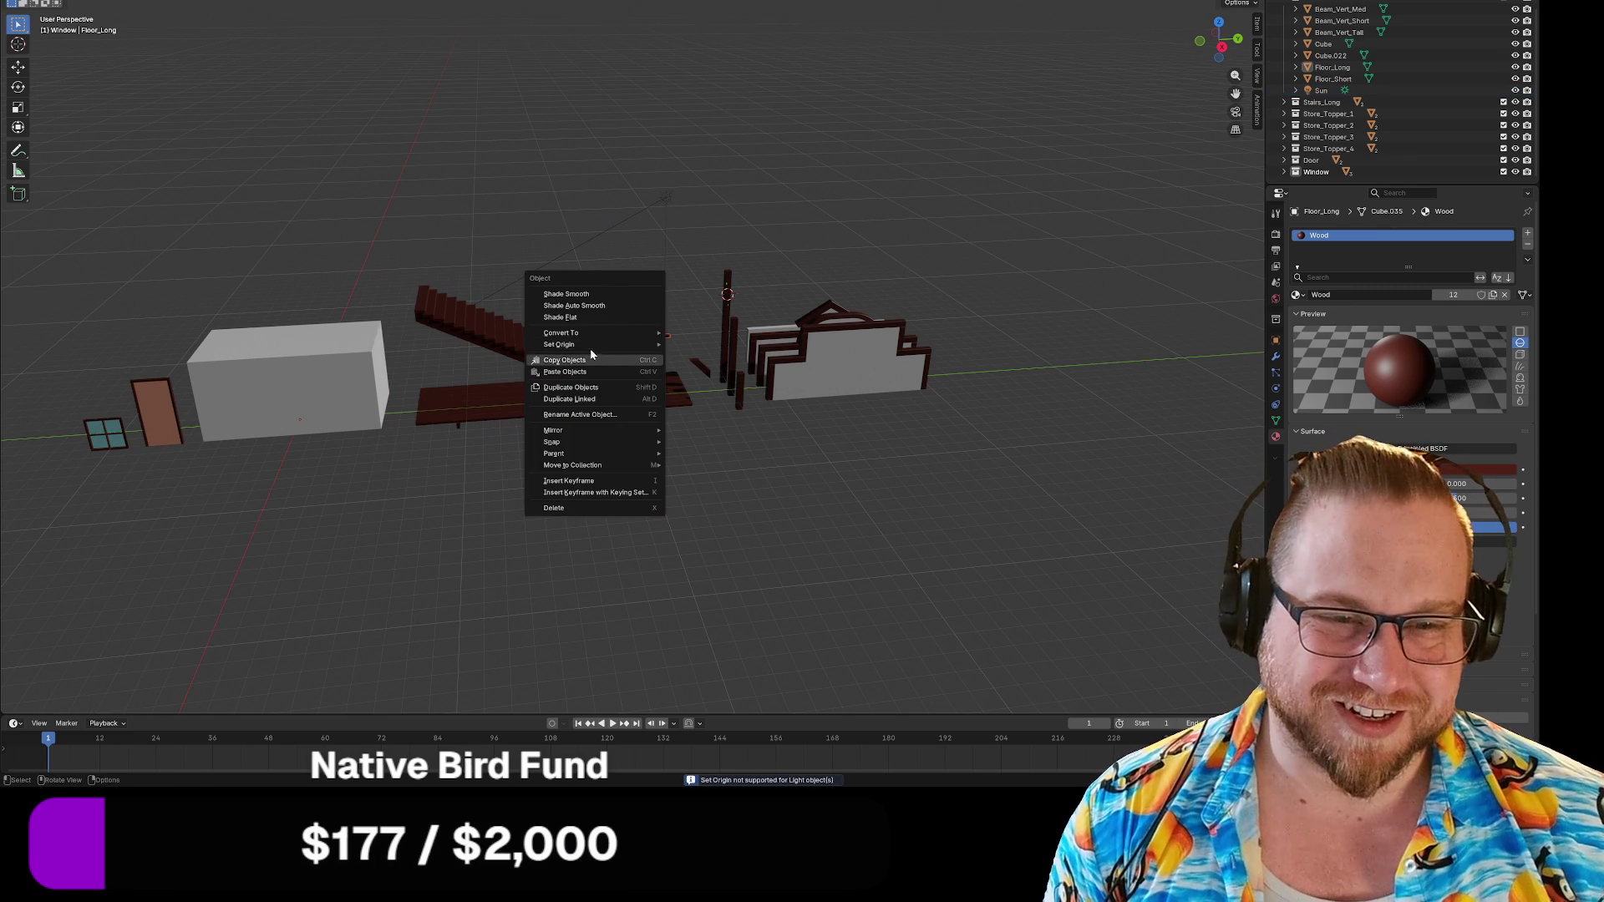
mouse_move(612, 351)
click(741, 359)
click(670, 391)
right_click(670, 391)
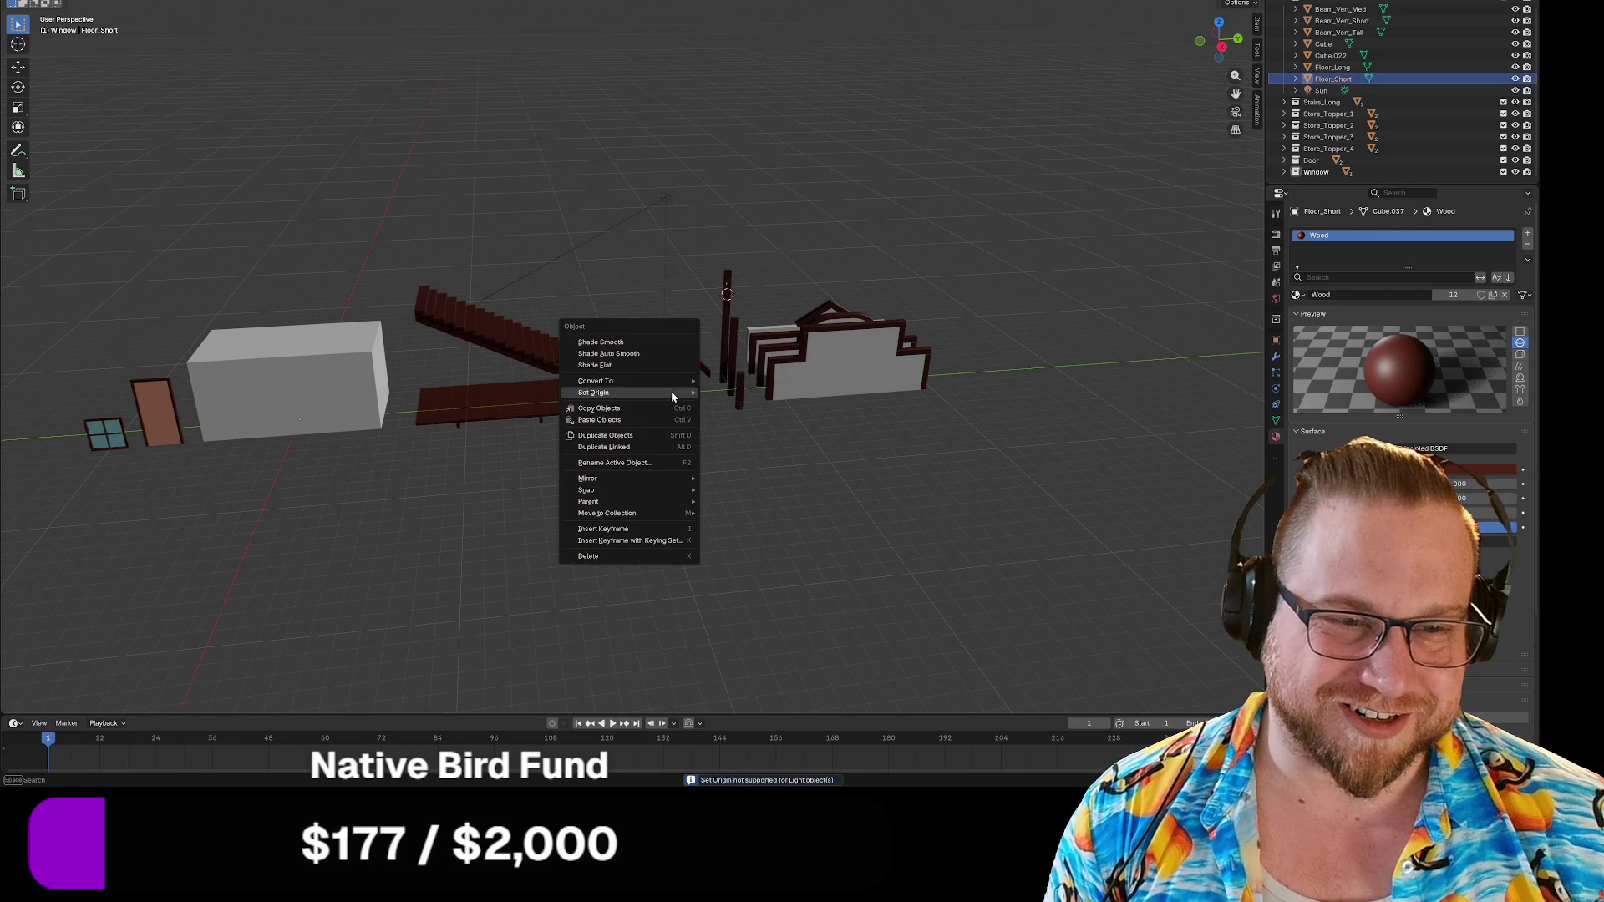
right_click(654, 388)
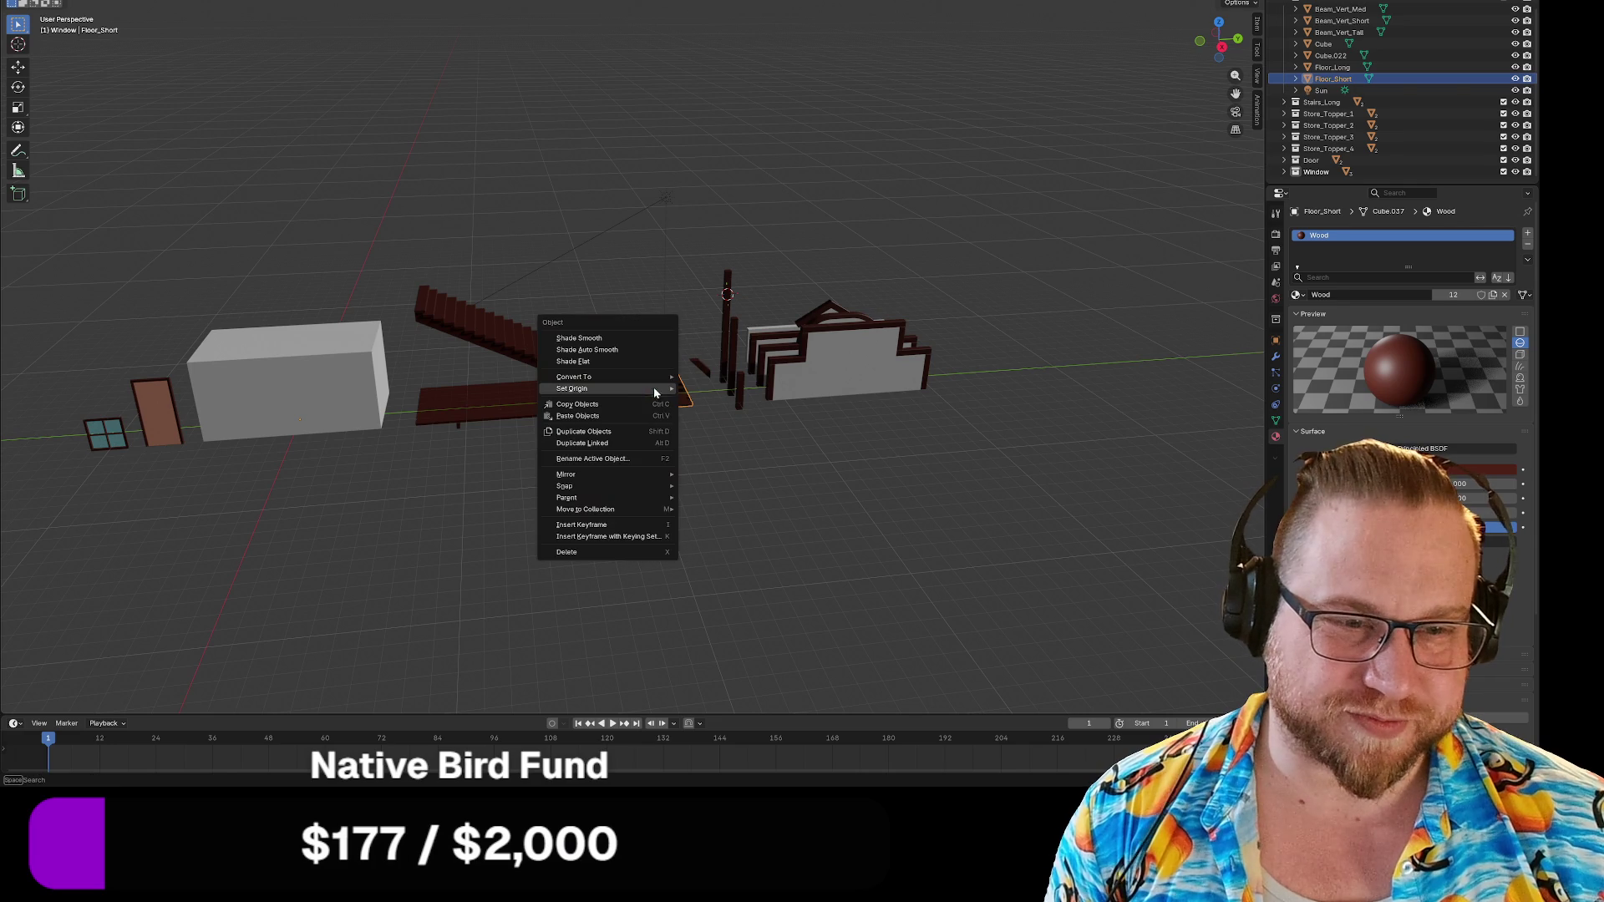
mouse_move(653, 388)
click(718, 401)
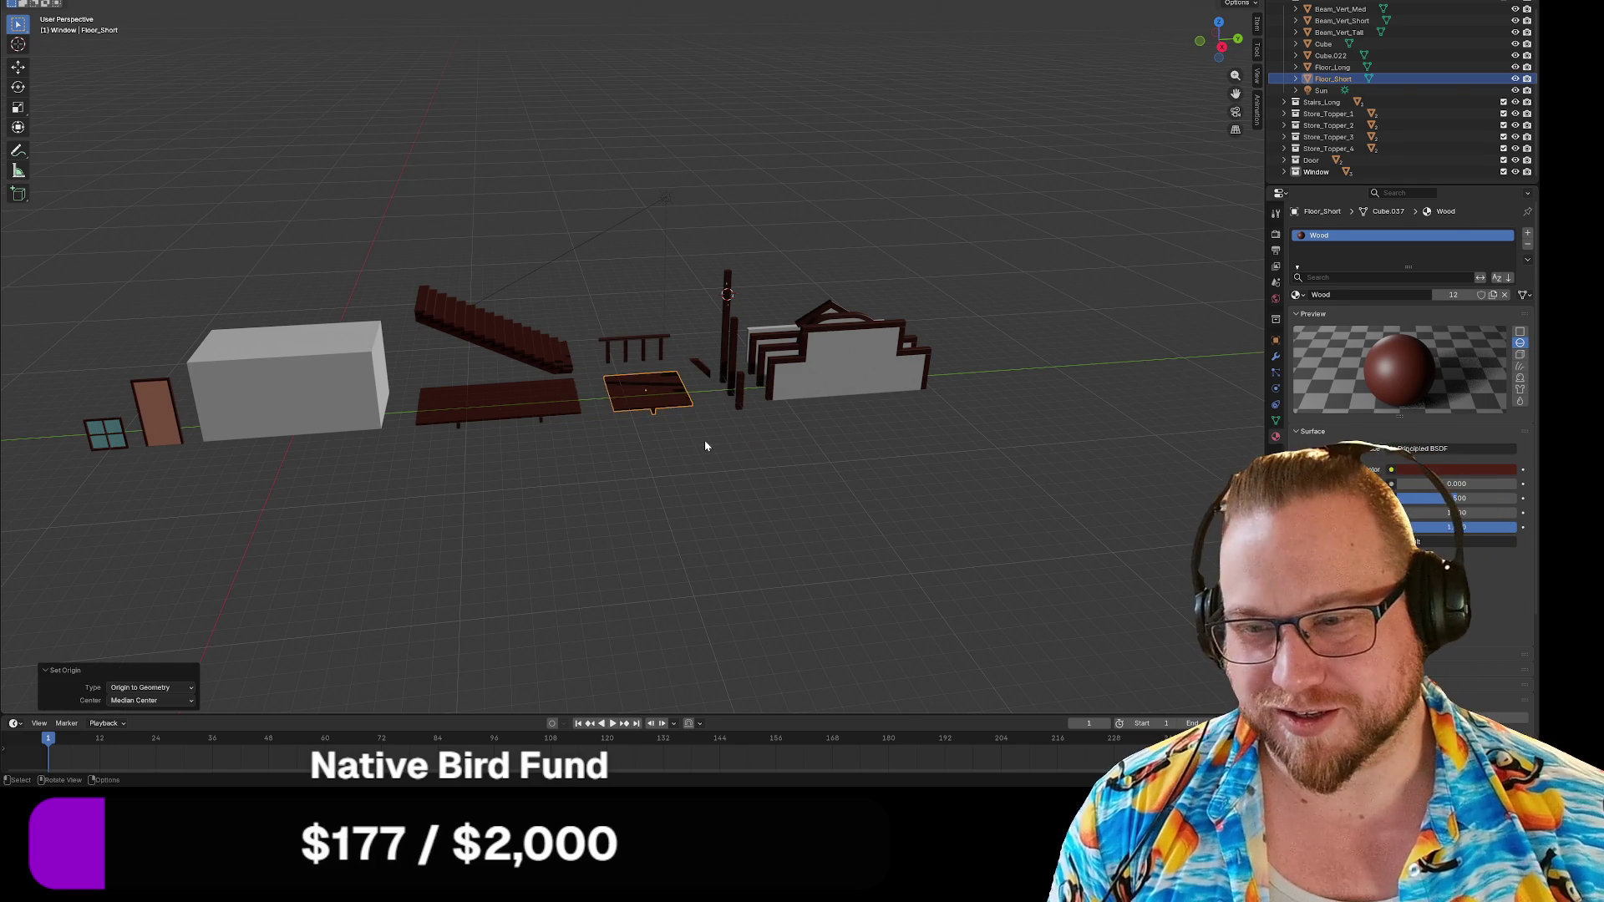
scroll(688, 443, up, 3)
Set the small wedge piece's (Cube.001) origin to its geometry.
mouse_move(675, 503)
middle_down()
mouse_move(693, 501)
mouse_move(655, 505)
mouse_move(697, 518)
middle_up()
click(740, 377)
right_click(740, 377)
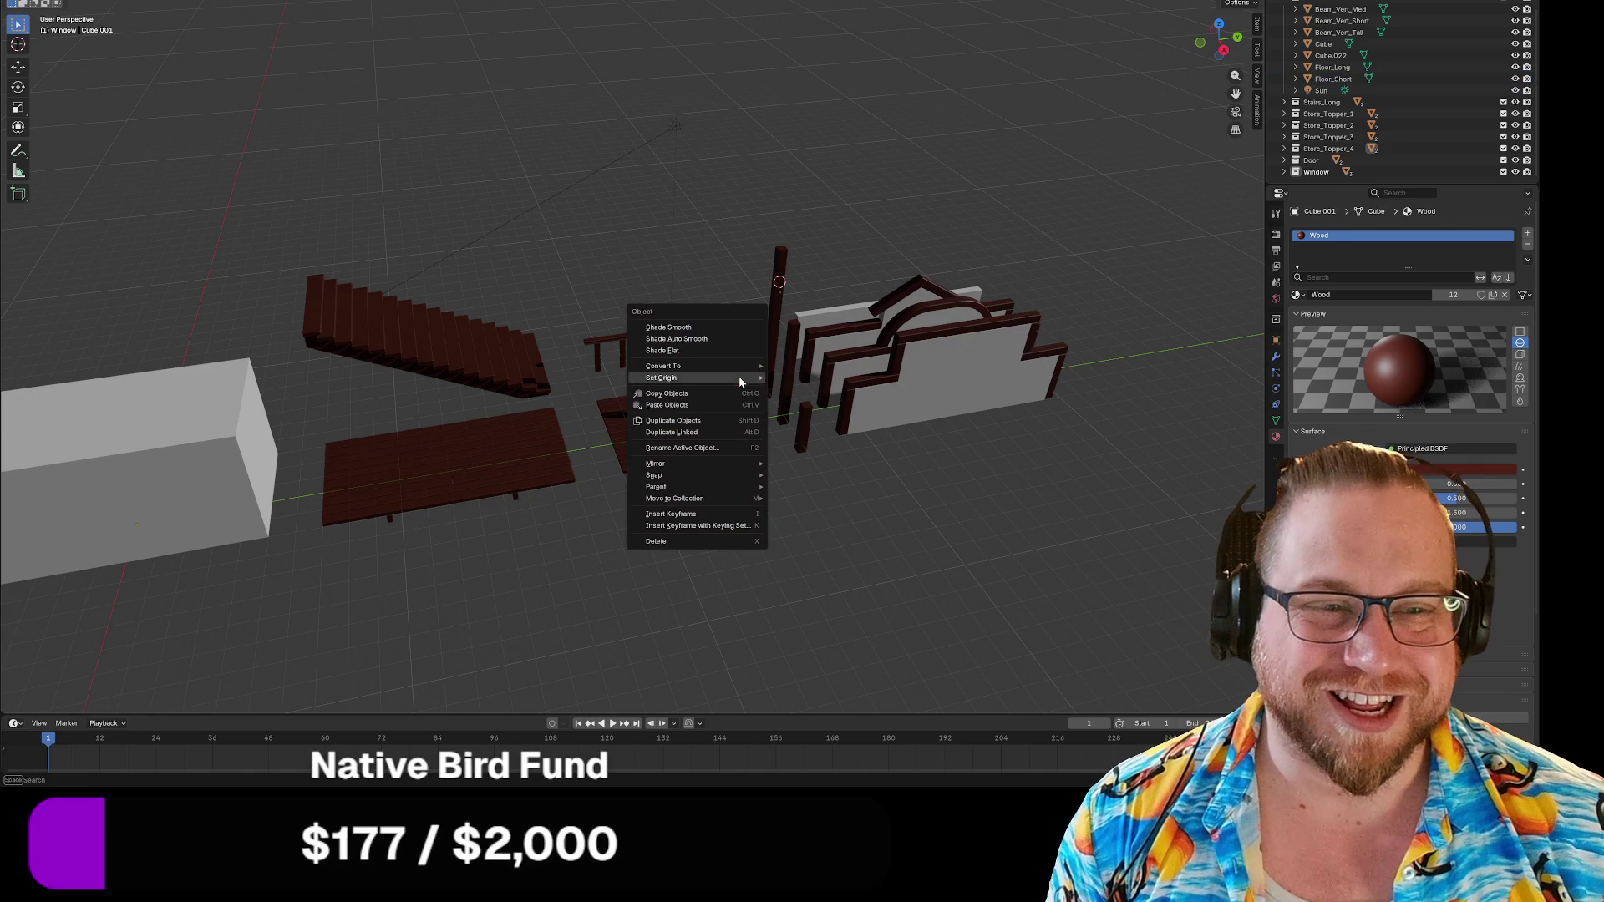
mouse_move(734, 380)
click(836, 389)
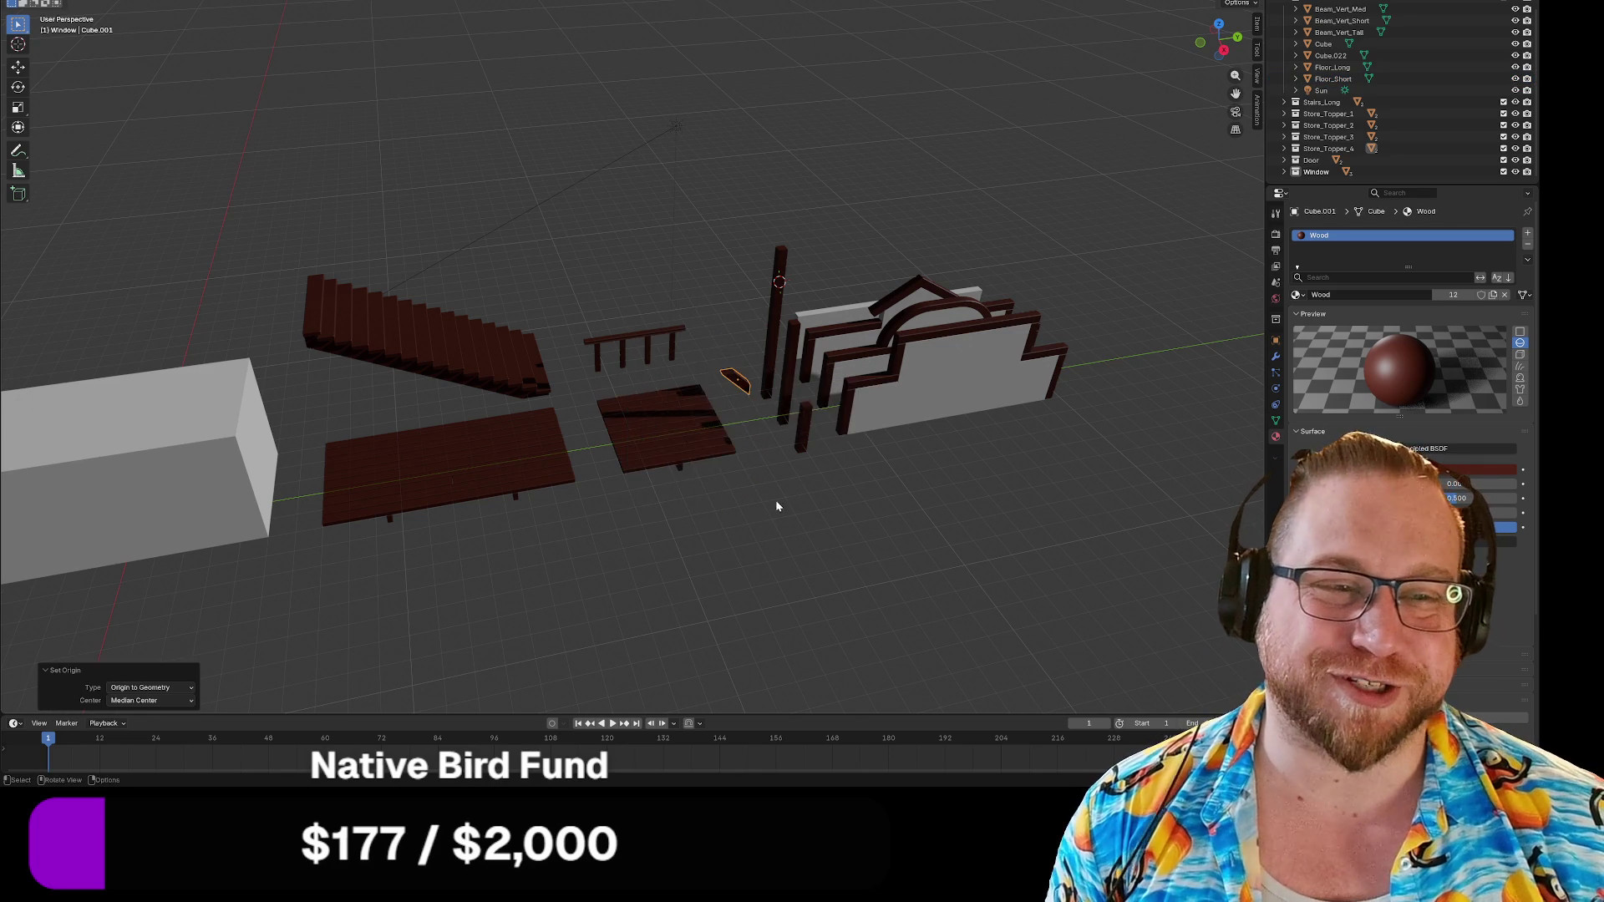
Set Origin to Geometry on Beam_Vert_Tall, Beam_Vert_Med and Beam_Vert_Short.
middle_drag(778, 497, 786, 456)
click(792, 397)
click(773, 361)
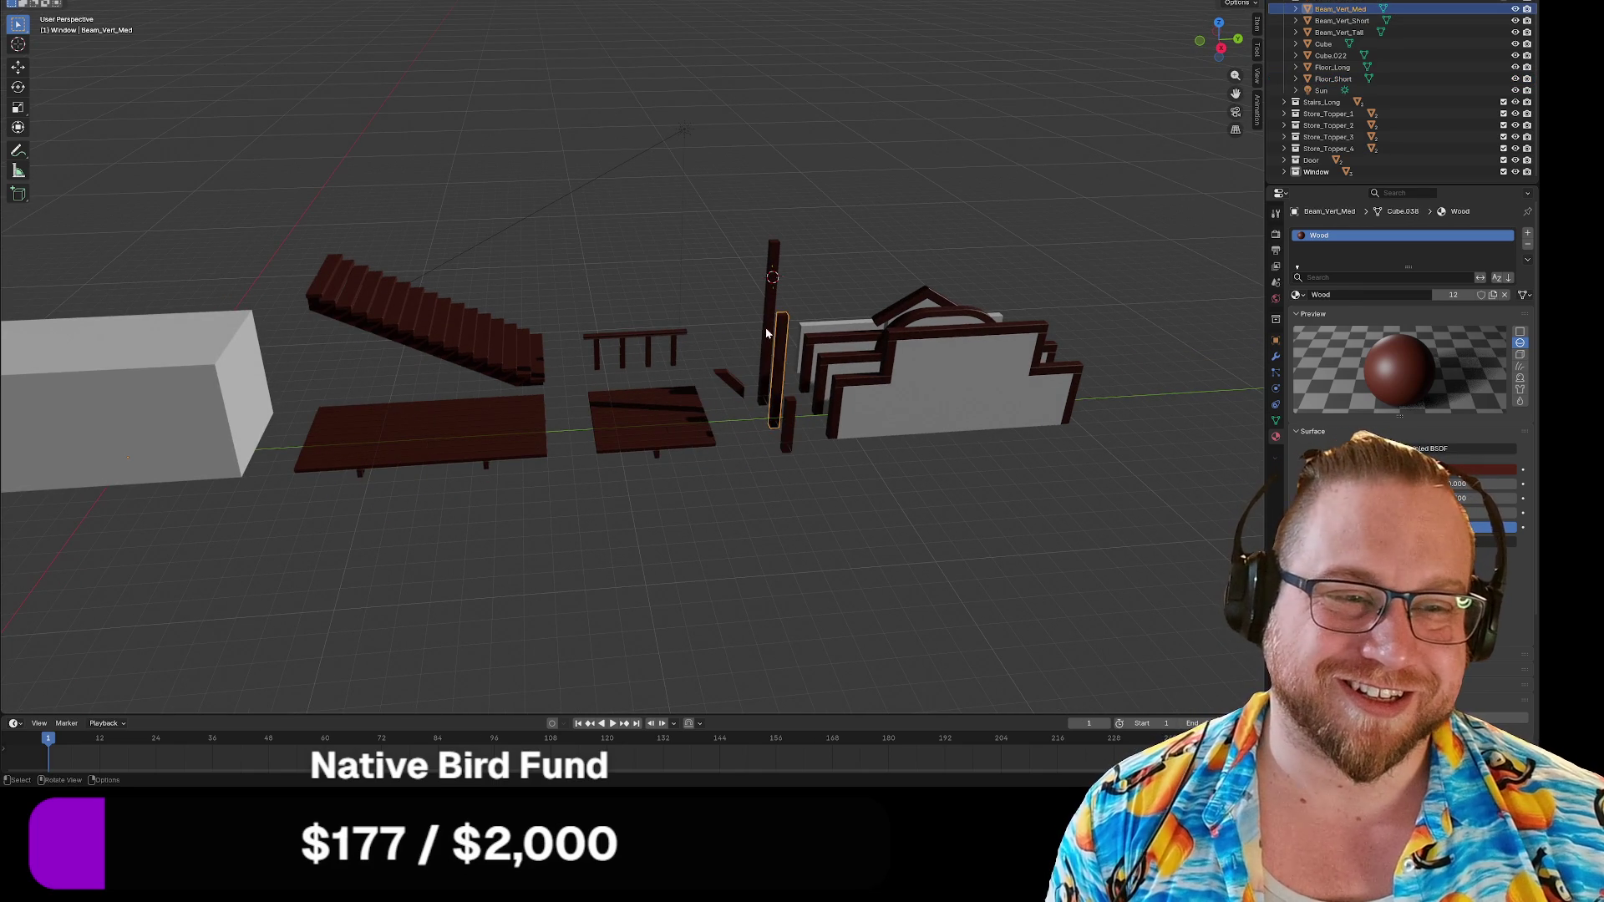
right_click(732, 317)
mouse_move(731, 318)
click(833, 337)
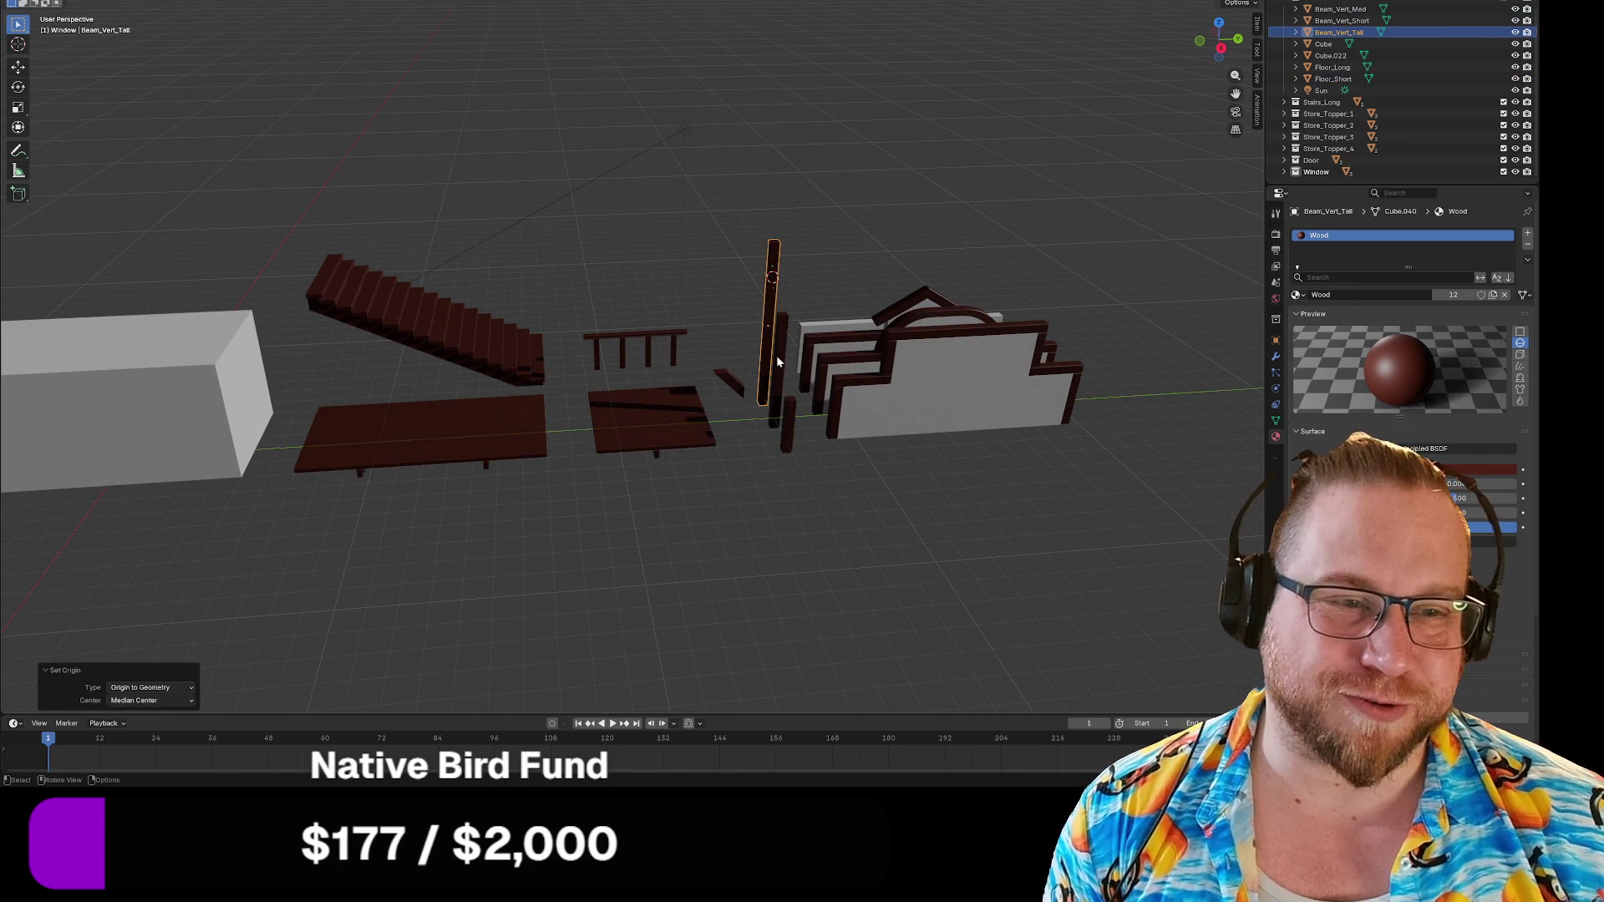
click(779, 356)
right_click(780, 356)
mouse_move(781, 358)
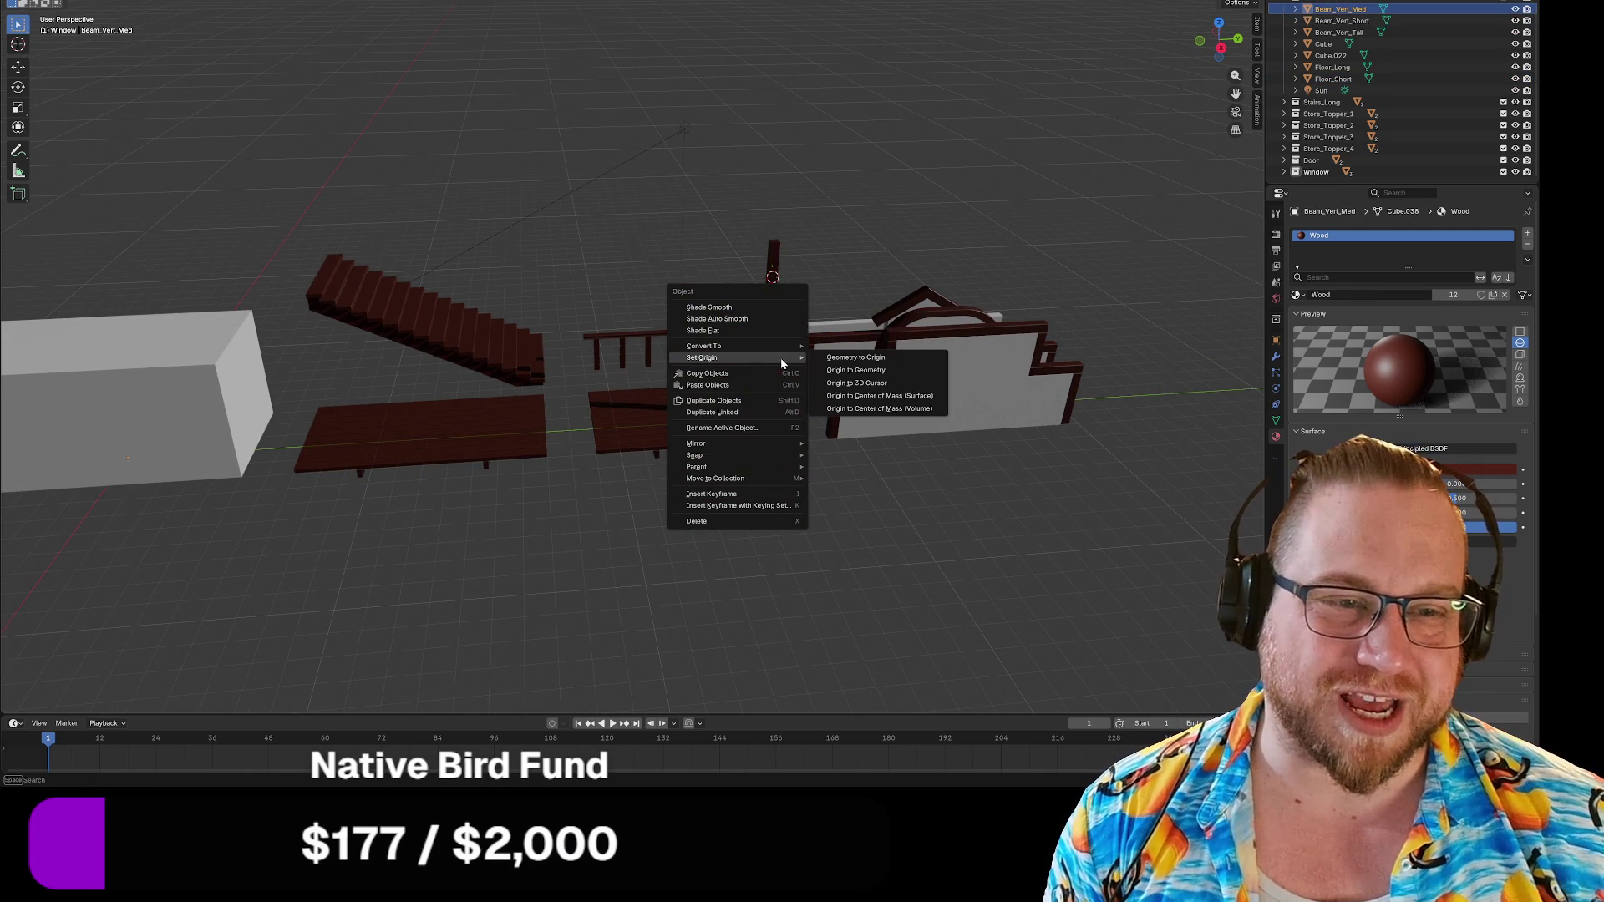
click(856, 370)
click(785, 421)
right_click(785, 421)
mouse_move(782, 420)
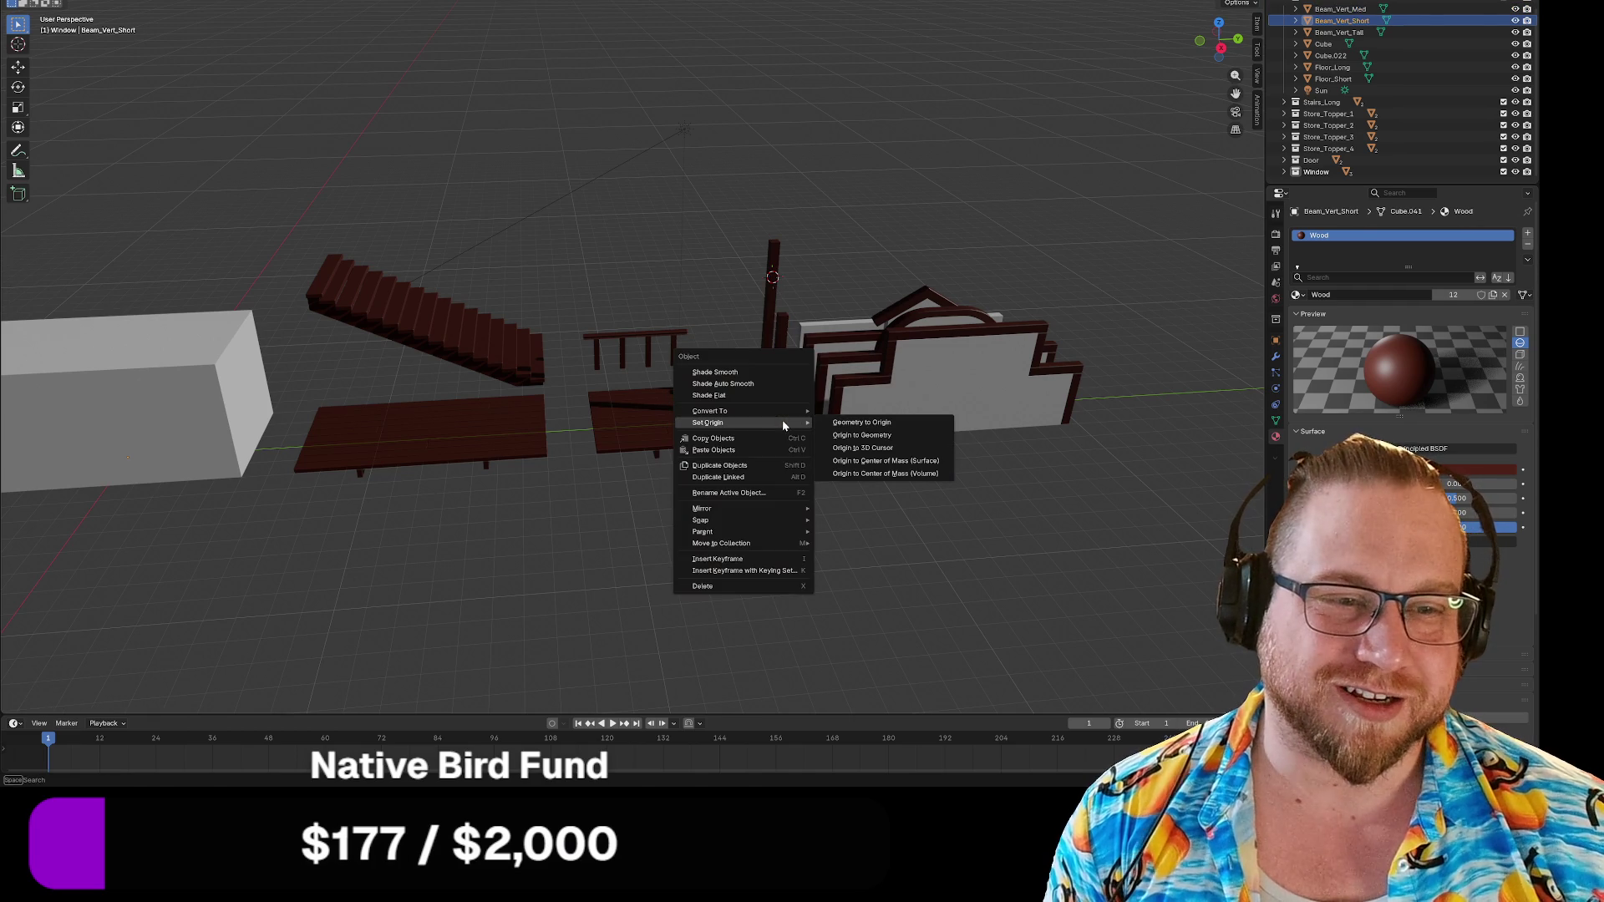
click(862, 435)
Turn the view to the store toppers and box-select one topper piece.
click(870, 444)
mouse_move(873, 439)
middle_down()
mouse_move(809, 491)
mouse_move(741, 469)
mouse_move(727, 487)
mouse_move(443, 479)
middle_up()
drag(435, 479, 533, 493)
middle_drag(479, 529, 434, 526)
Set Origin to Geometry on the selected topper and the middle topper beam.
right_click(431, 522)
mouse_move(424, 530)
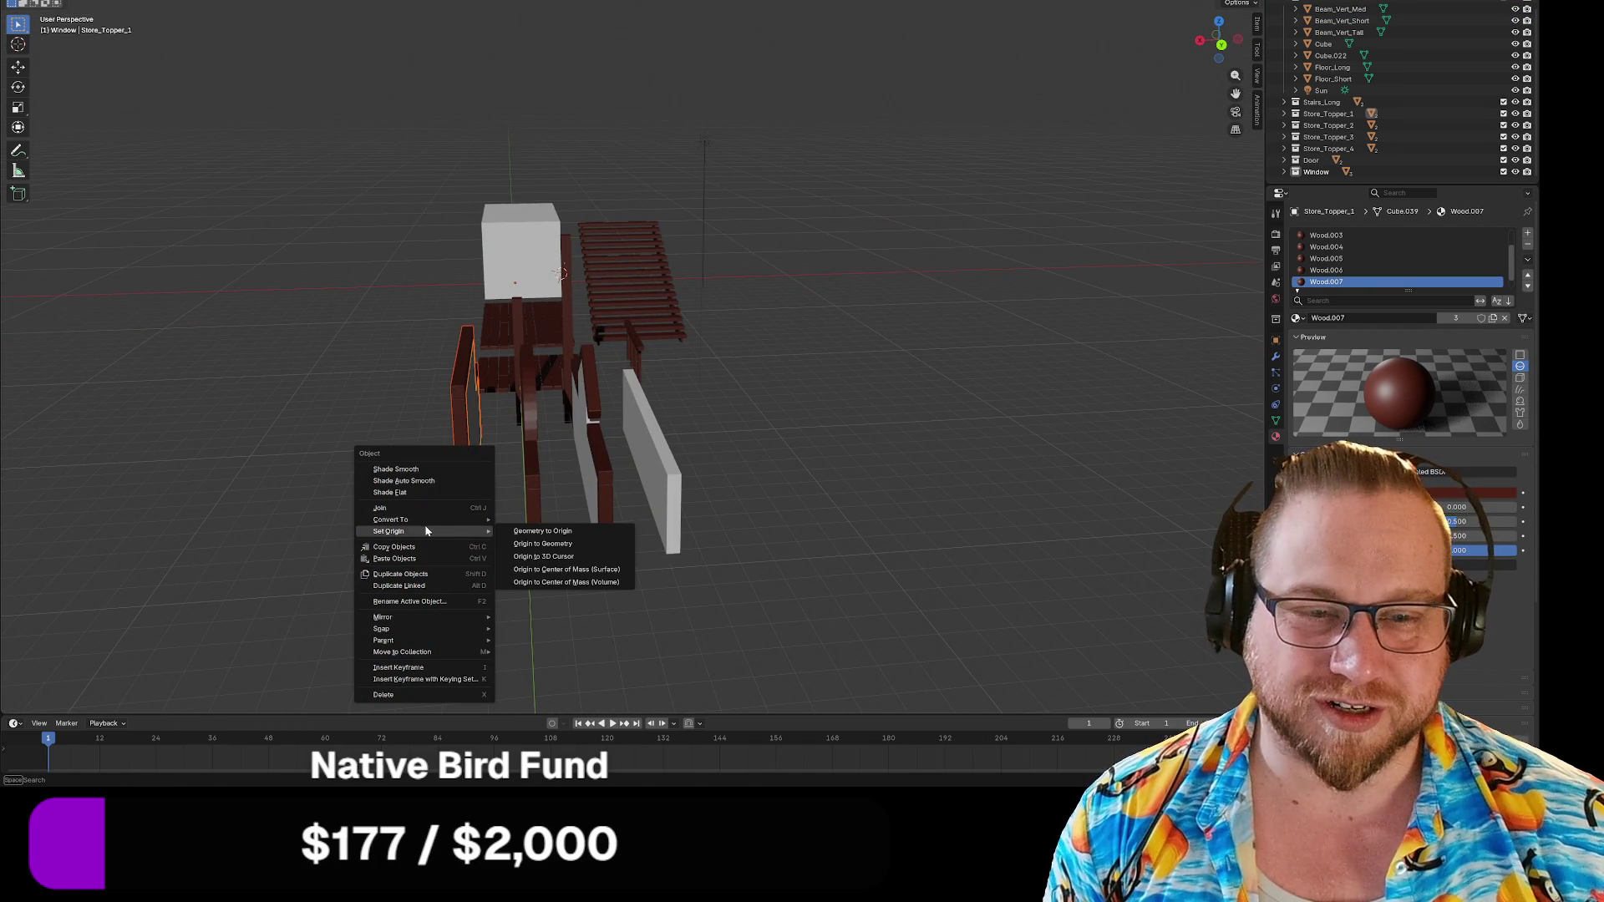
click(579, 542)
drag(509, 502, 553, 521)
right_click(513, 512)
mouse_move(513, 510)
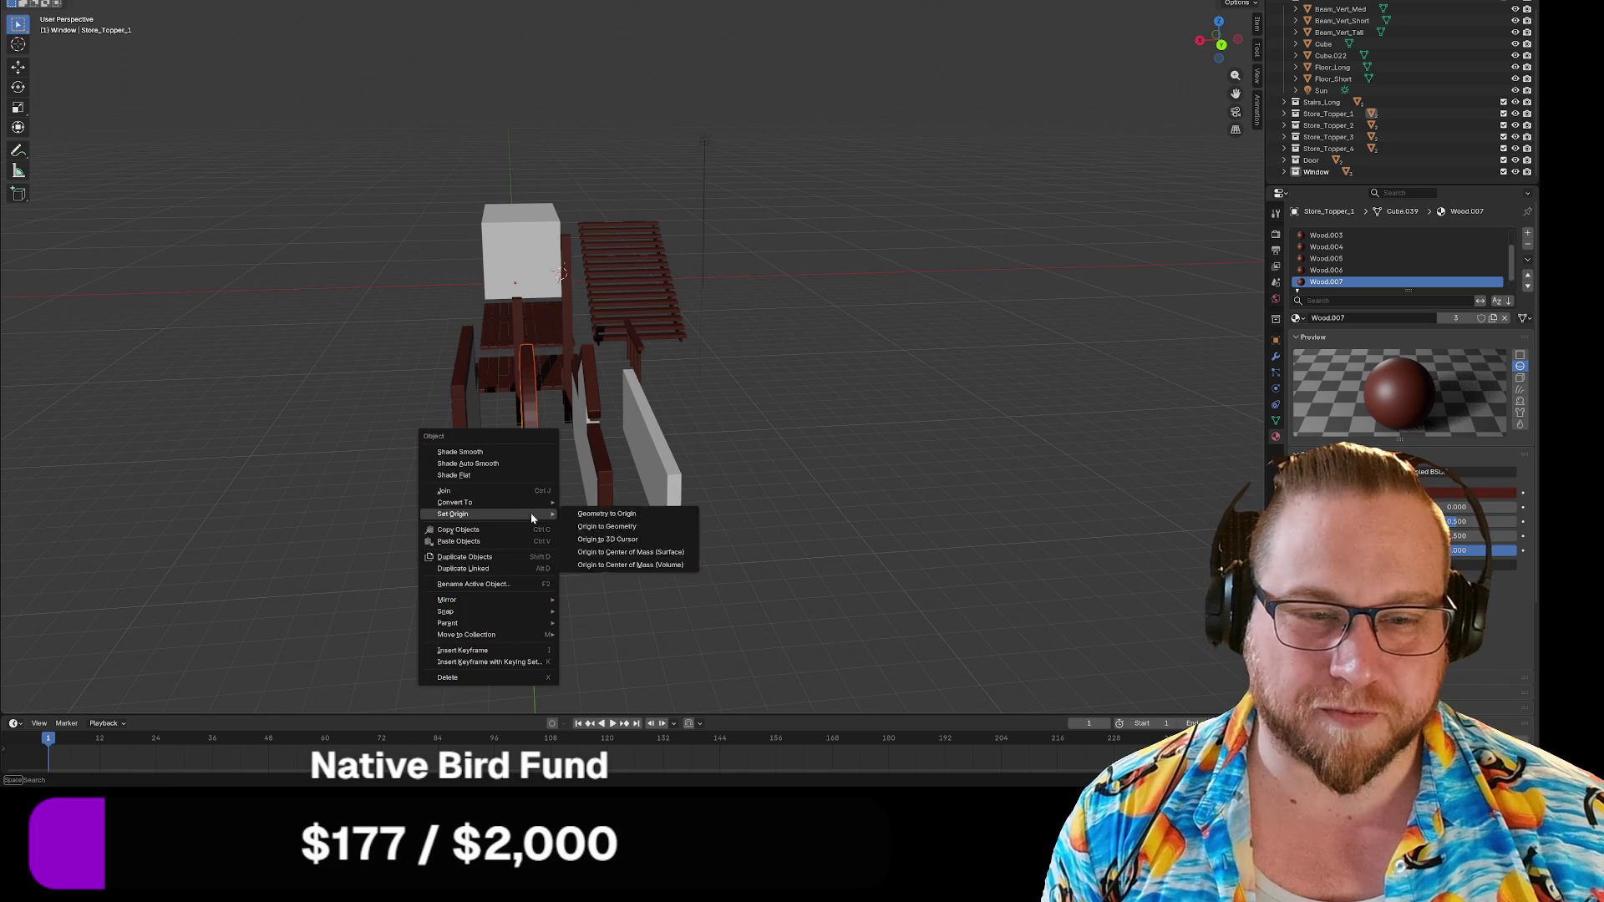
click(638, 528)
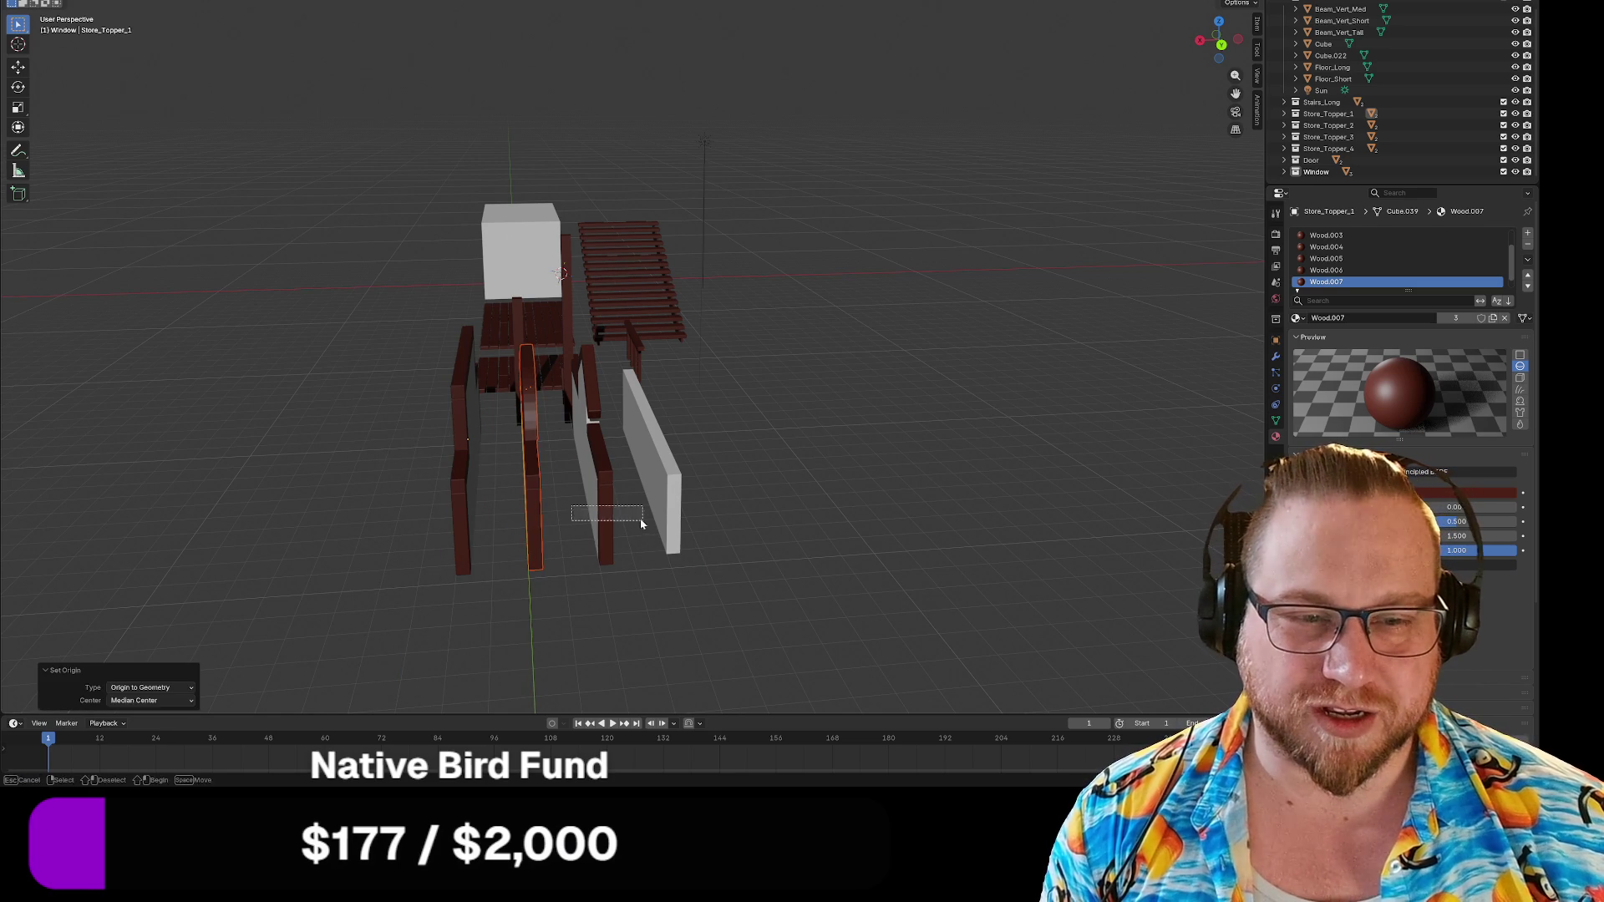
Set Origin to Geometry on the right-hand topper beam and the white slanted piece.
click(598, 516)
right_click(598, 513)
mouse_move(598, 513)
click(665, 528)
click(678, 505)
right_click(683, 511)
mouse_move(653, 515)
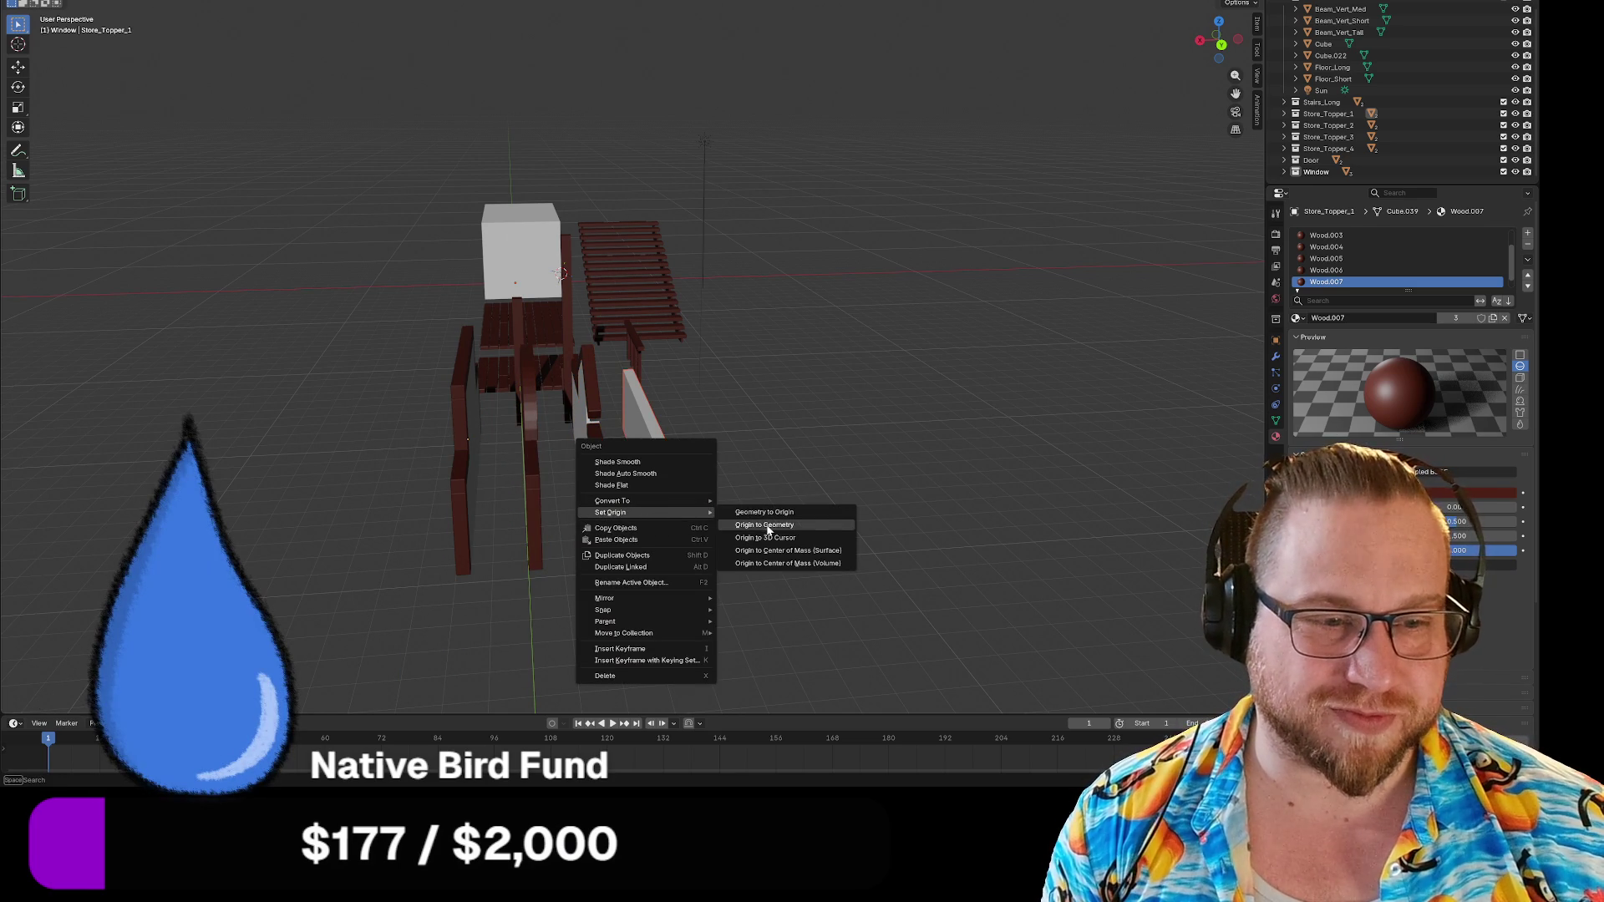
click(766, 525)
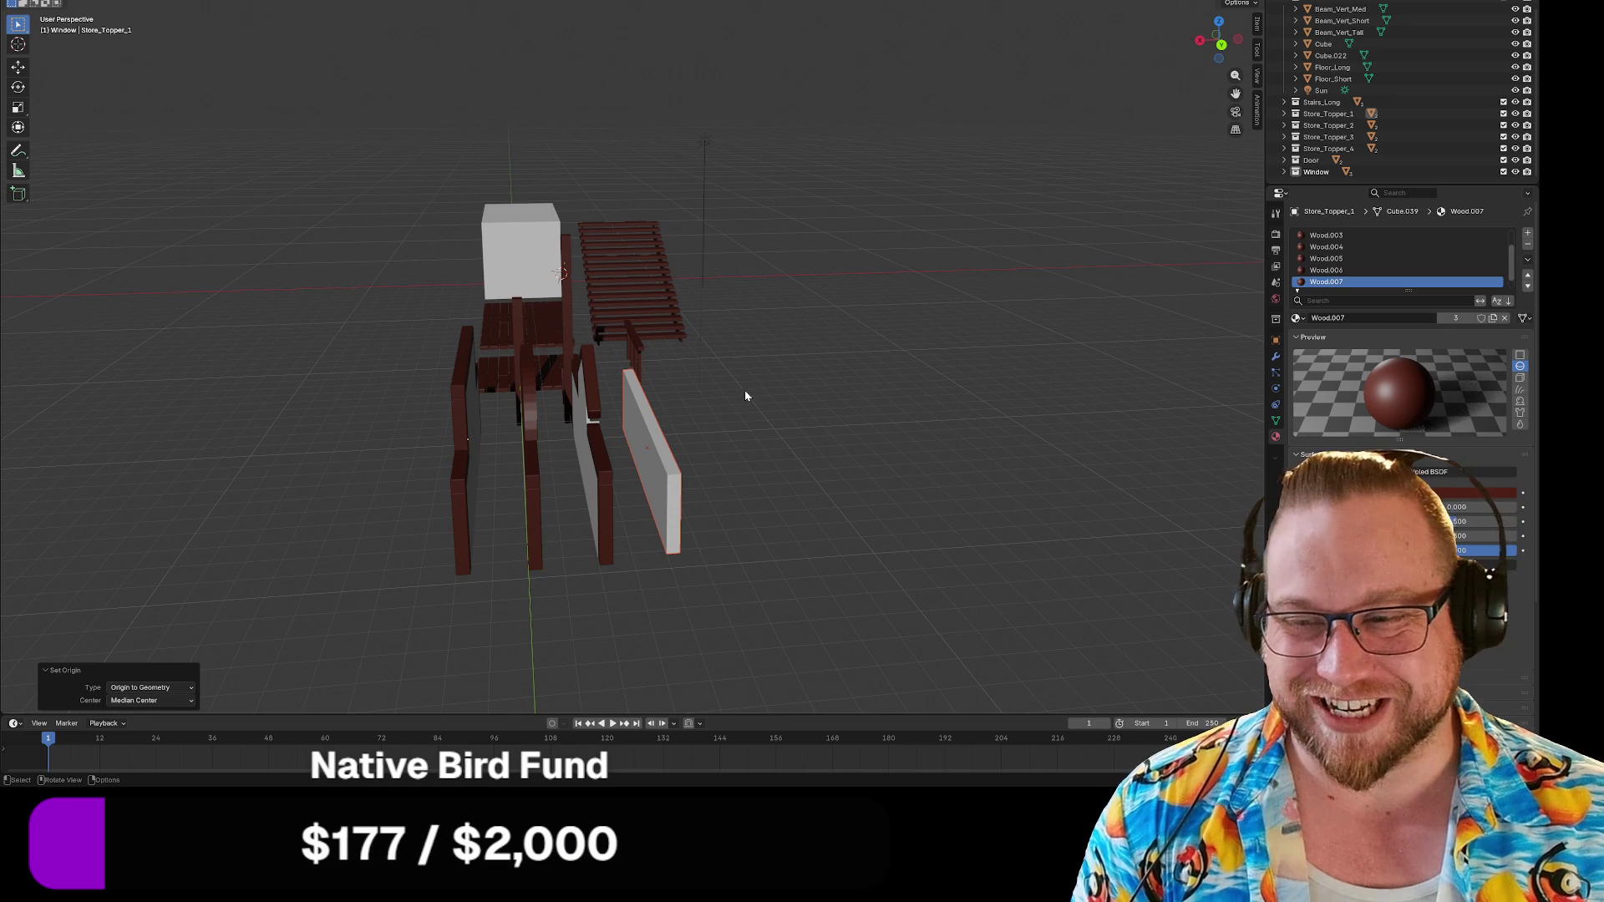
mouse_move(724, 394)
middle_down()
mouse_move(744, 412)
mouse_move(746, 378)
middle_up()
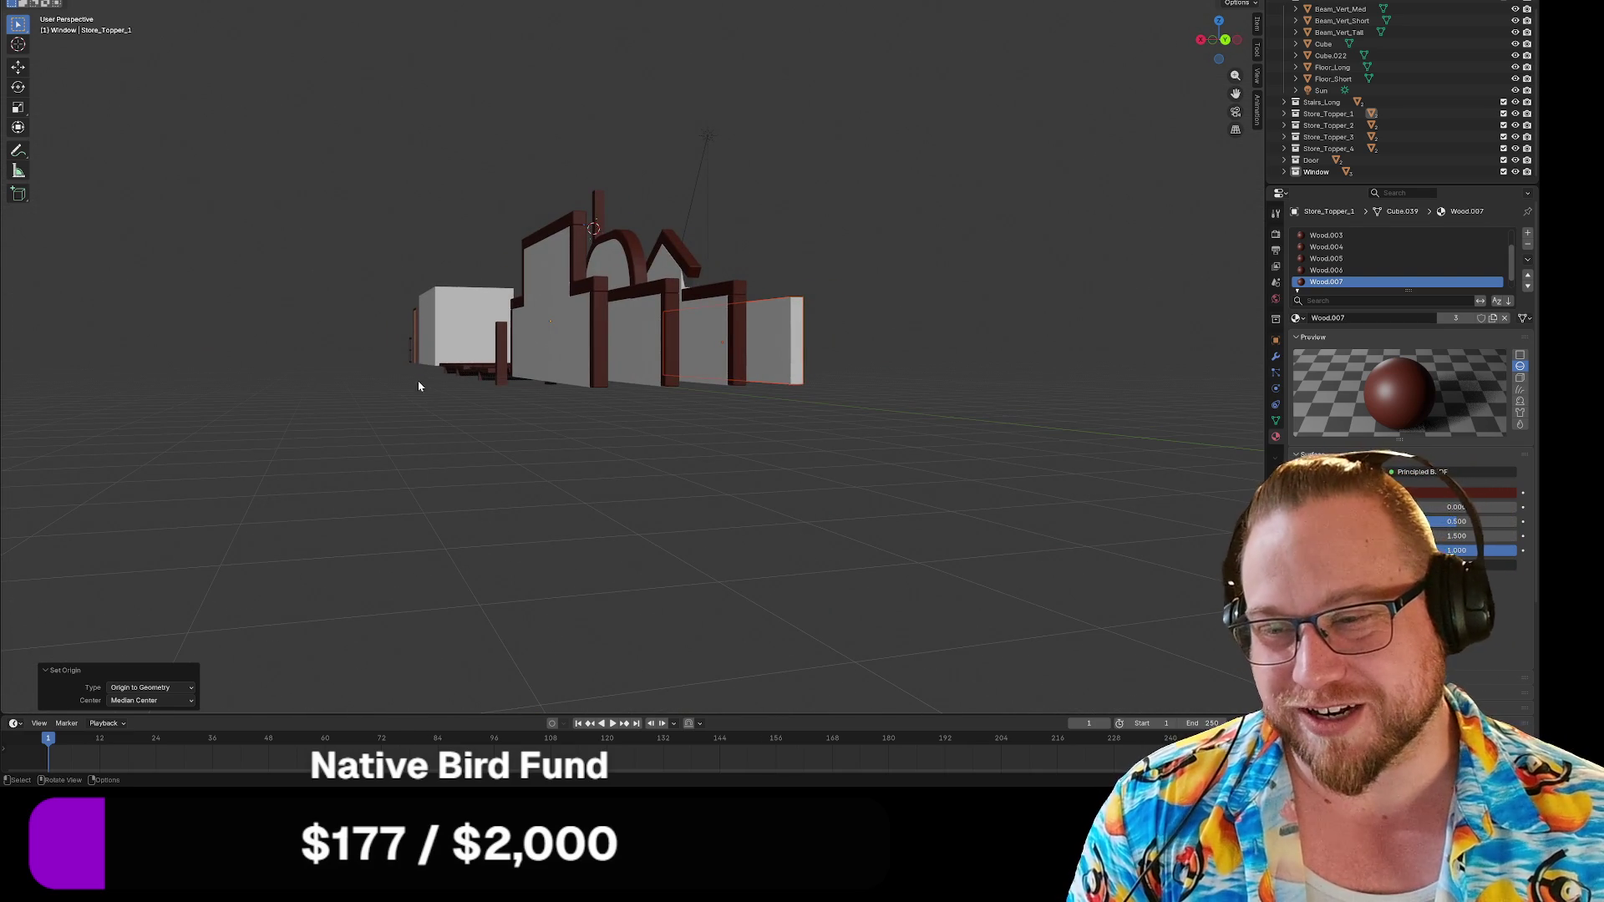
middle_drag(387, 342, 351, 368)
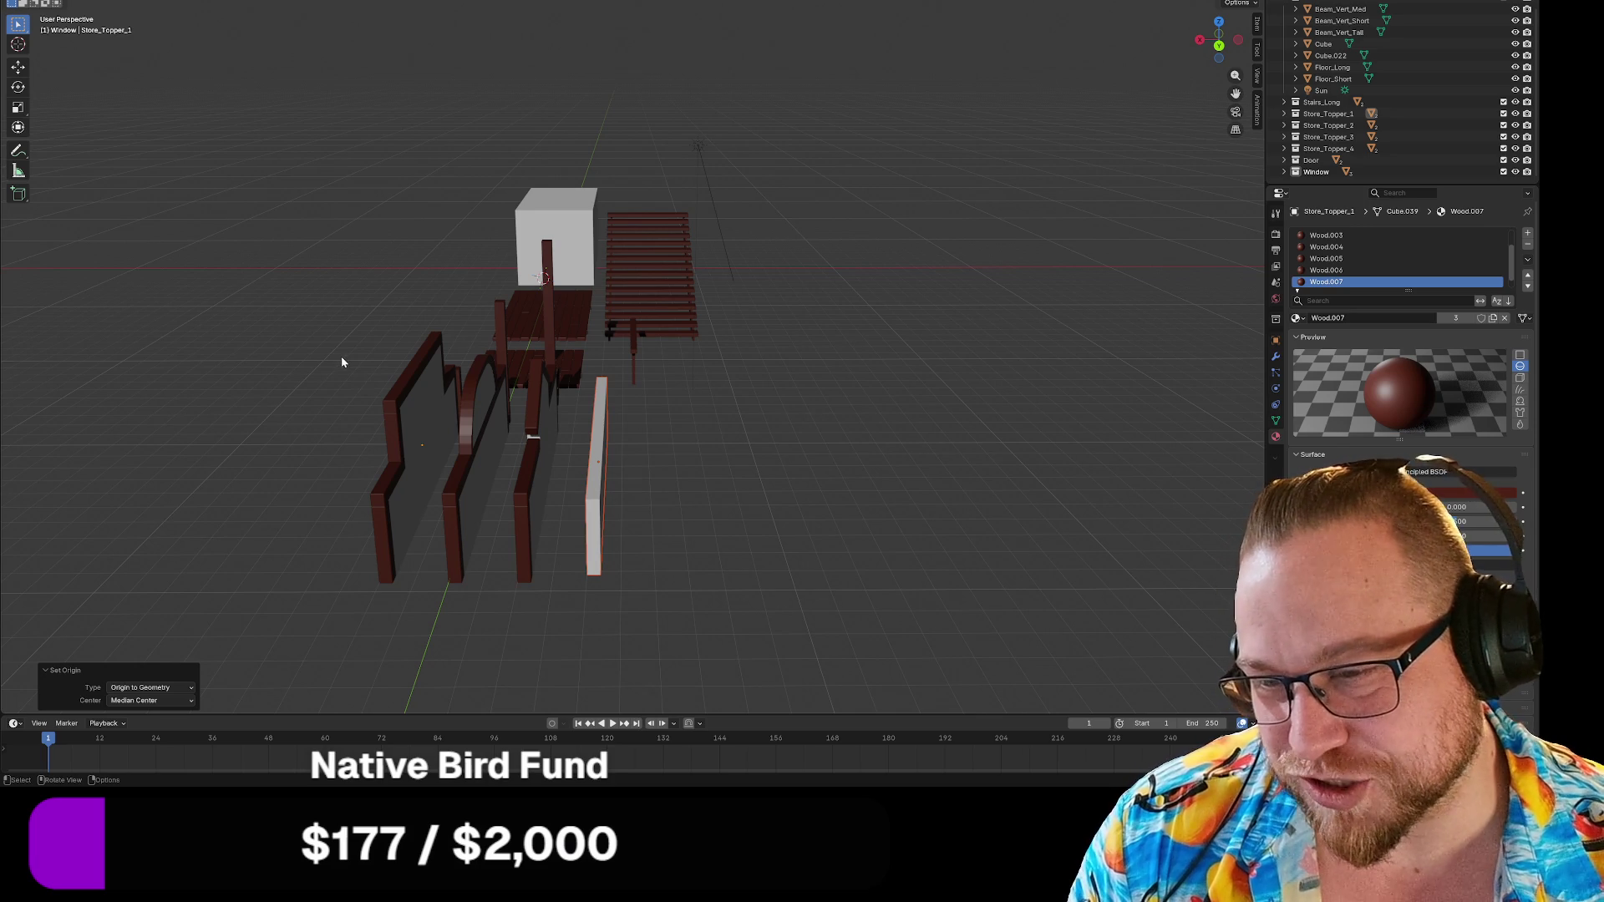
mouse_move(313, 339)
middle_down()
mouse_move(404, 357)
mouse_move(409, 425)
mouse_move(483, 462)
mouse_move(866, 448)
mouse_move(822, 461)
middle_up()
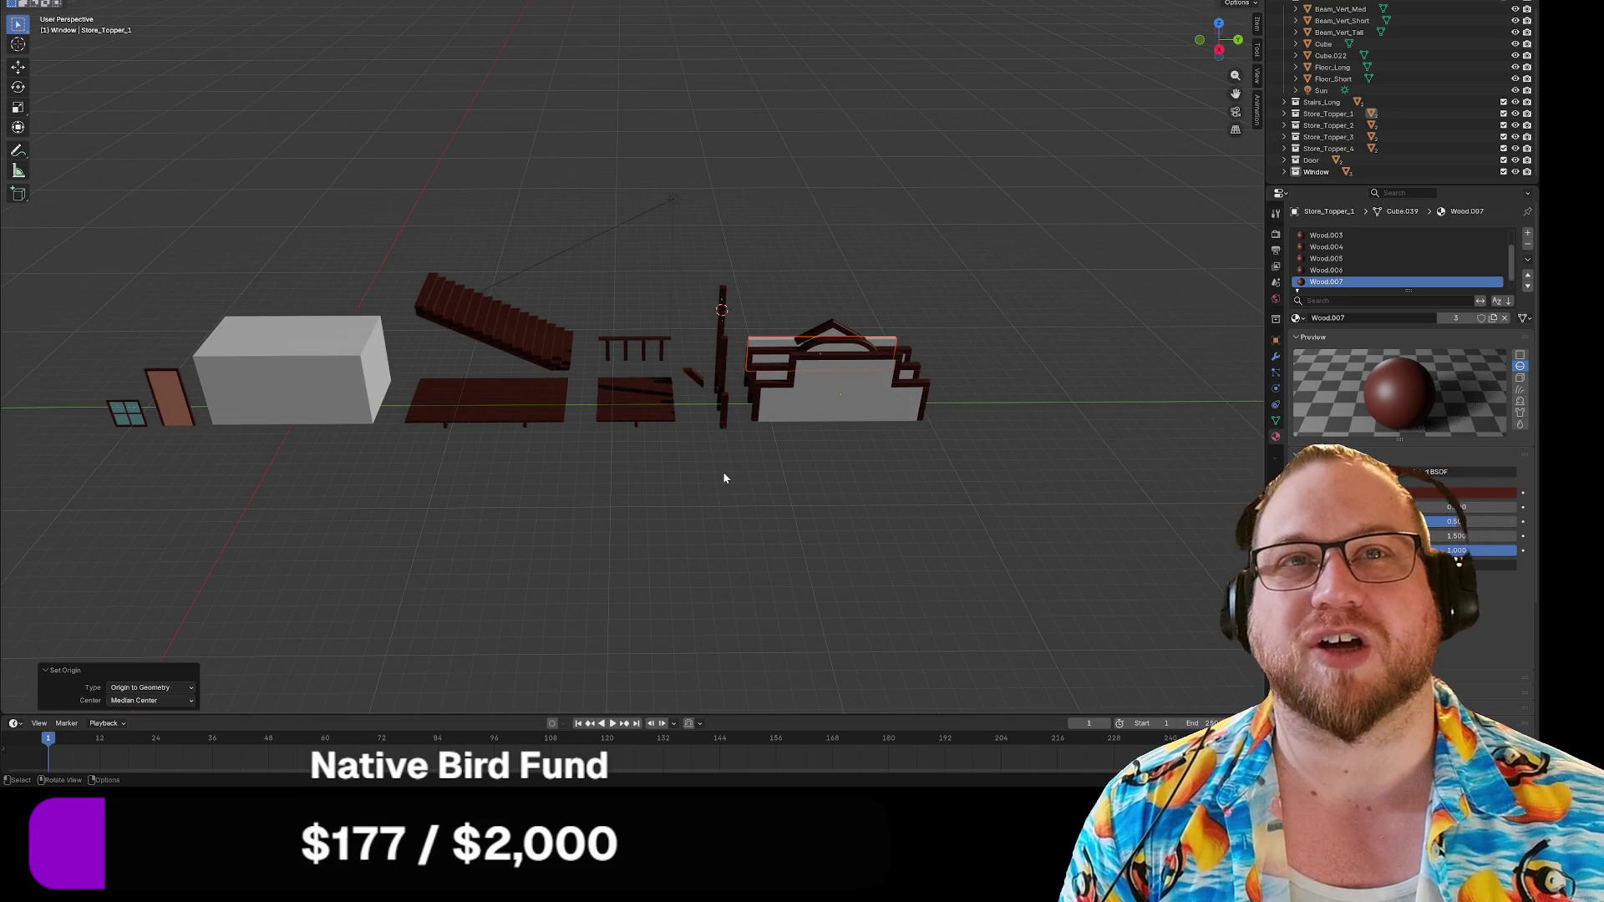
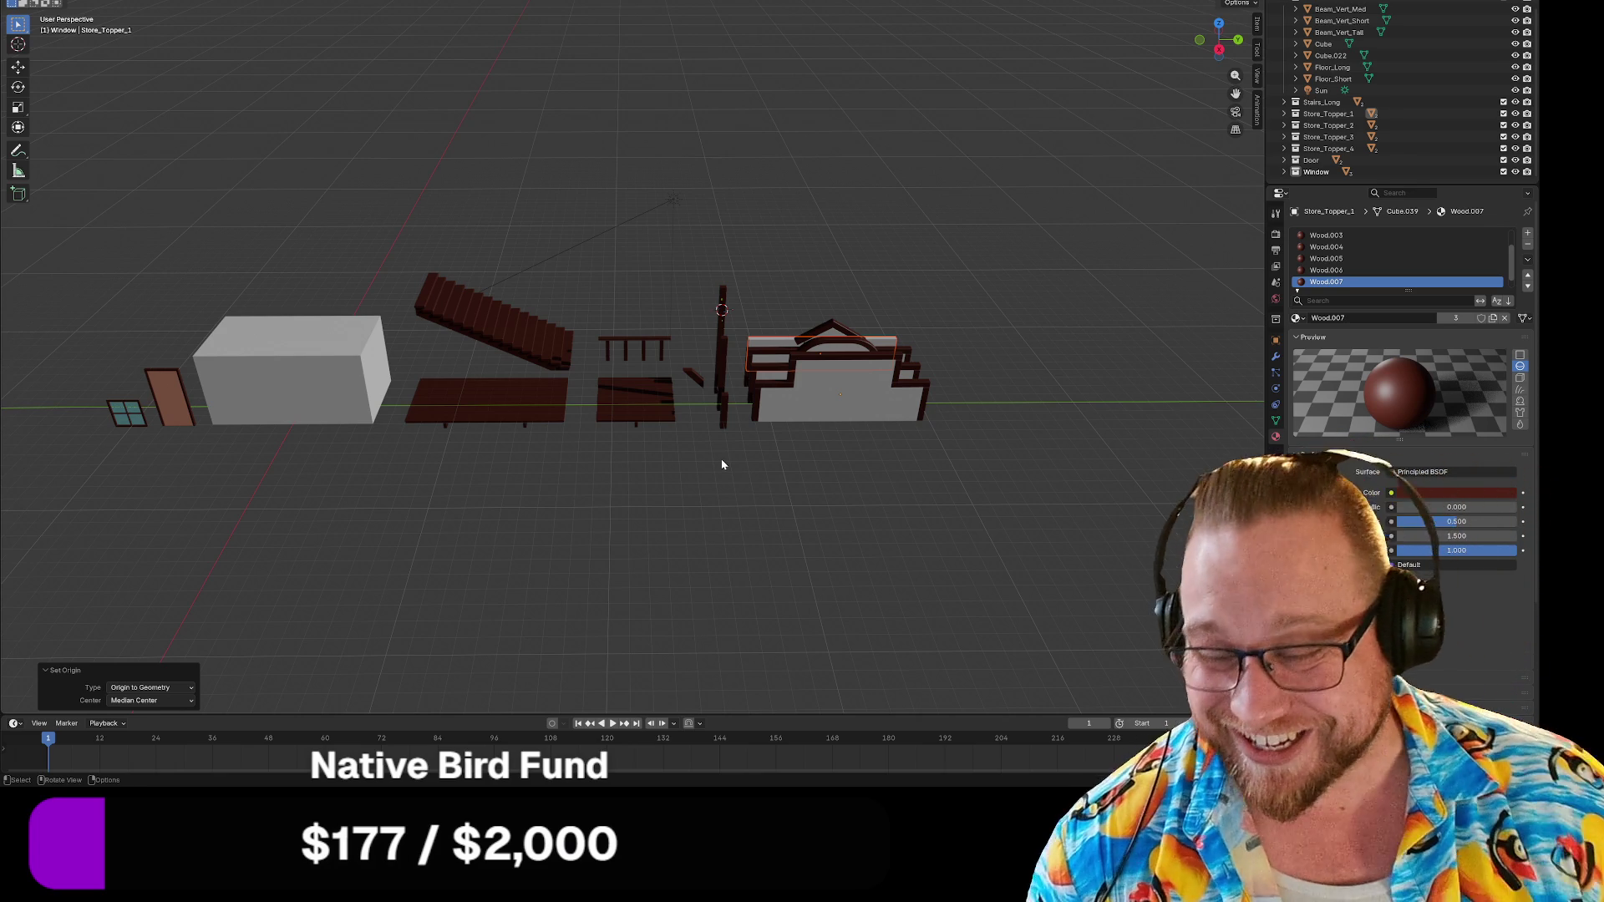
Clear the current selection and pick the Beam_Vert_Med part in the outliner.
click(950, 299)
mouse_move(944, 299)
middle_down()
mouse_move(974, 305)
mouse_move(966, 326)
middle_up()
scroll(1330, 136, up, 1)
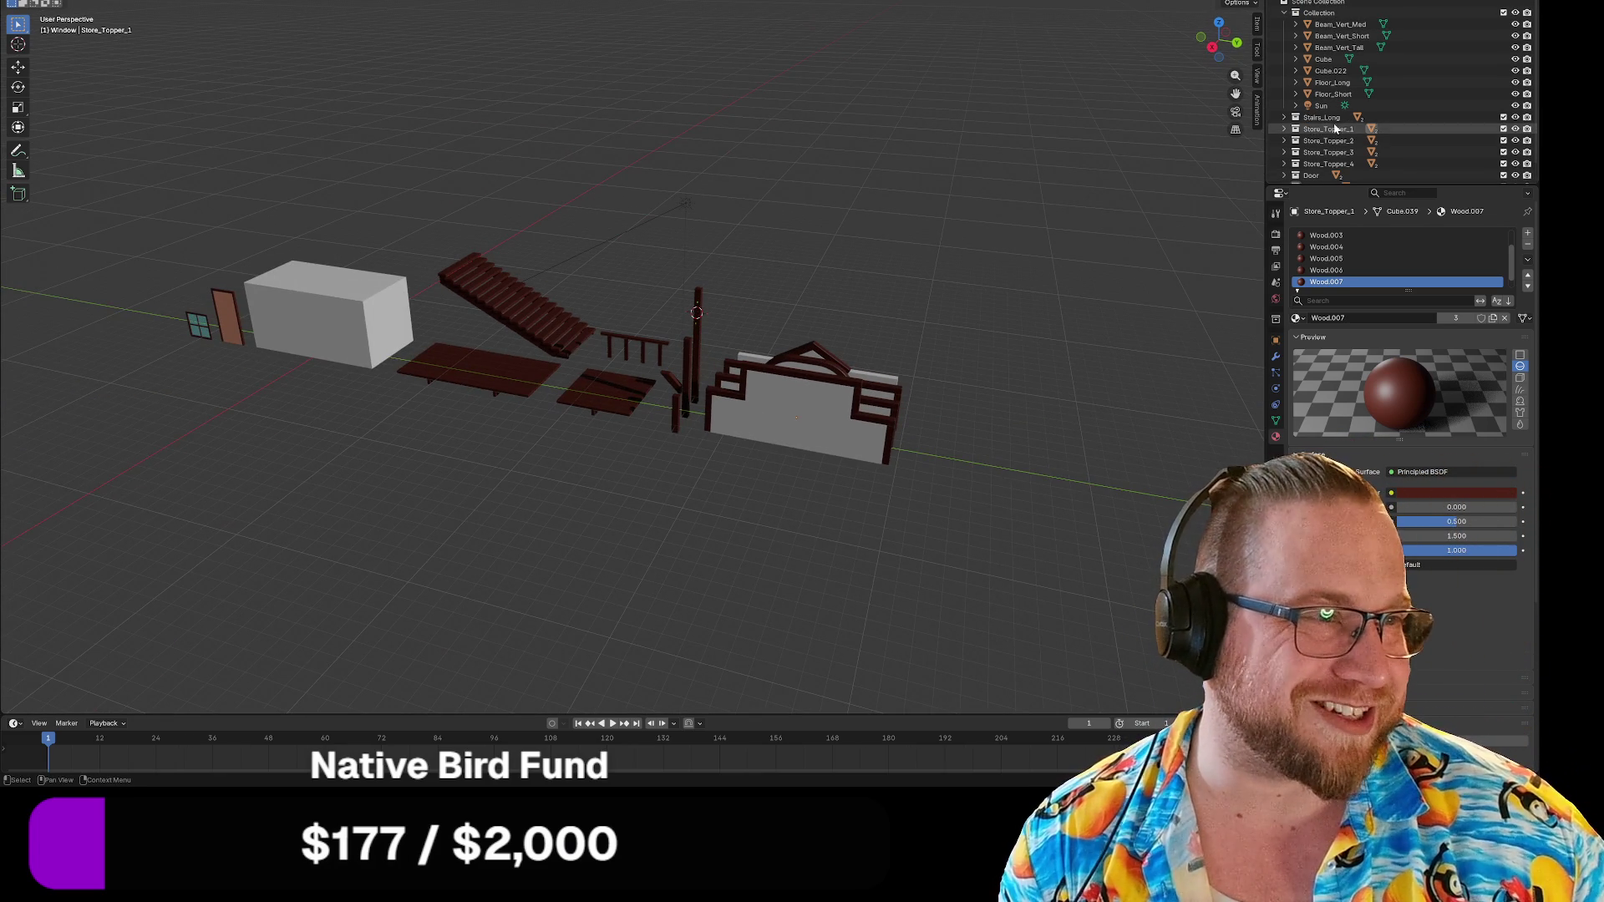
click(1332, 25)
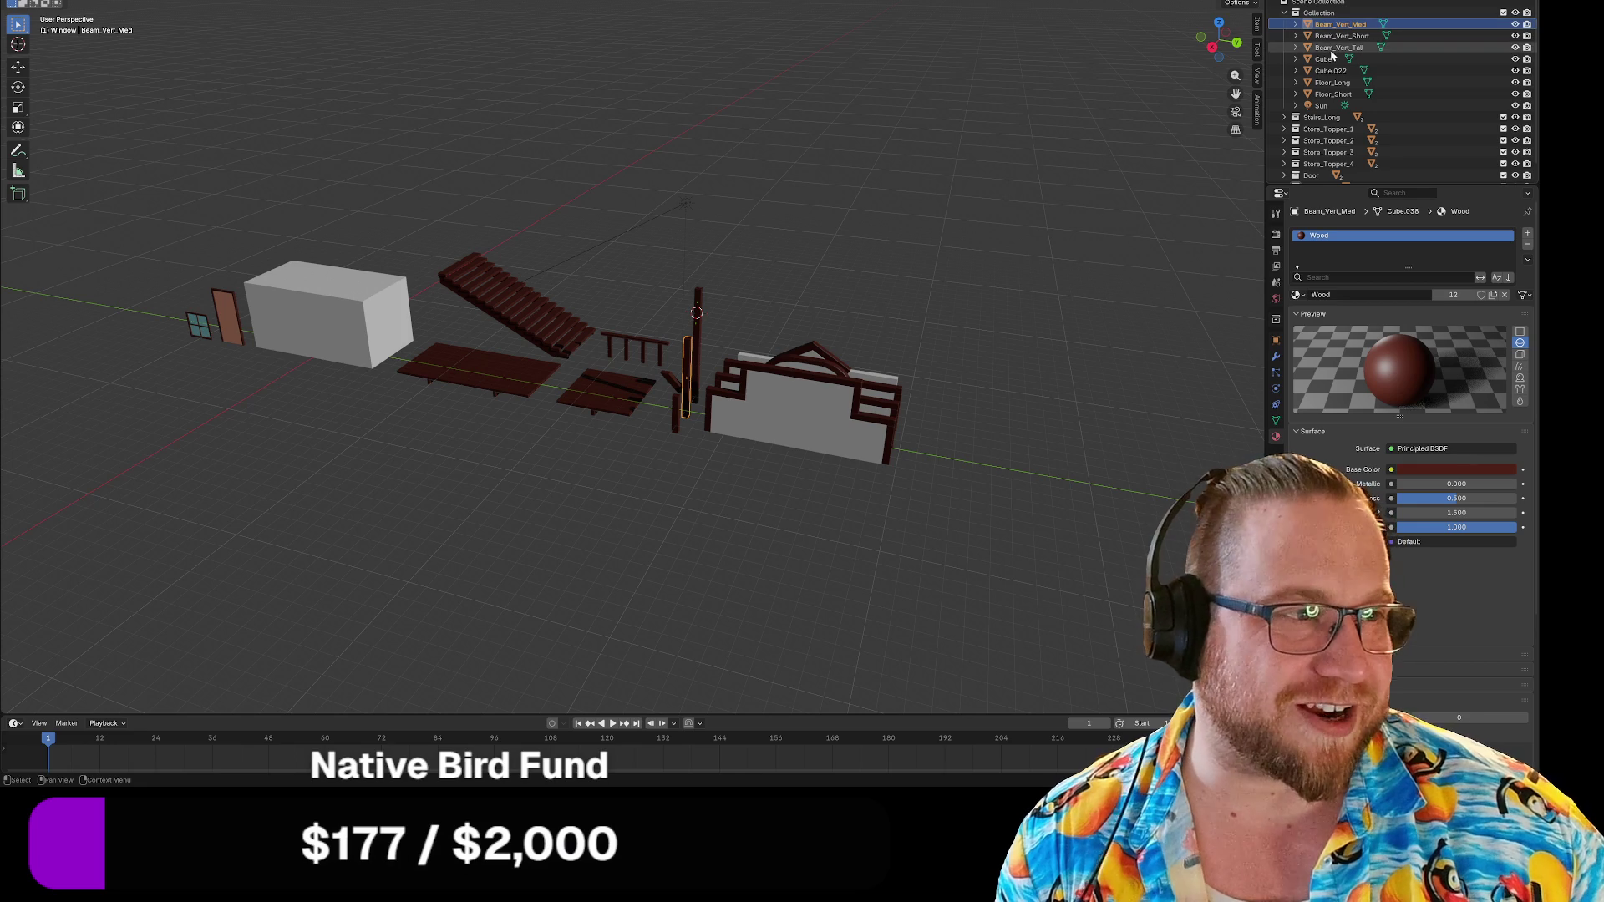
scroll(818, 286, up, 2)
middle_drag(818, 286, 881, 299)
scroll(1320, 138, down, 1)
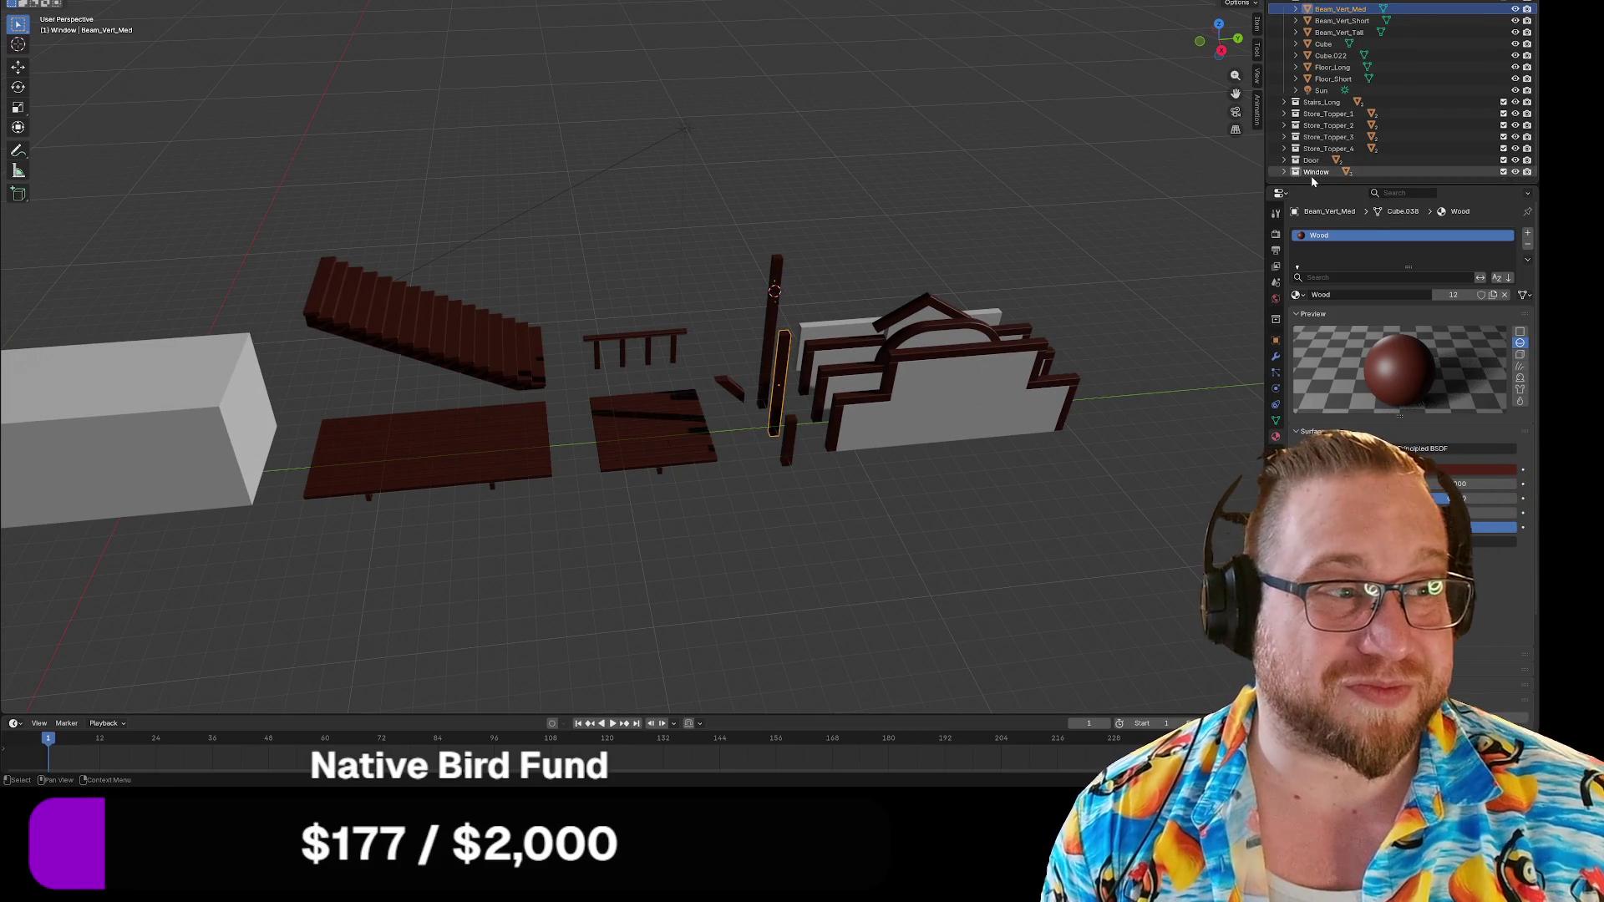
Expand the Window collection and box-select only the window object, frame and glass.
click(1316, 172)
mouse_move(1036, 188)
middle_down()
mouse_move(1068, 179)
mouse_move(1017, 186)
middle_up()
scroll(1059, 179, down, 1)
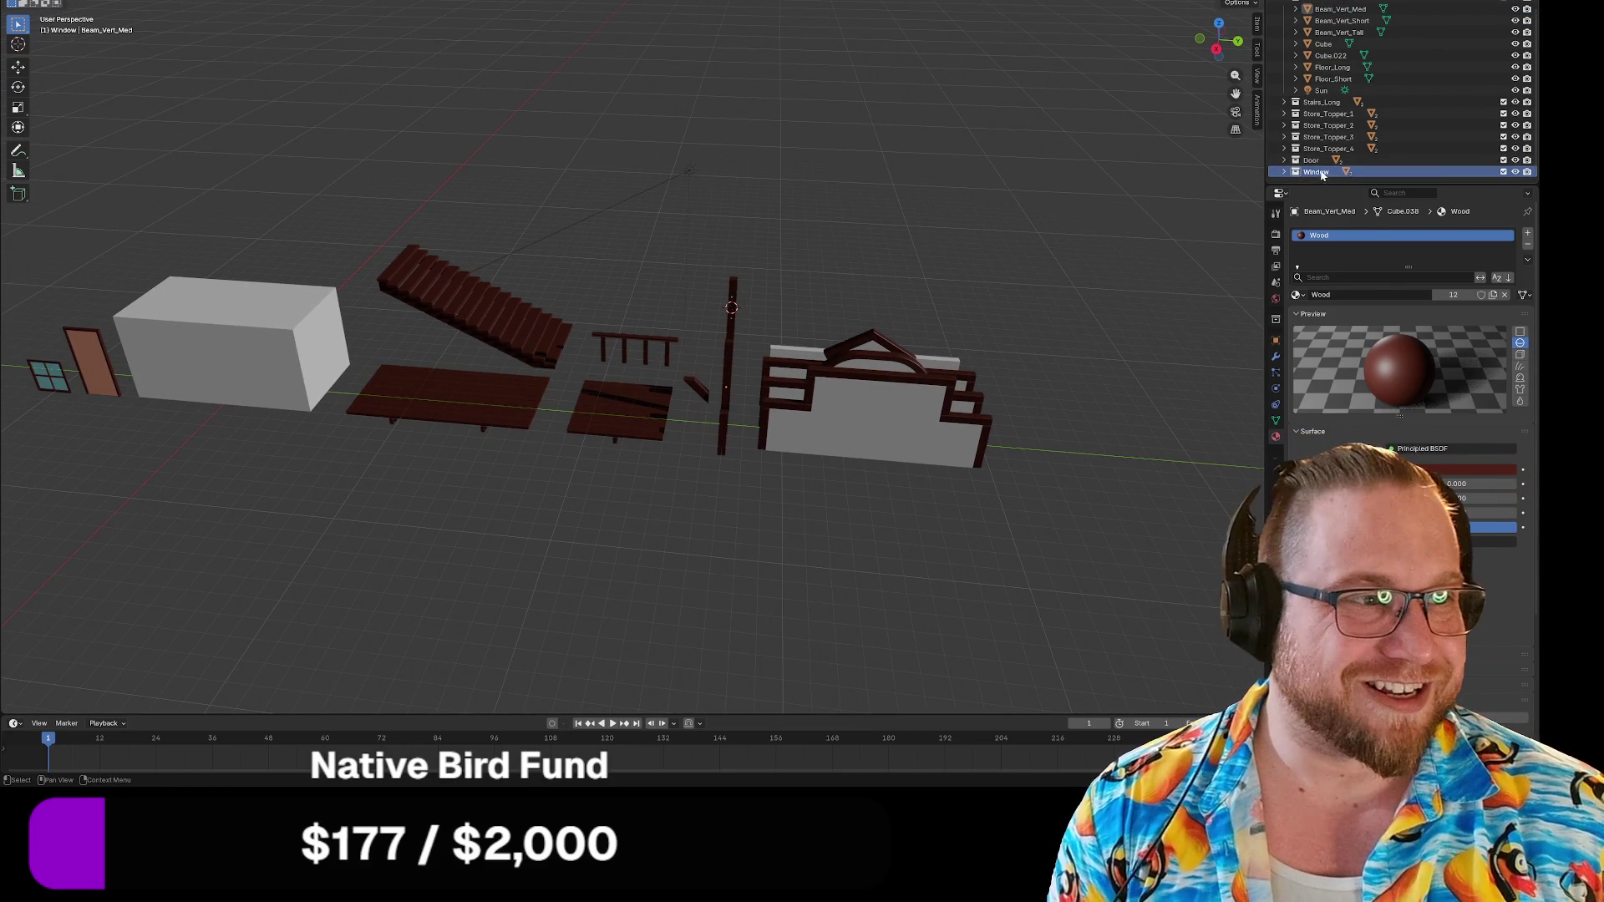
click(1286, 172)
scroll(1289, 175, down, 3)
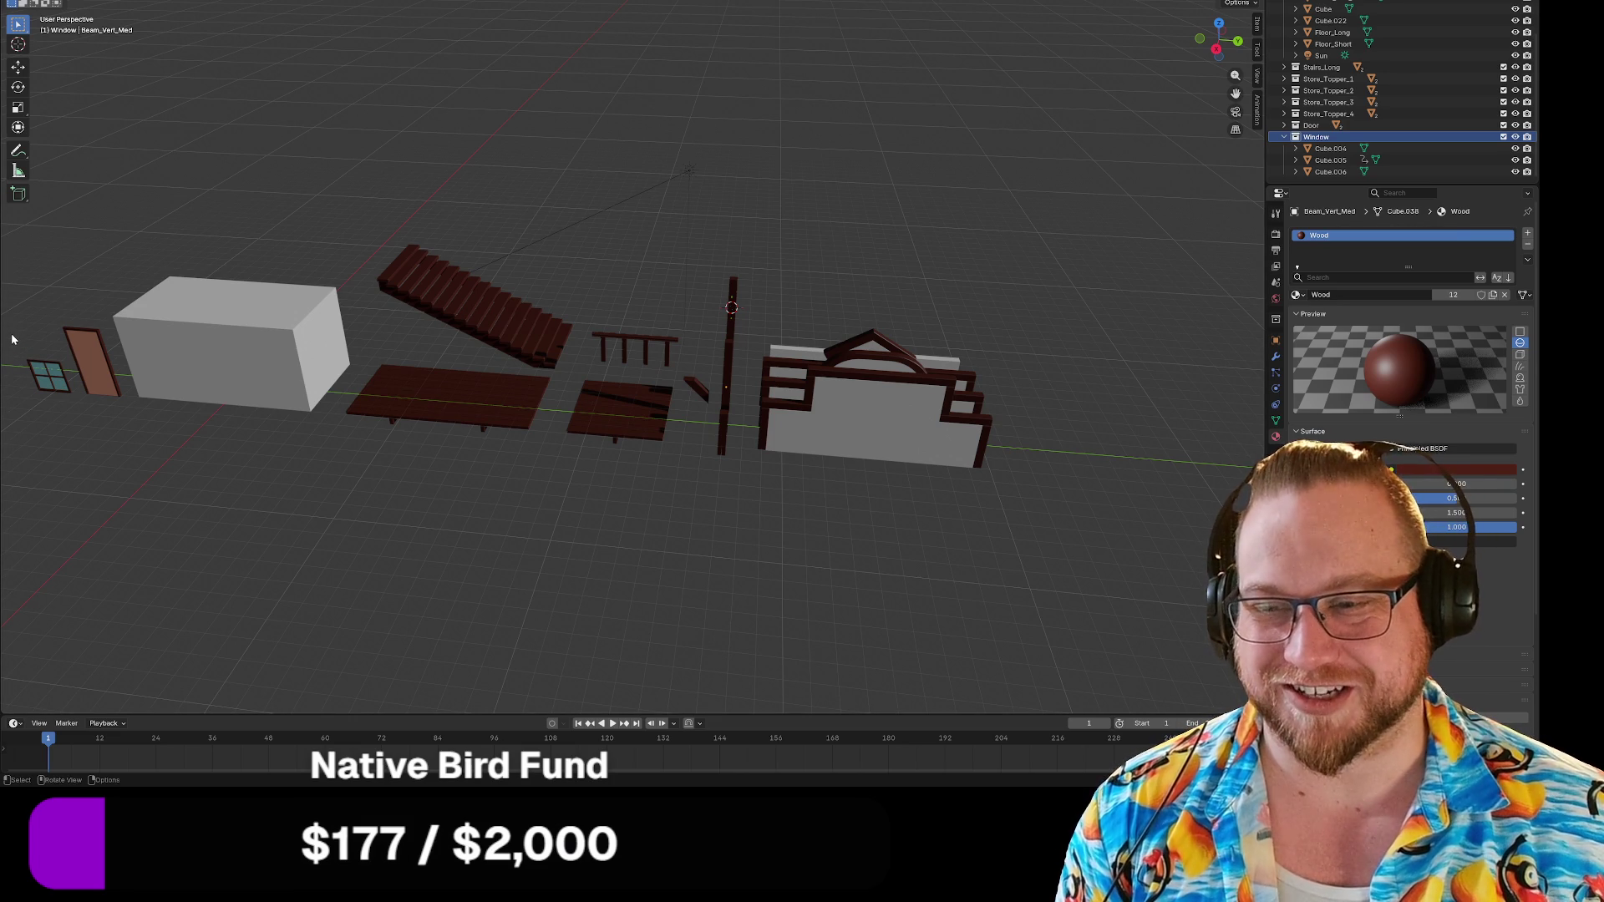
drag(16, 337, 68, 423)
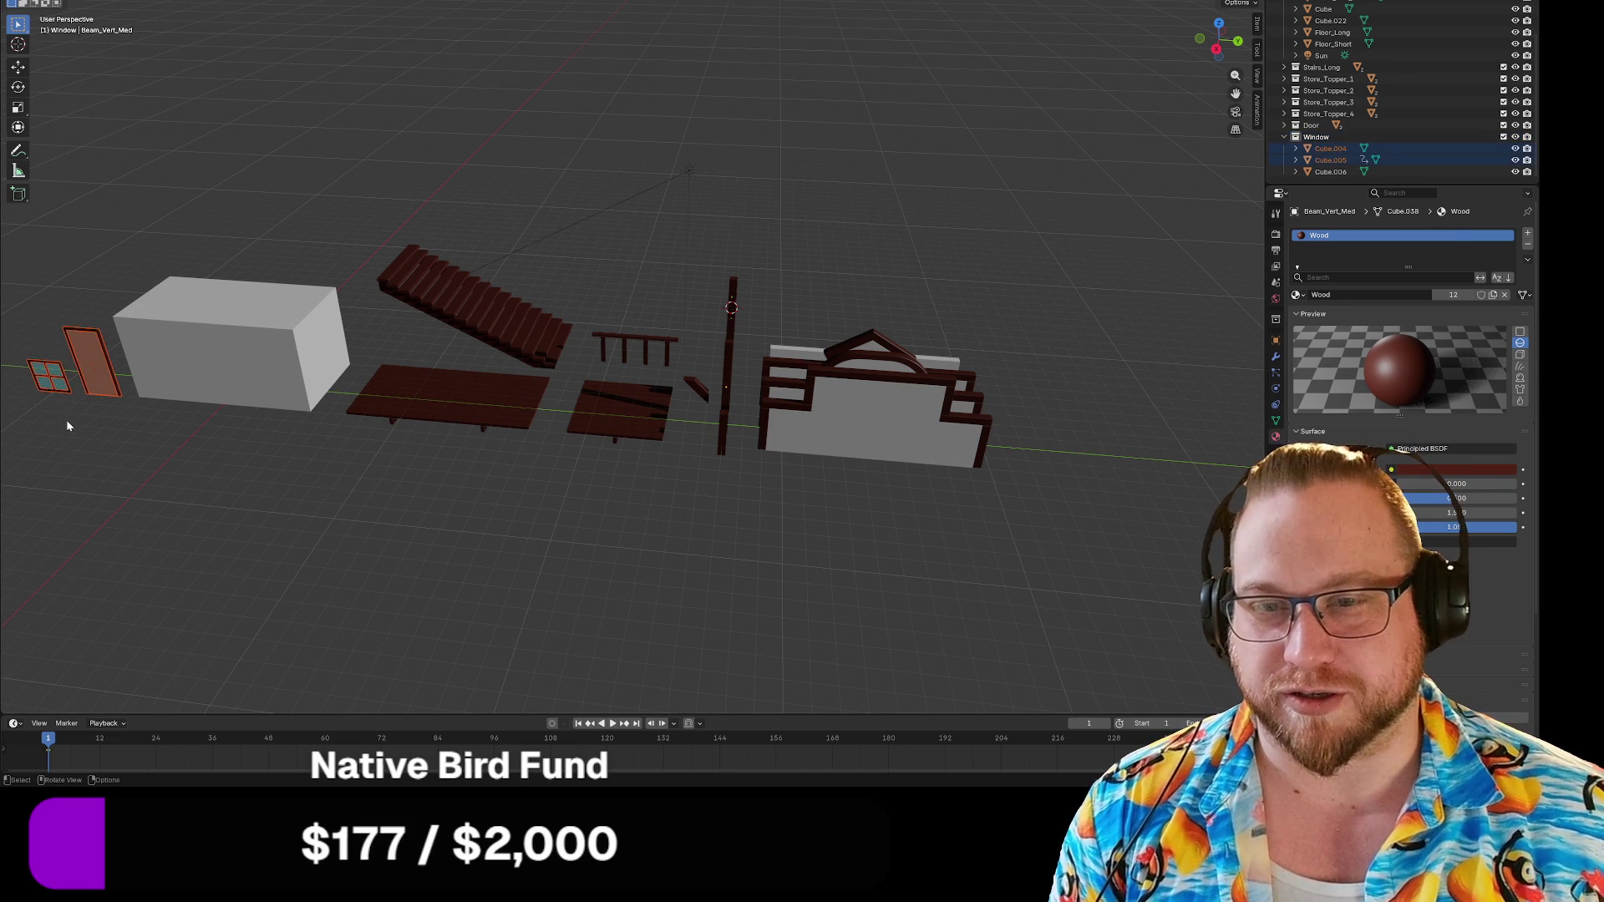
mouse_move(87, 443)
middle_down()
mouse_move(229, 460)
mouse_move(129, 494)
mouse_move(208, 422)
middle_up()
click(129, 495)
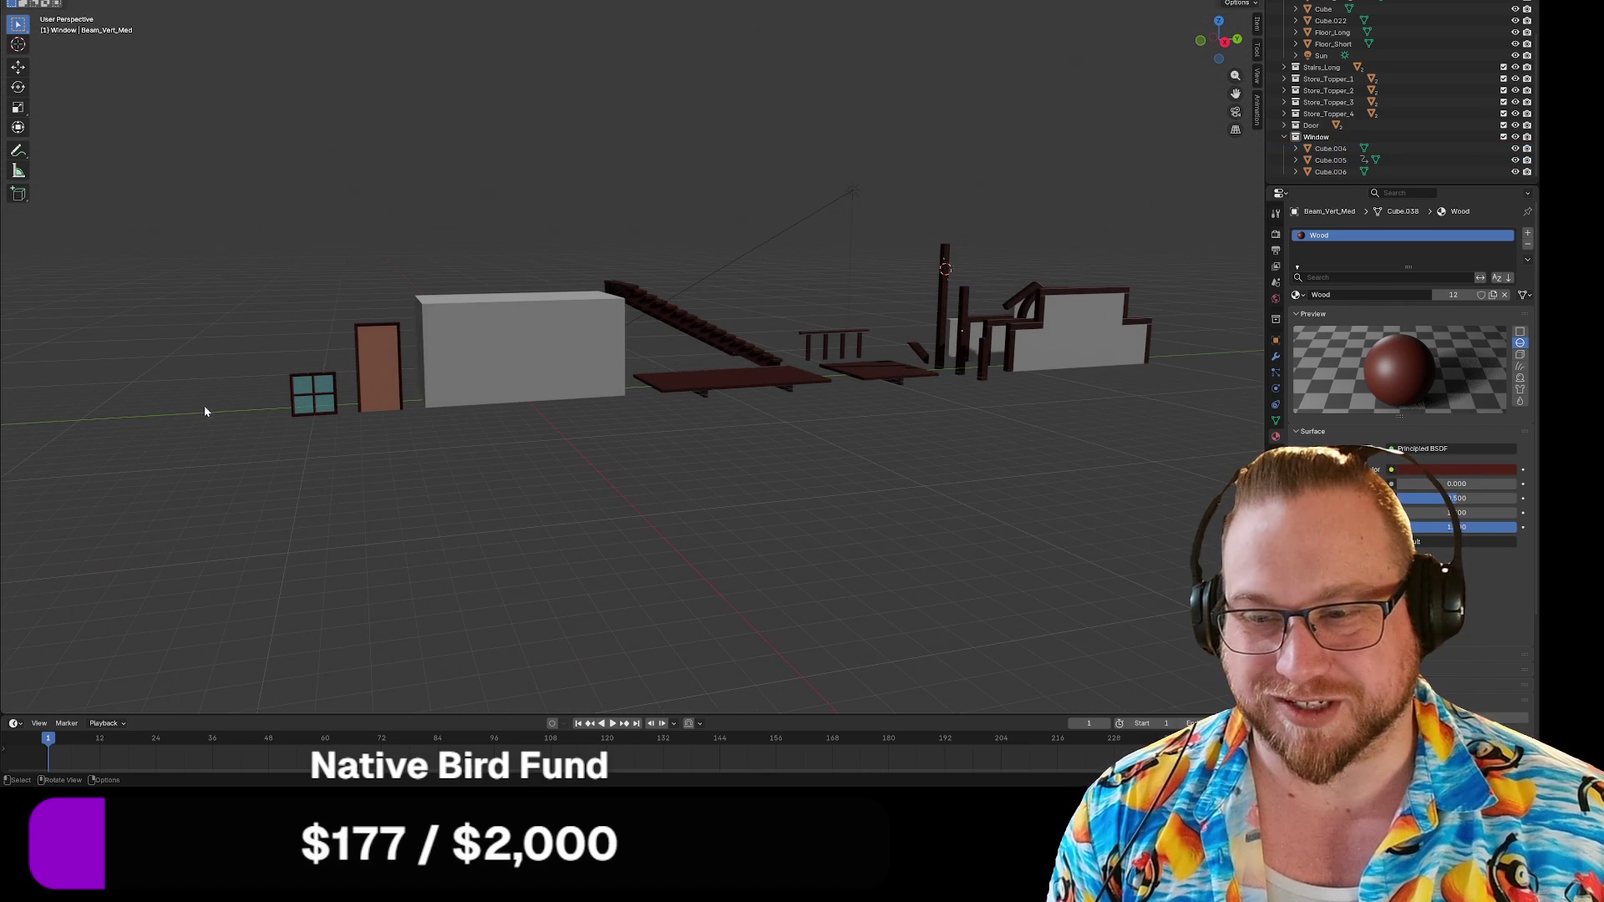
drag(233, 318, 341, 468)
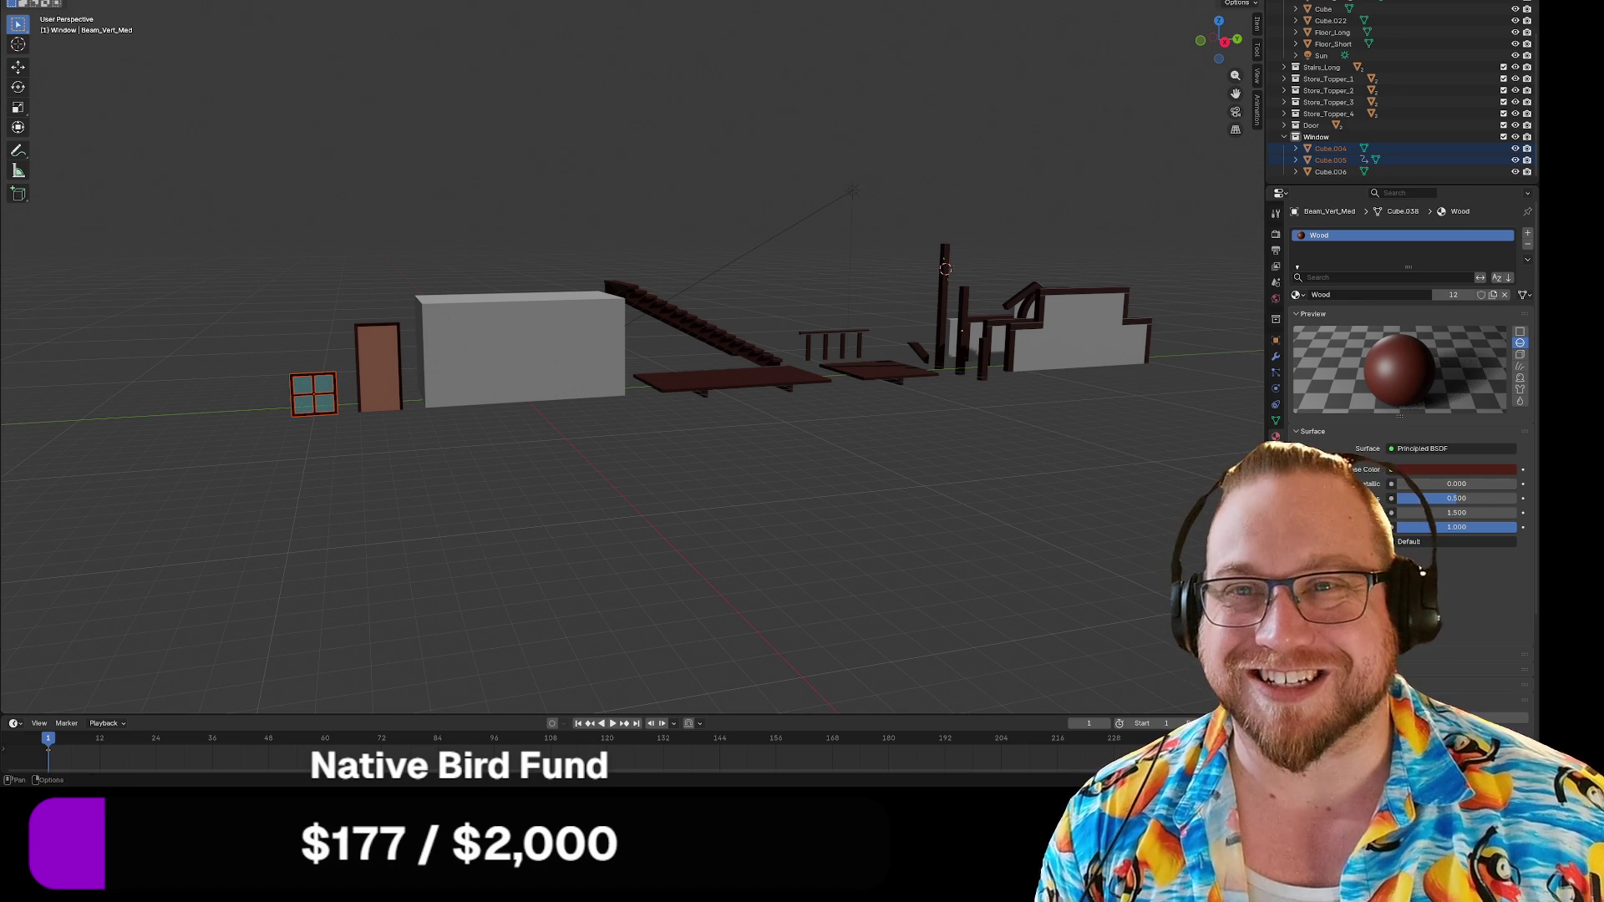
Export the window through glTF 2.0 as Window.glb into the Parts folder.
click(21, 1)
mouse_move(125, 149)
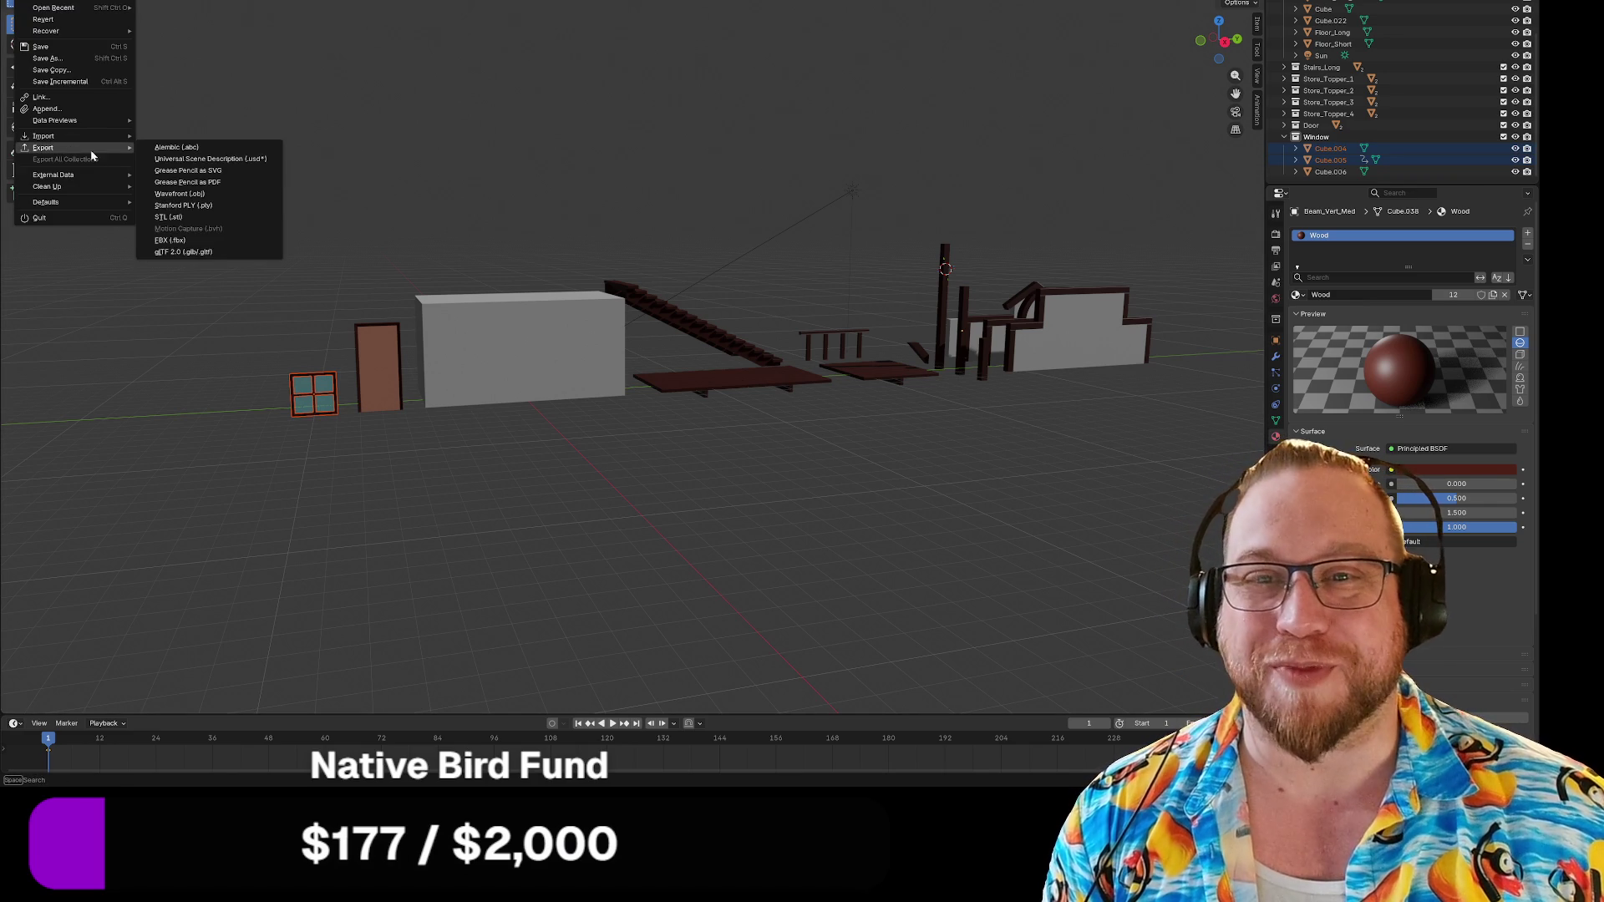
click(214, 253)
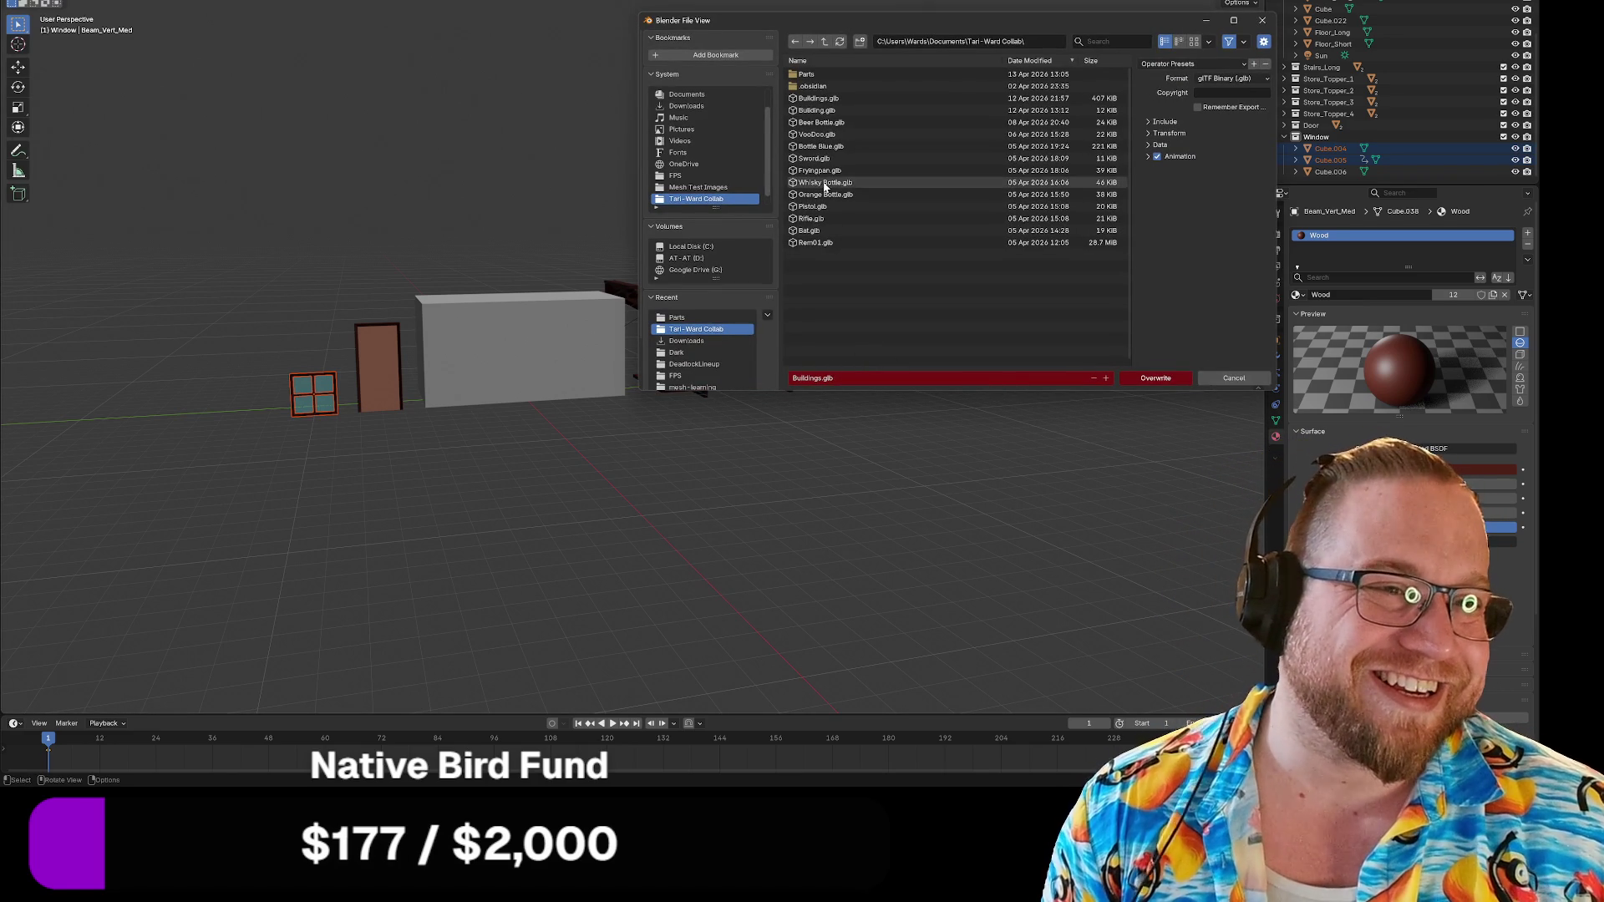
click(809, 77)
double_click(808, 76)
click(849, 377)
text(W)
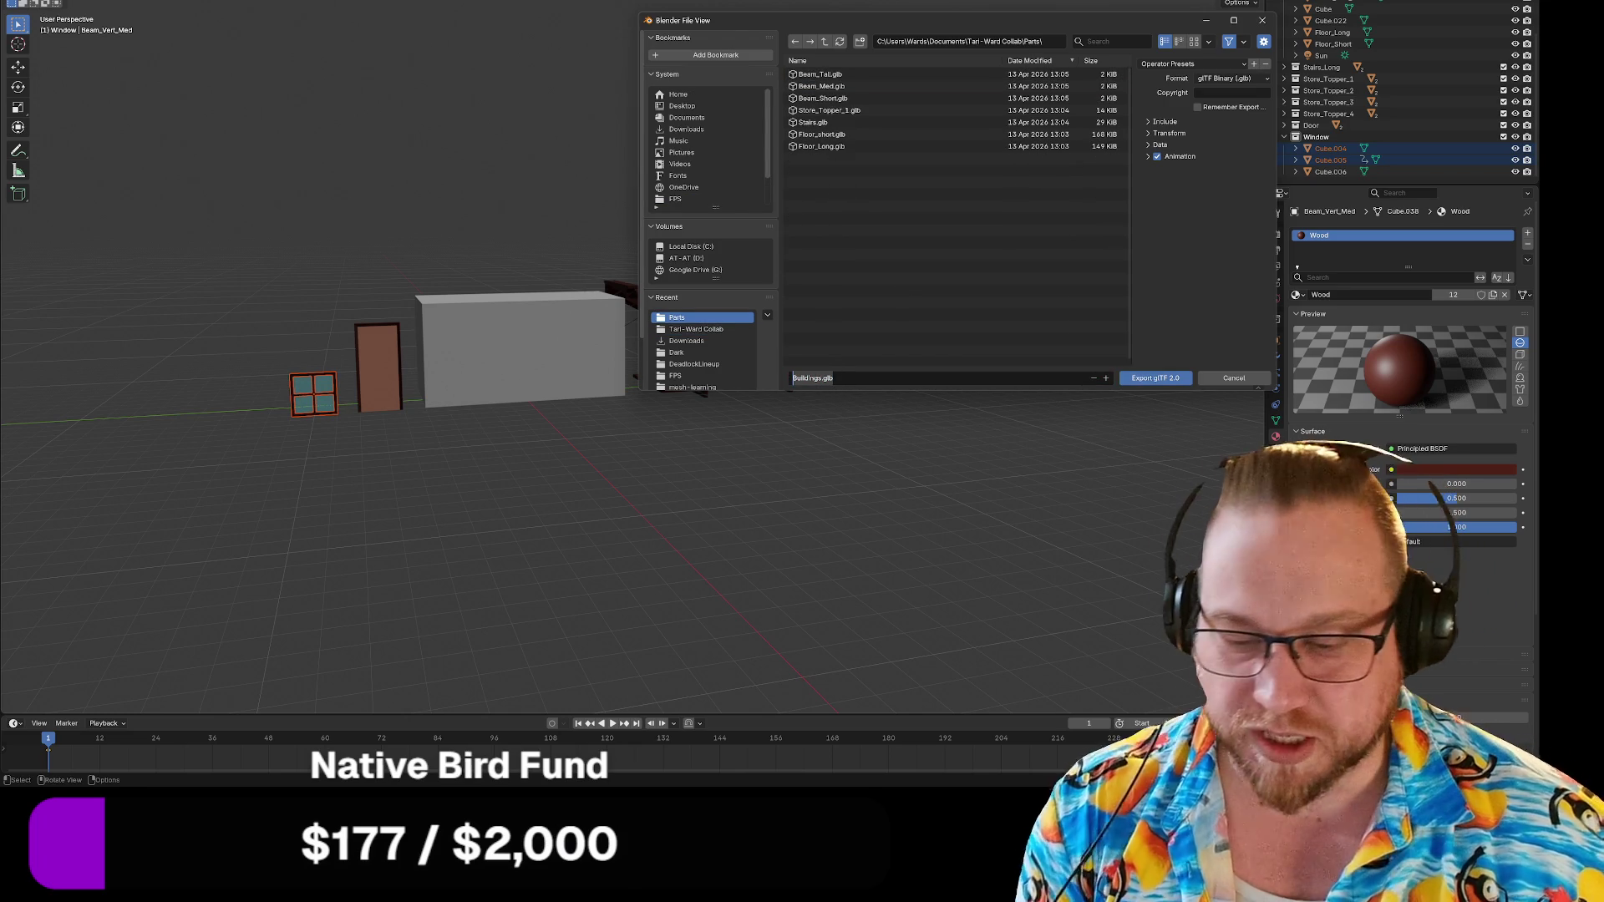
text(ind)
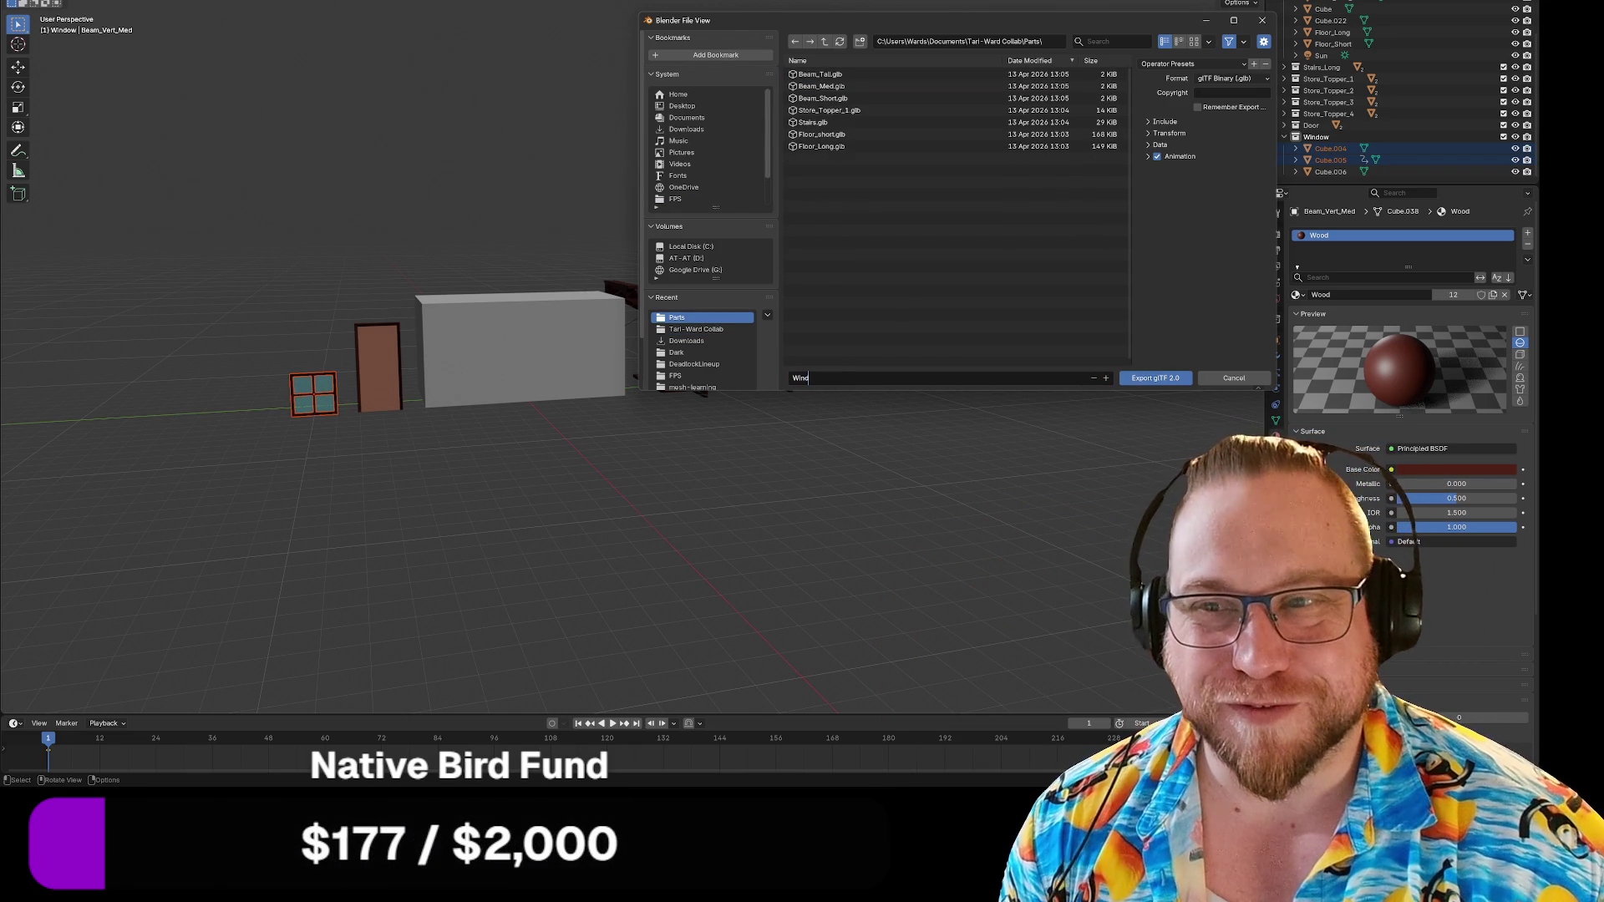
text(ow.glb)
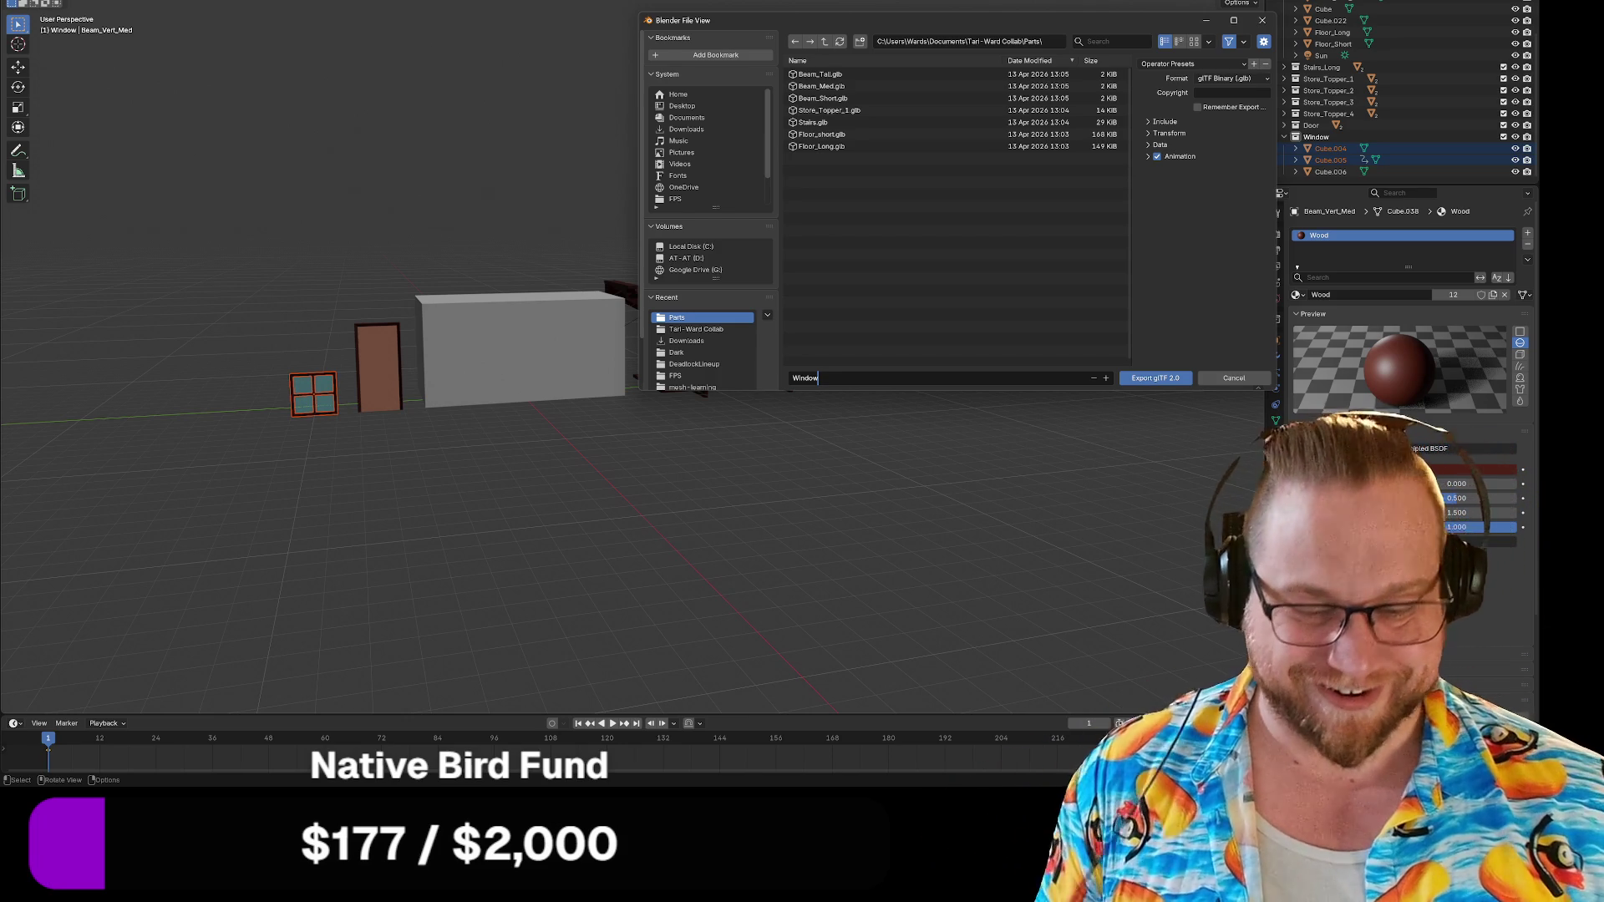
click(1155, 377)
Deselect the window and select the door instead.
mouse_move(332, 296)
mouse_down()
mouse_move(402, 418)
mouse_move(335, 260)
mouse_up()
mouse_move(328, 267)
middle_down()
mouse_move(380, 478)
mouse_move(358, 453)
middle_up()
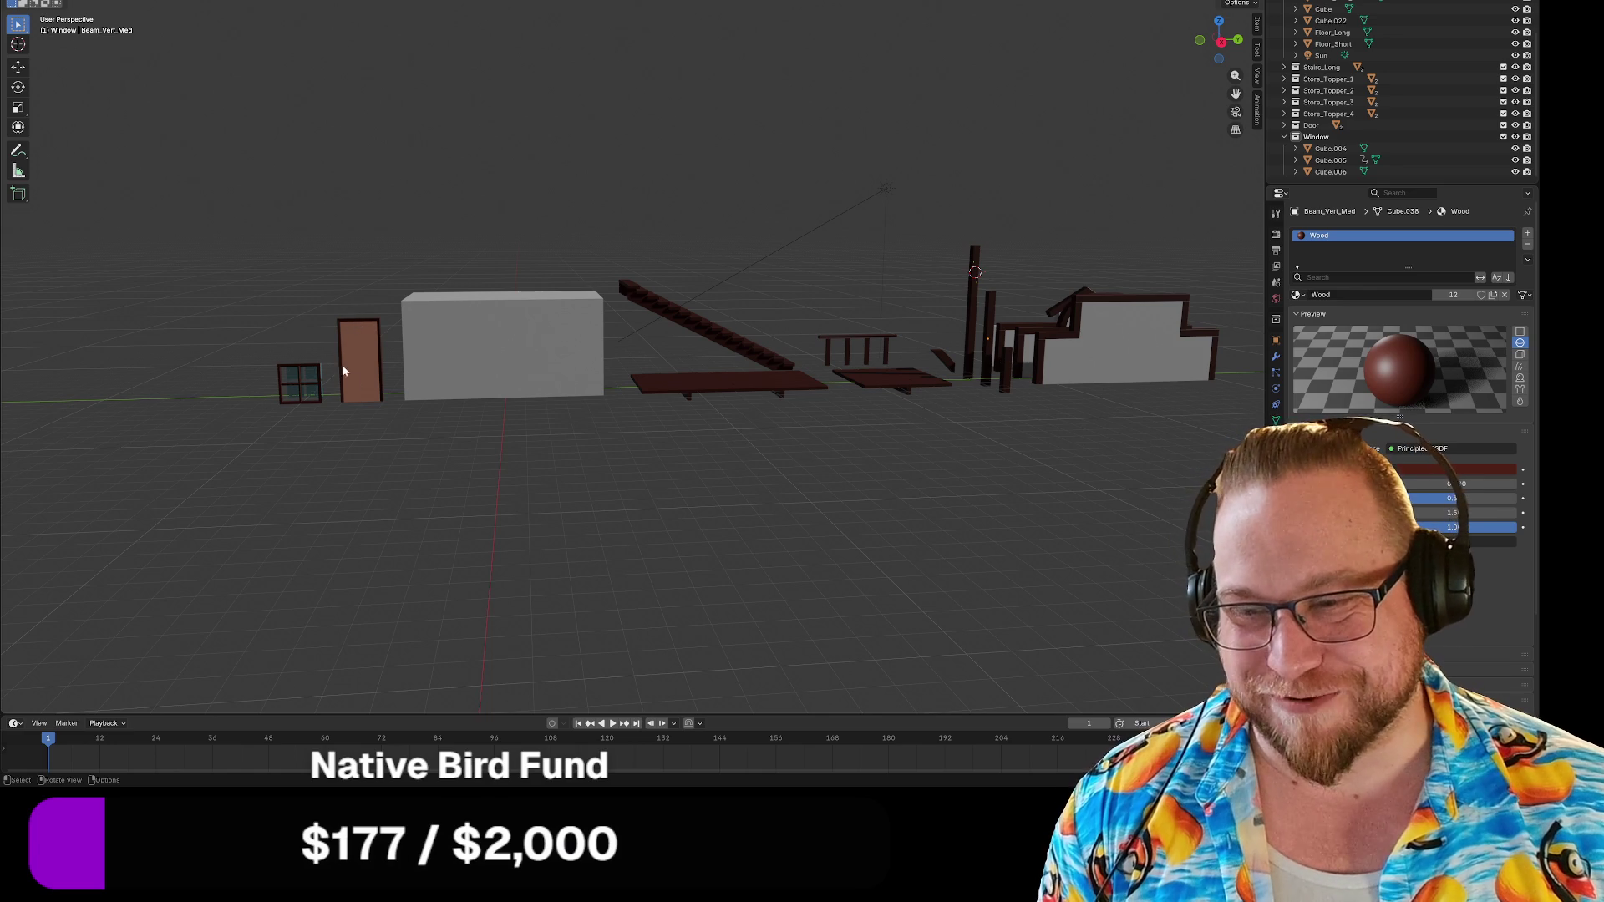
click(360, 351)
Export the selected wooden door through glTF 2.0, naming the file Door.glb.
mouse_move(318, 455)
middle_down()
mouse_move(632, 464)
mouse_move(577, 476)
middle_up()
scroll(577, 476, down, 5)
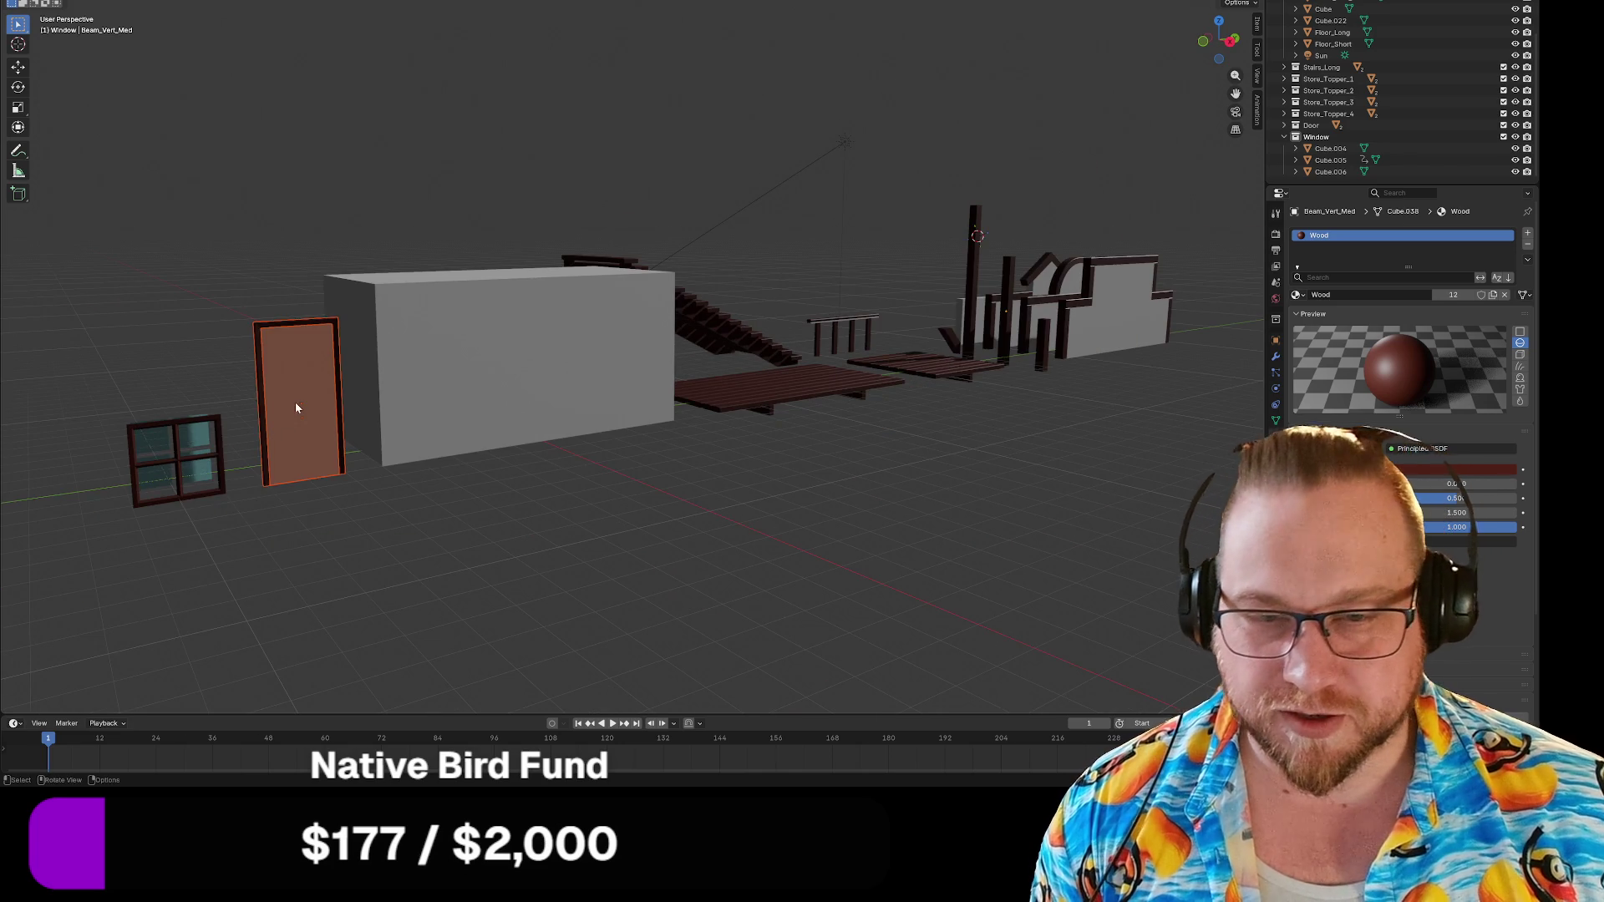
right_click(294, 402)
mouse_move(294, 401)
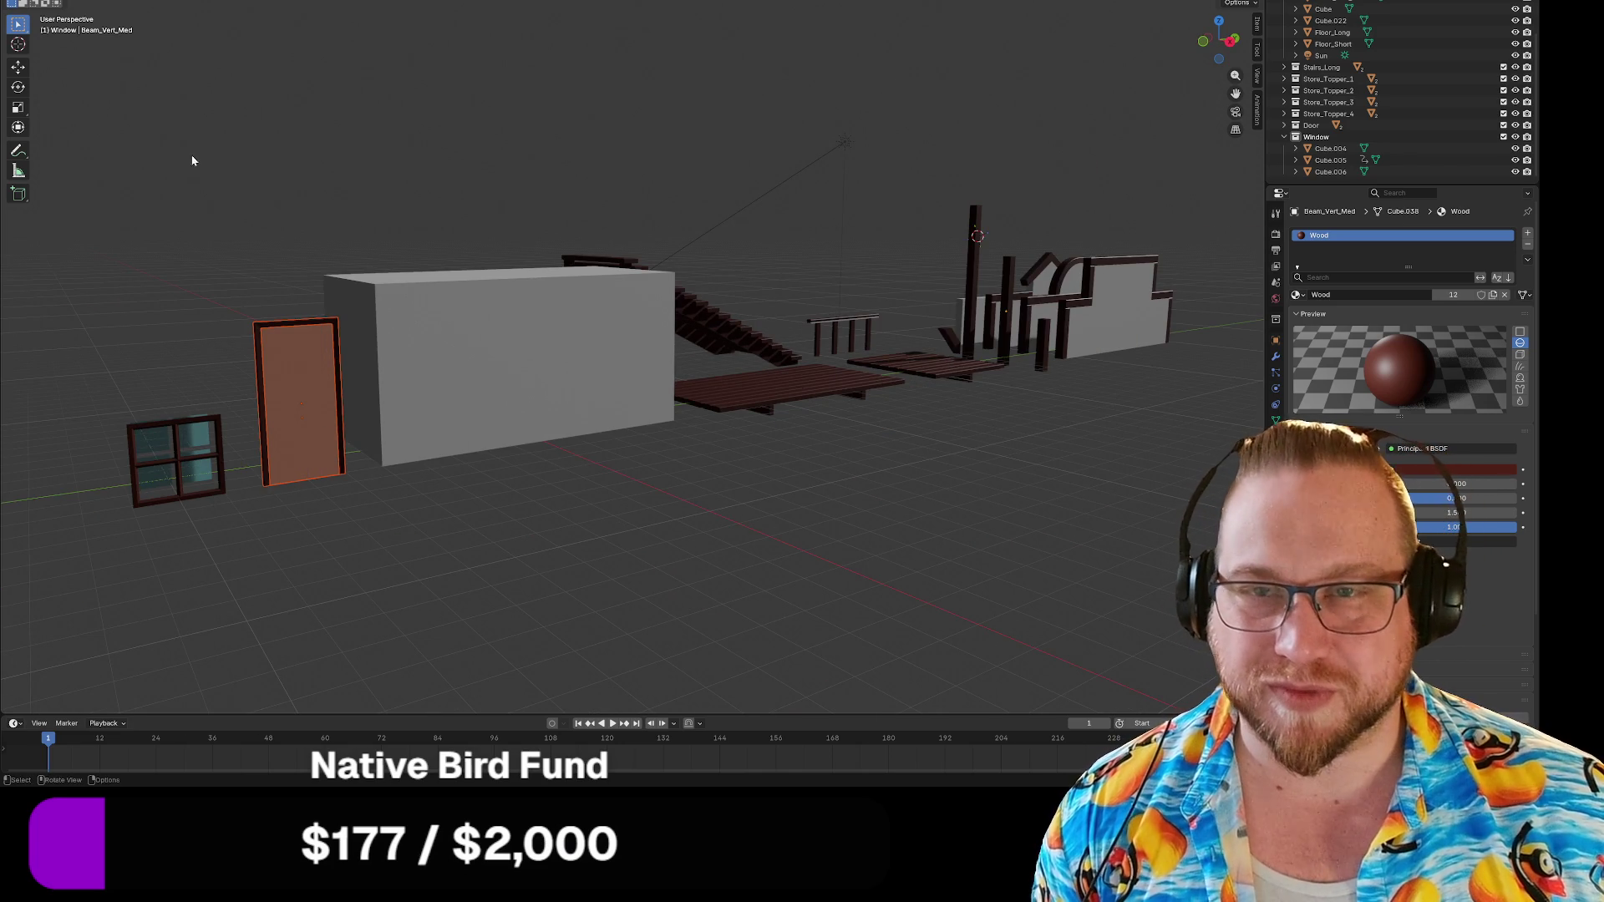
click(29, 1)
mouse_move(100, 148)
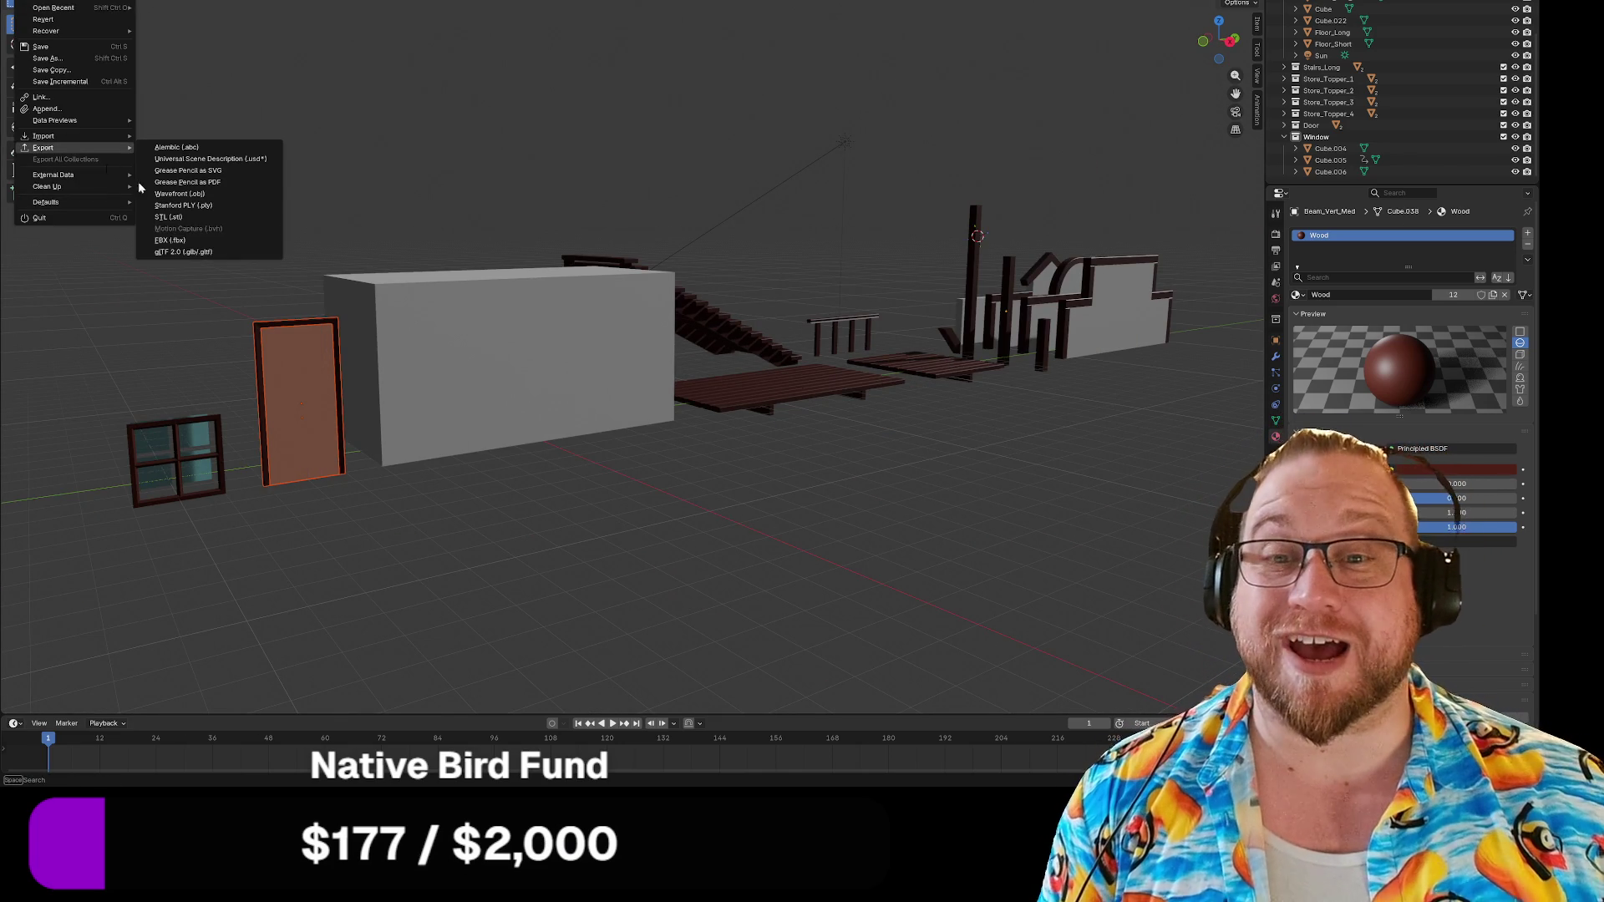
click(183, 252)
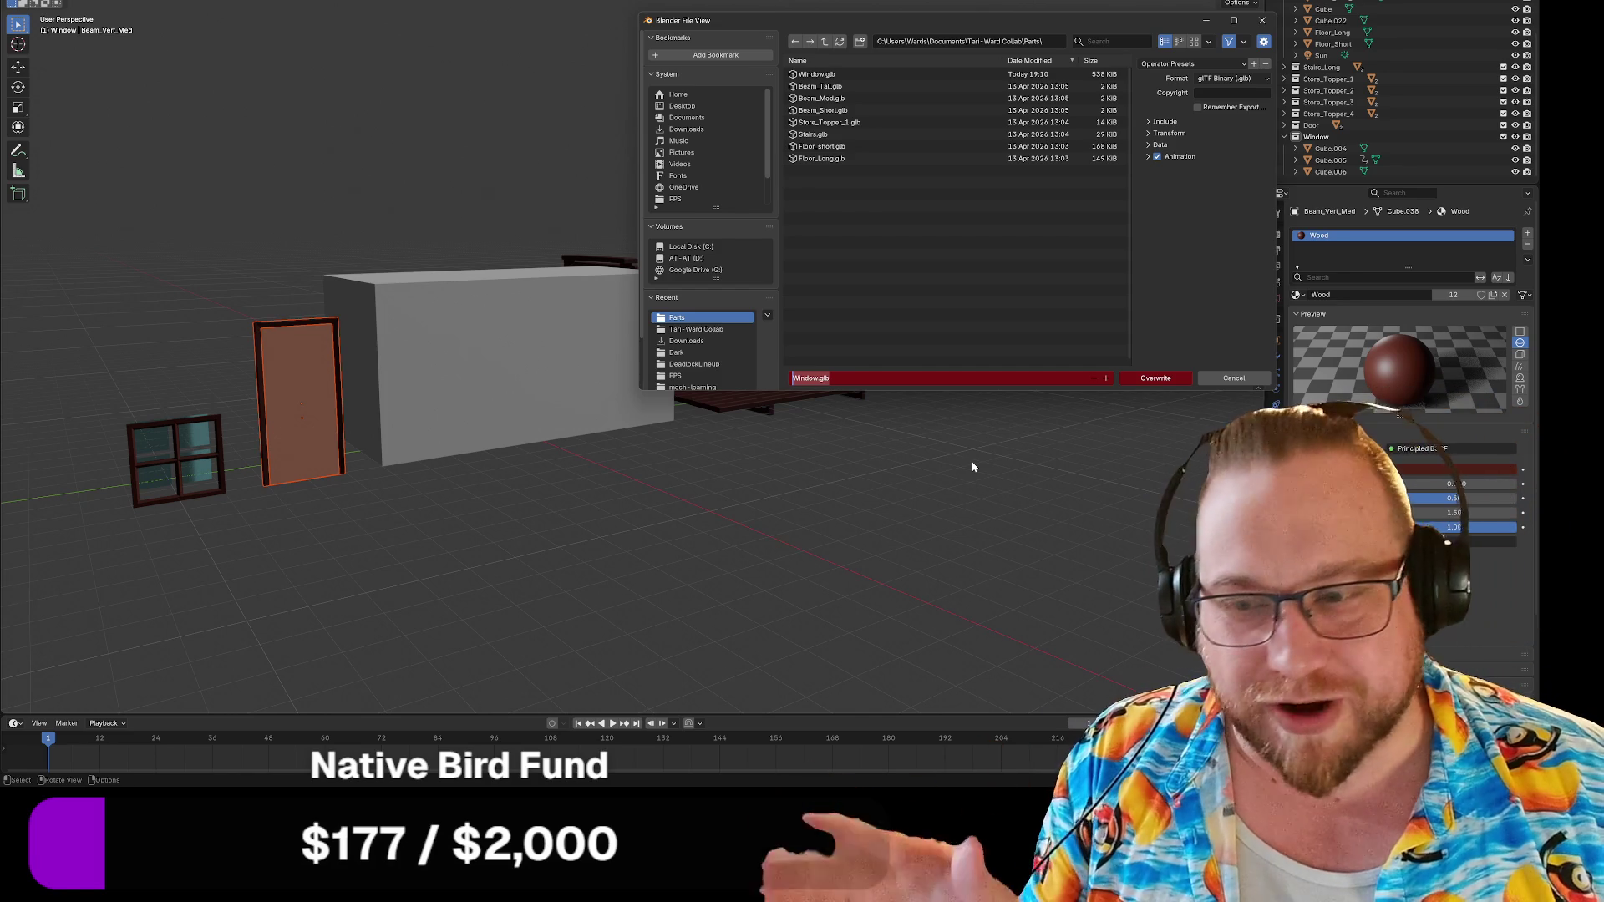
text(Door)
key(Return)
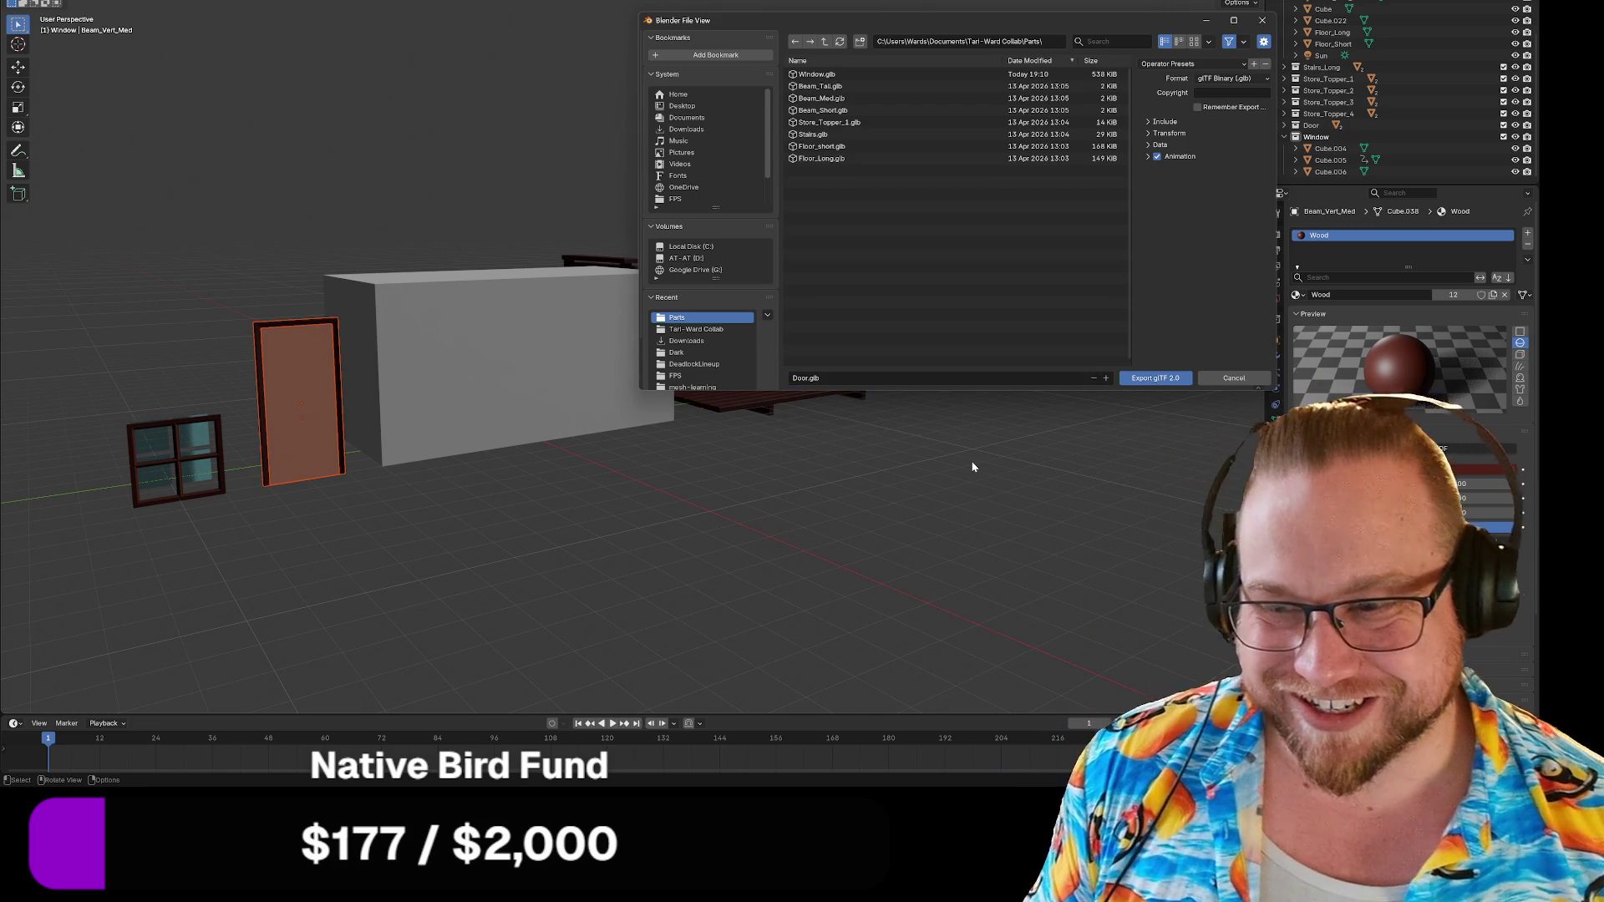
click(1155, 378)
Select the window's glass panes and move them along the X axis.
mouse_move(152, 523)
middle_down()
mouse_move(283, 560)
mouse_move(230, 550)
mouse_move(296, 468)
mouse_move(361, 465)
middle_up()
scroll(233, 544, up, 3)
scroll(347, 462, up, 5)
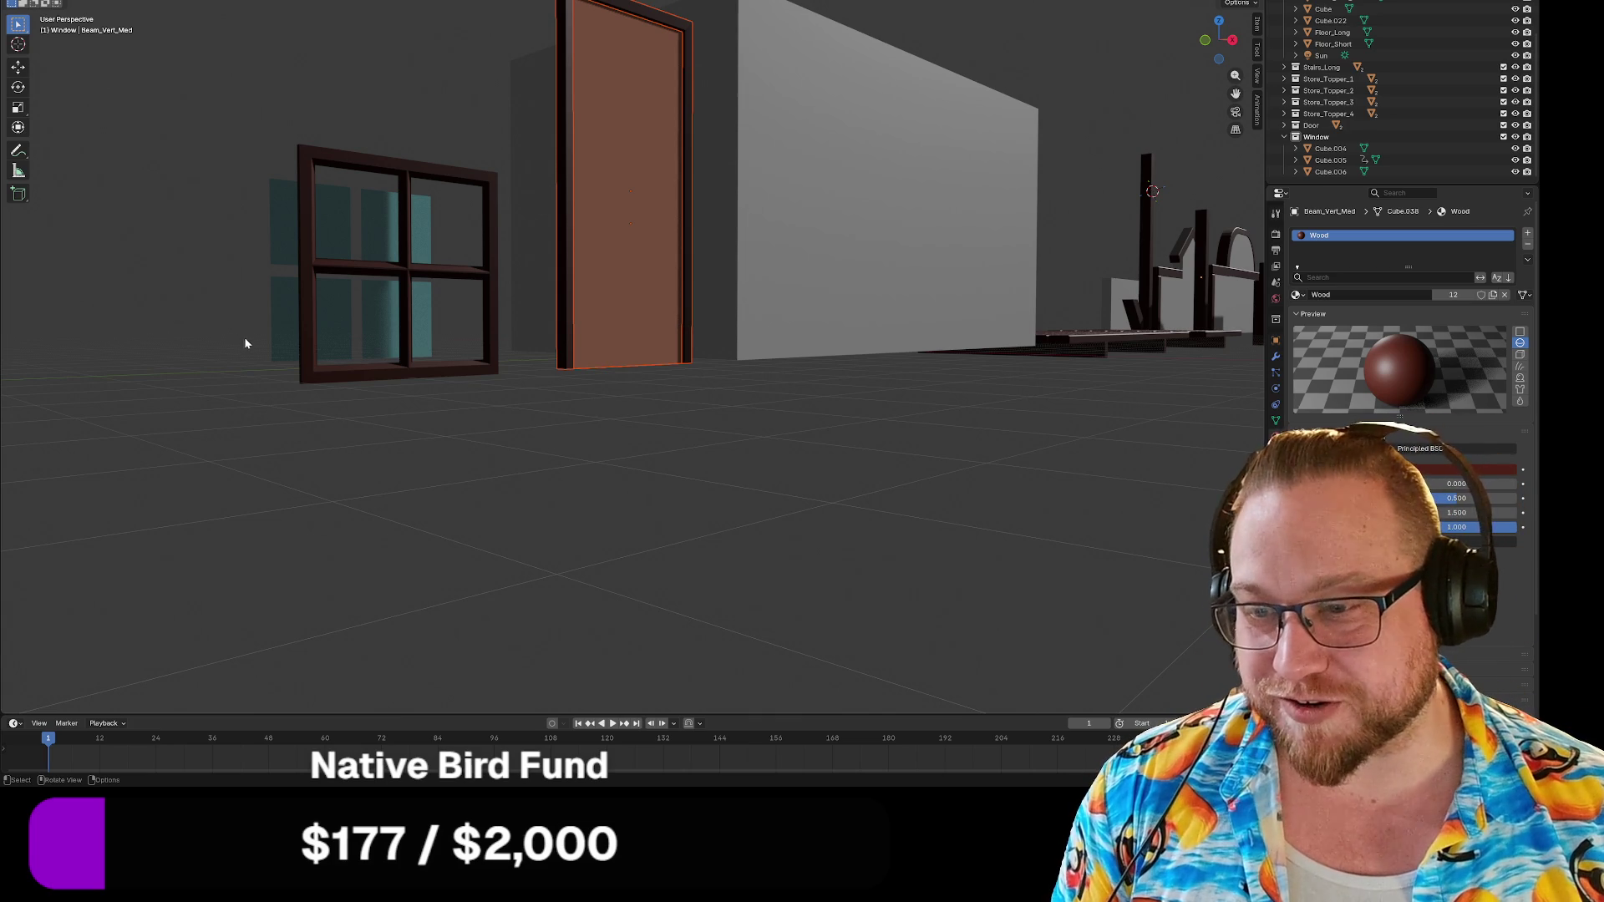
mouse_move(234, 330)
middle_down()
mouse_move(198, 329)
mouse_move(301, 359)
middle_up()
click(289, 321)
mouse_move(454, 411)
middle_down()
mouse_move(340, 409)
mouse_move(301, 429)
mouse_move(343, 426)
mouse_move(333, 415)
mouse_move(365, 435)
middle_up()
scroll(284, 435, up, 5)
scroll(327, 408, down, 4)
key(g)
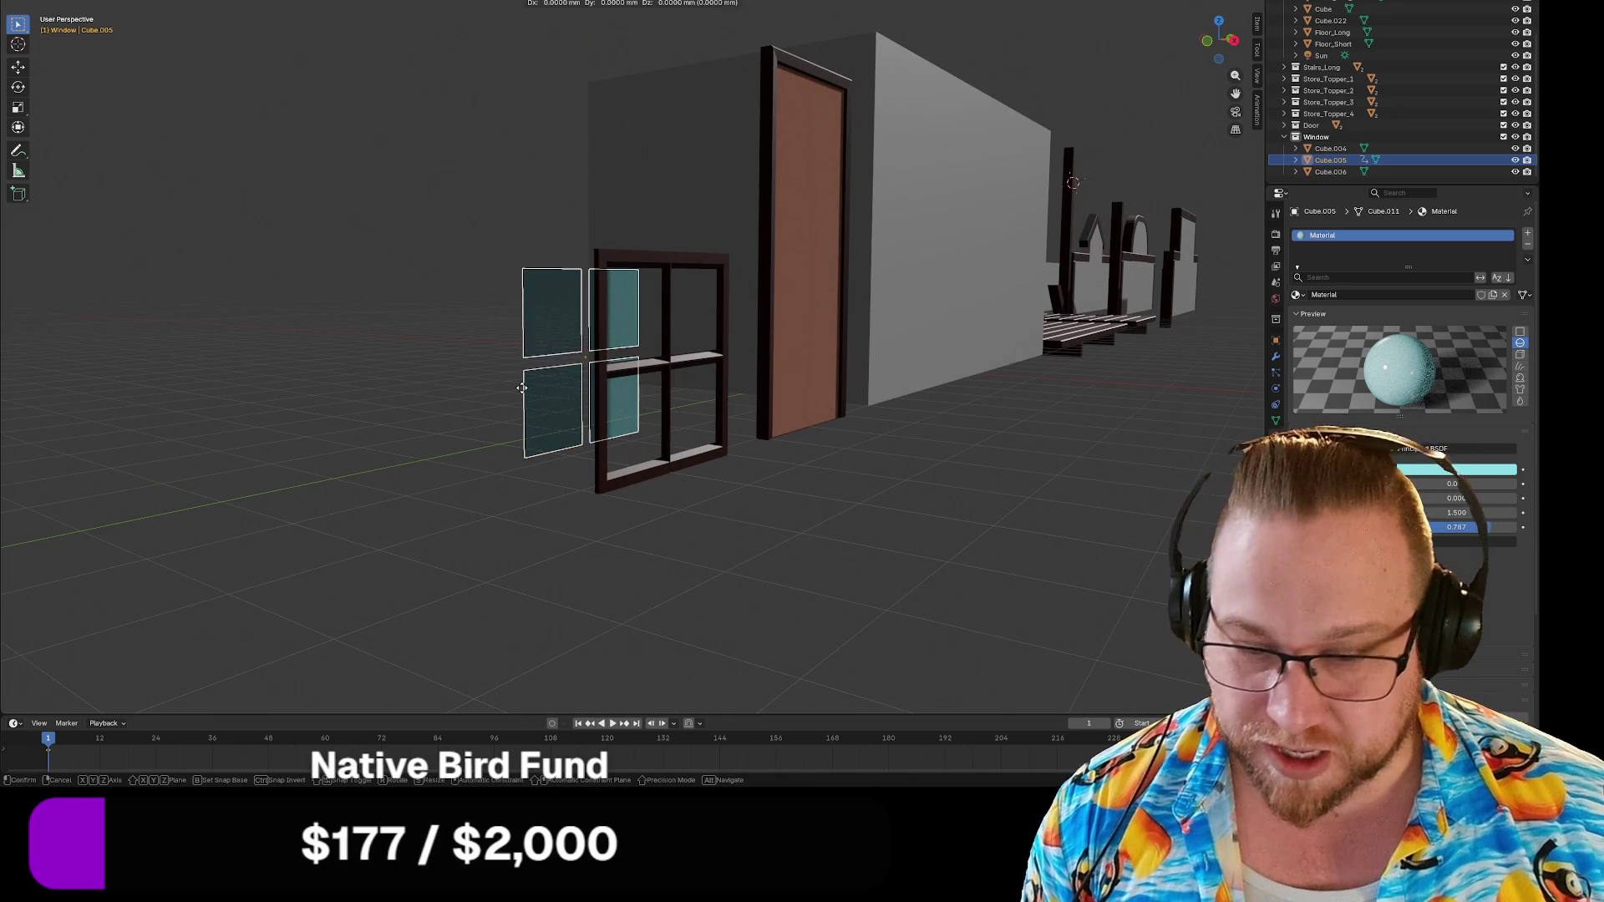
key(x)
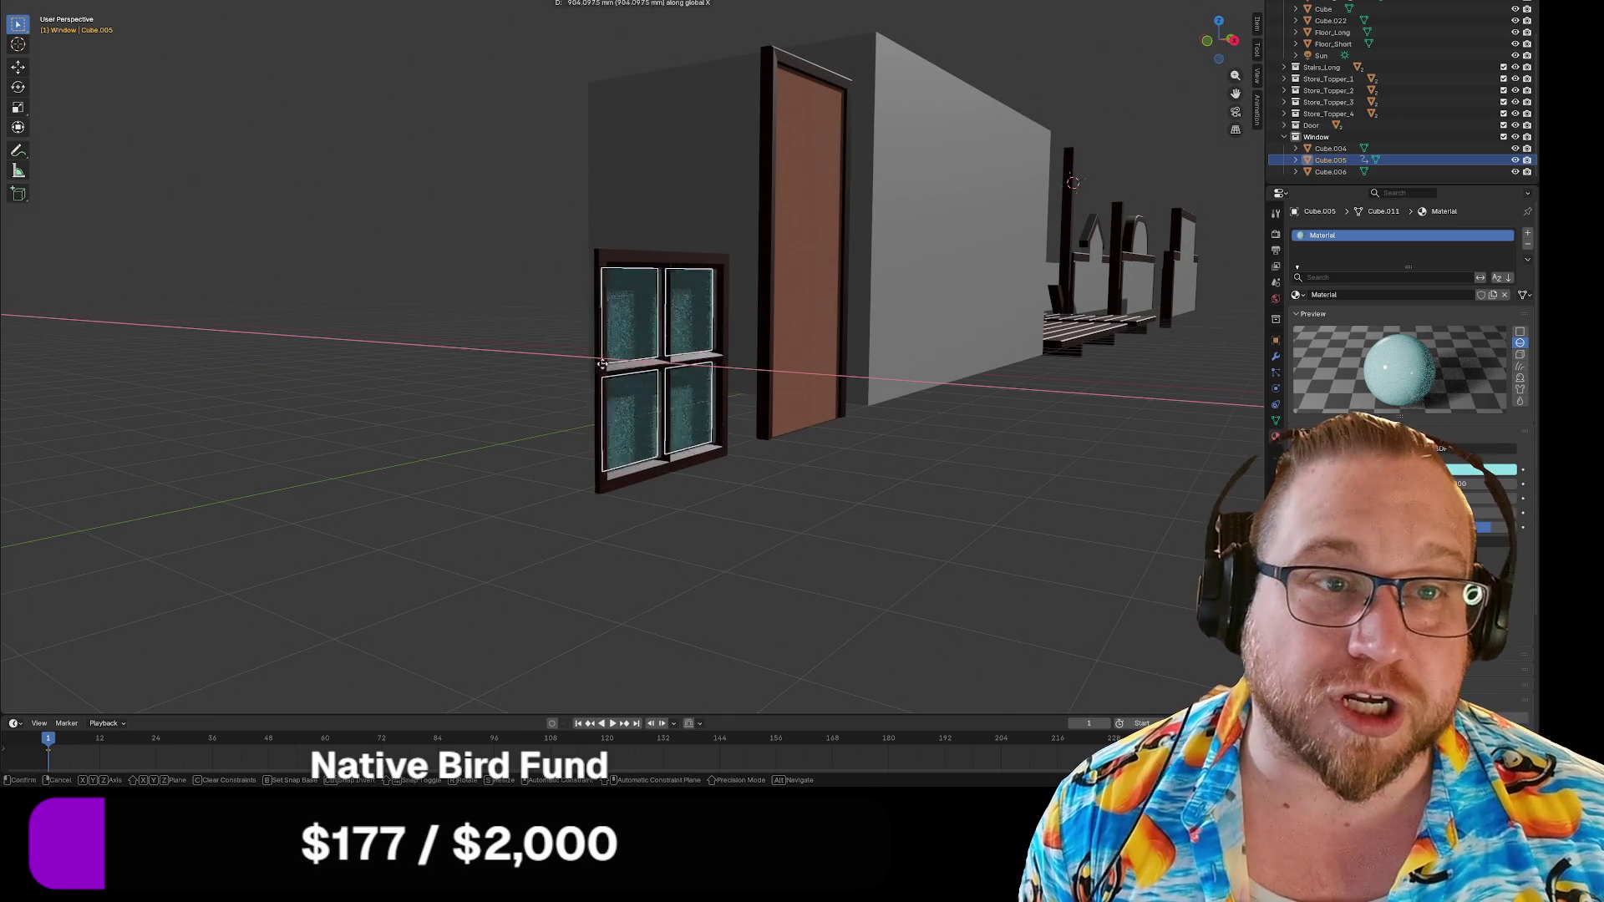
click(633, 86)
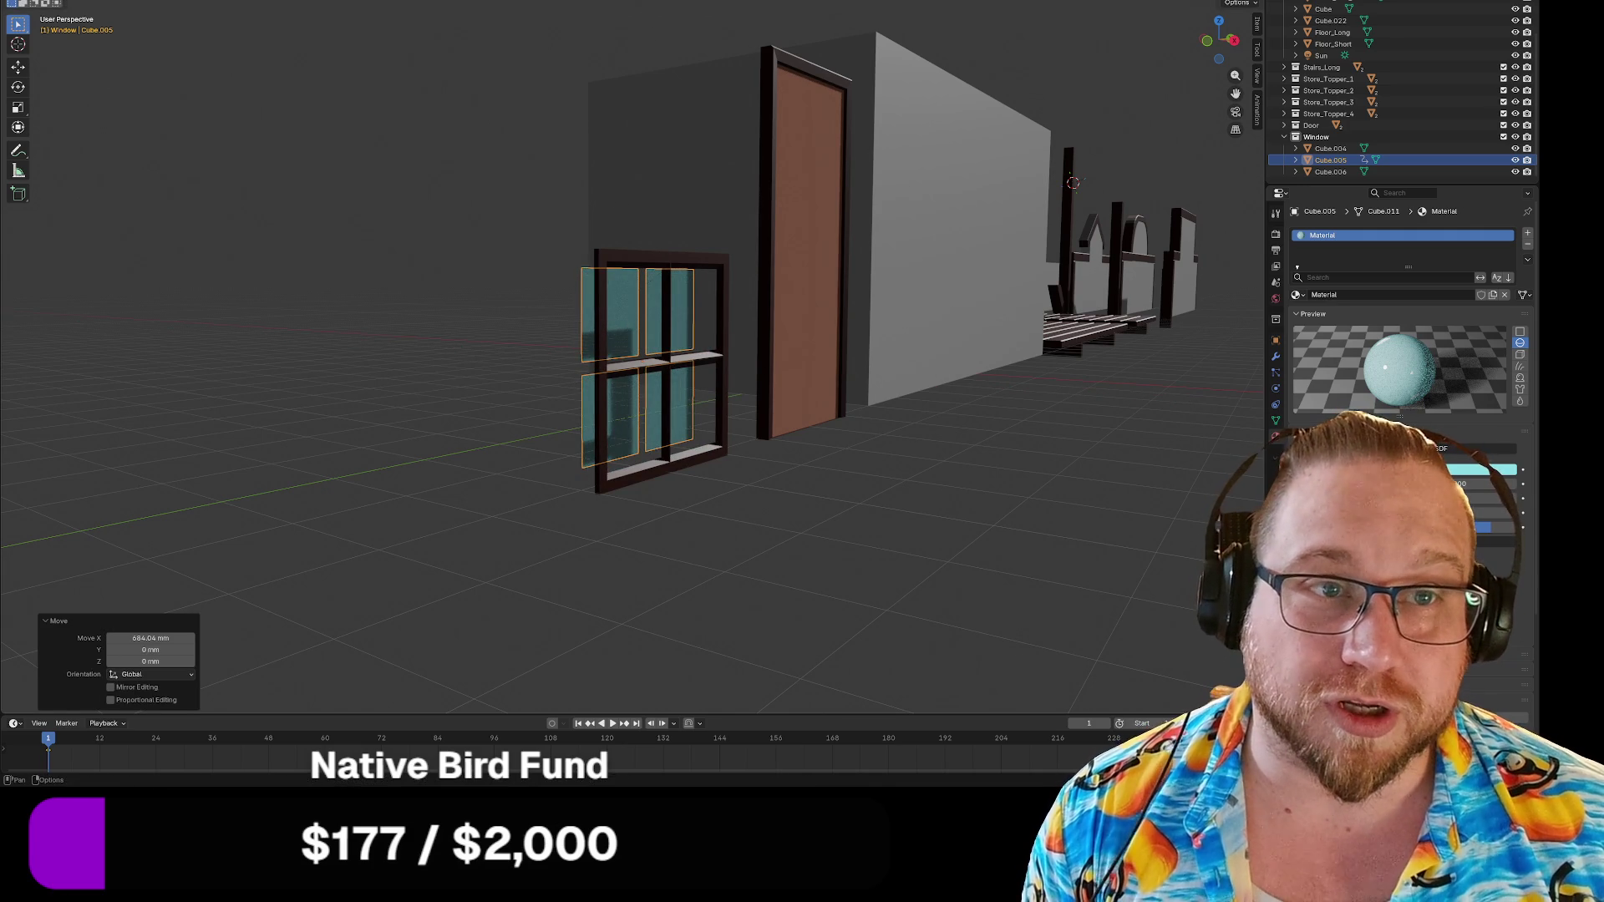
Switch snapping to vertices and snap the glass panes into the window frame.
click(648, 2)
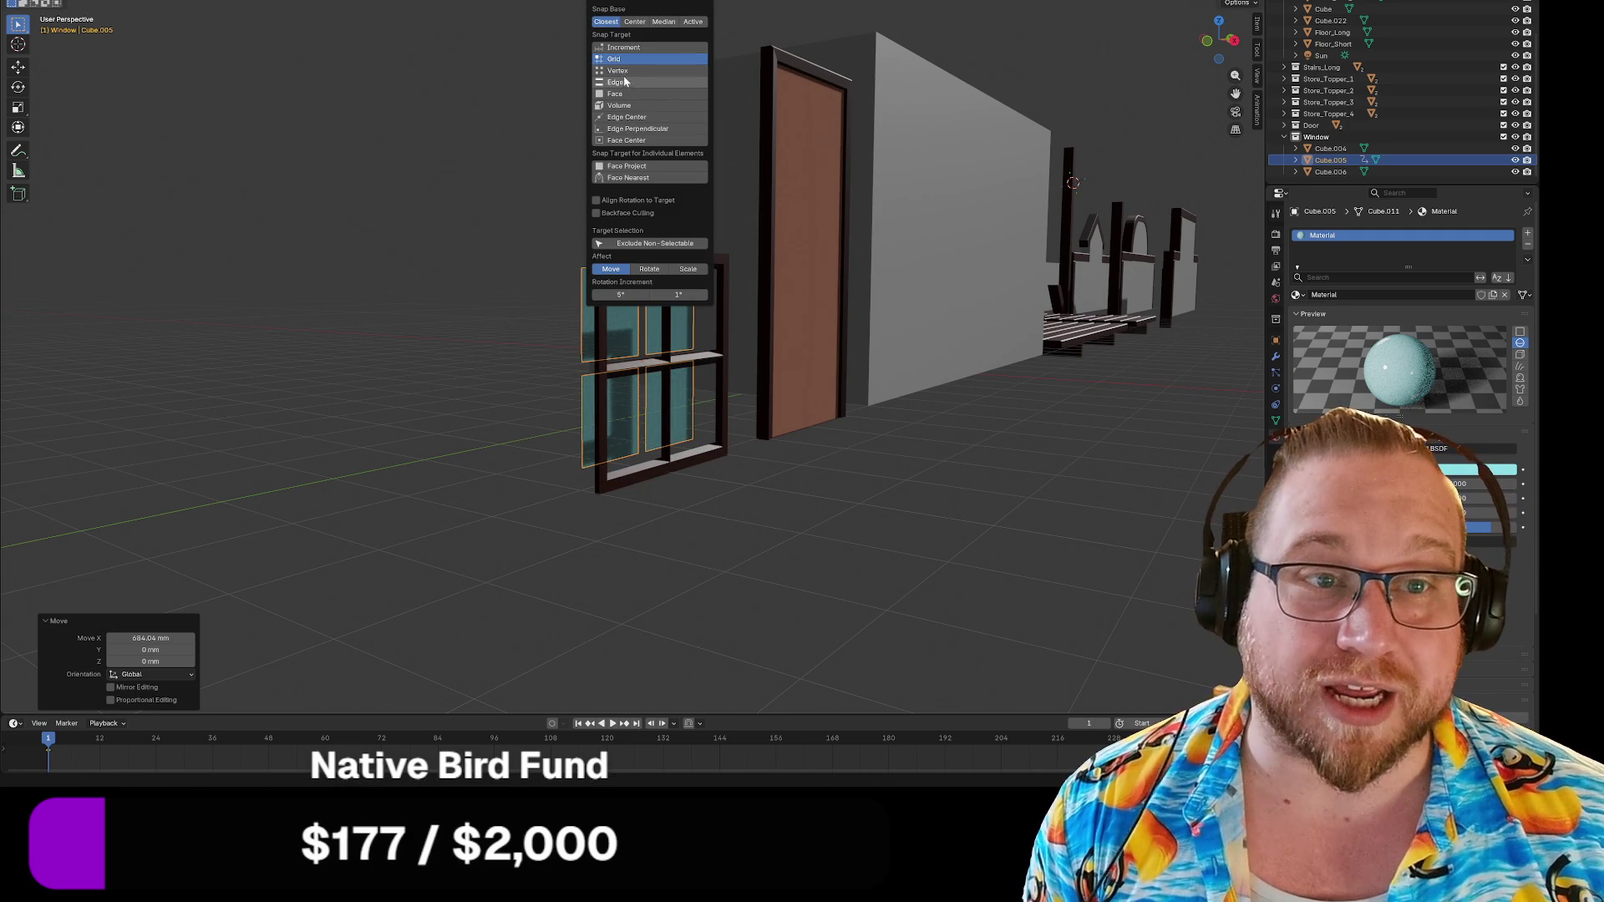
click(623, 70)
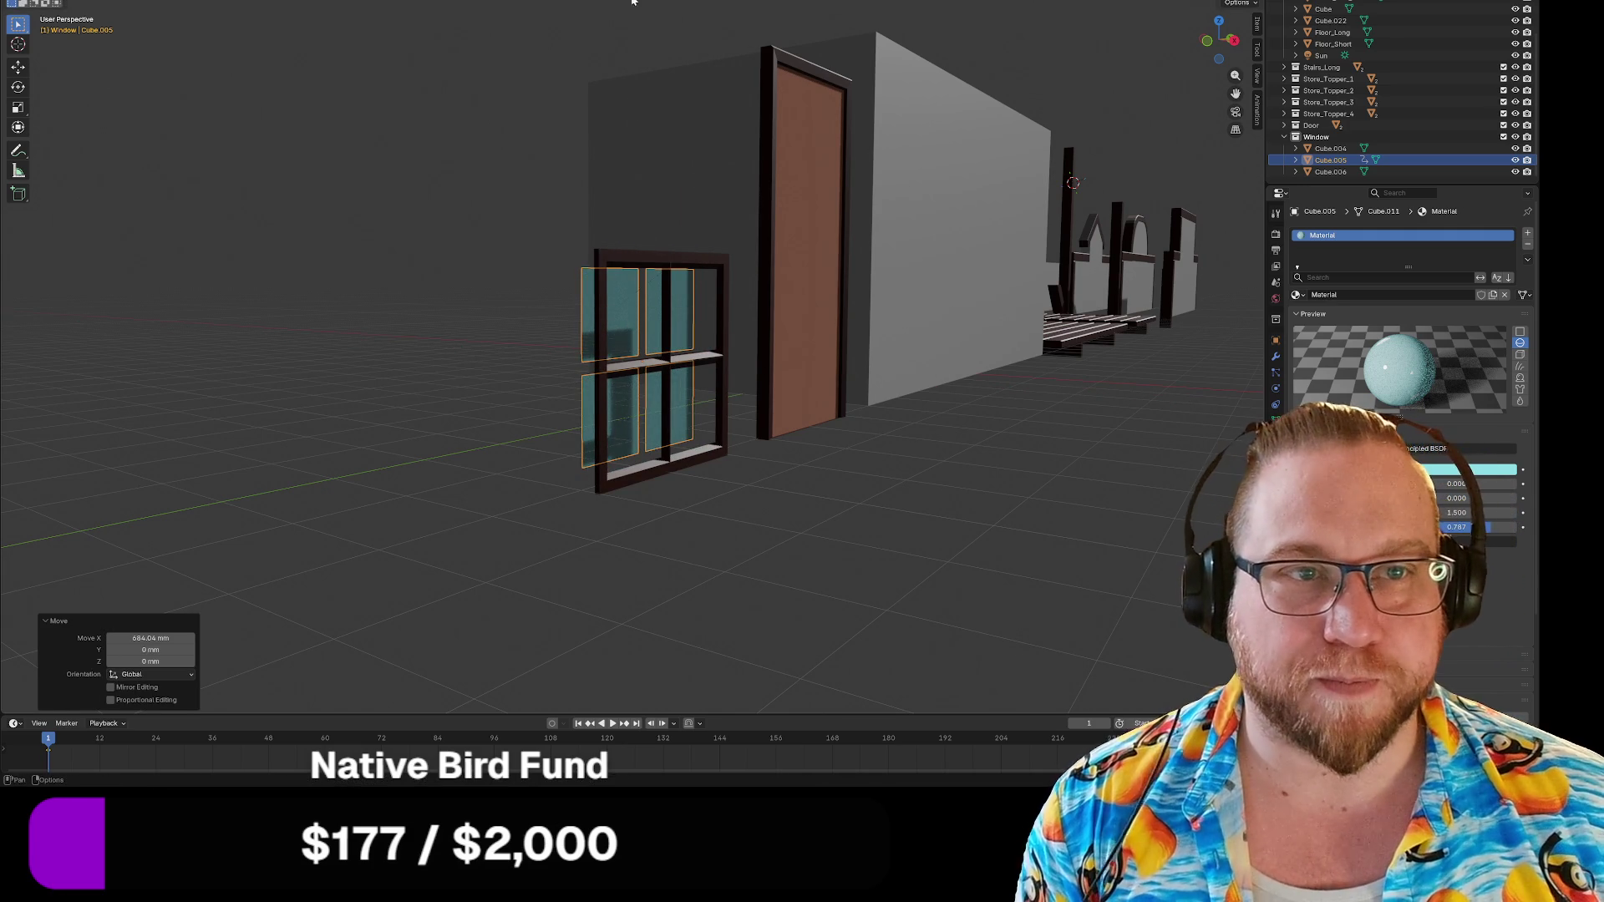
key(g)
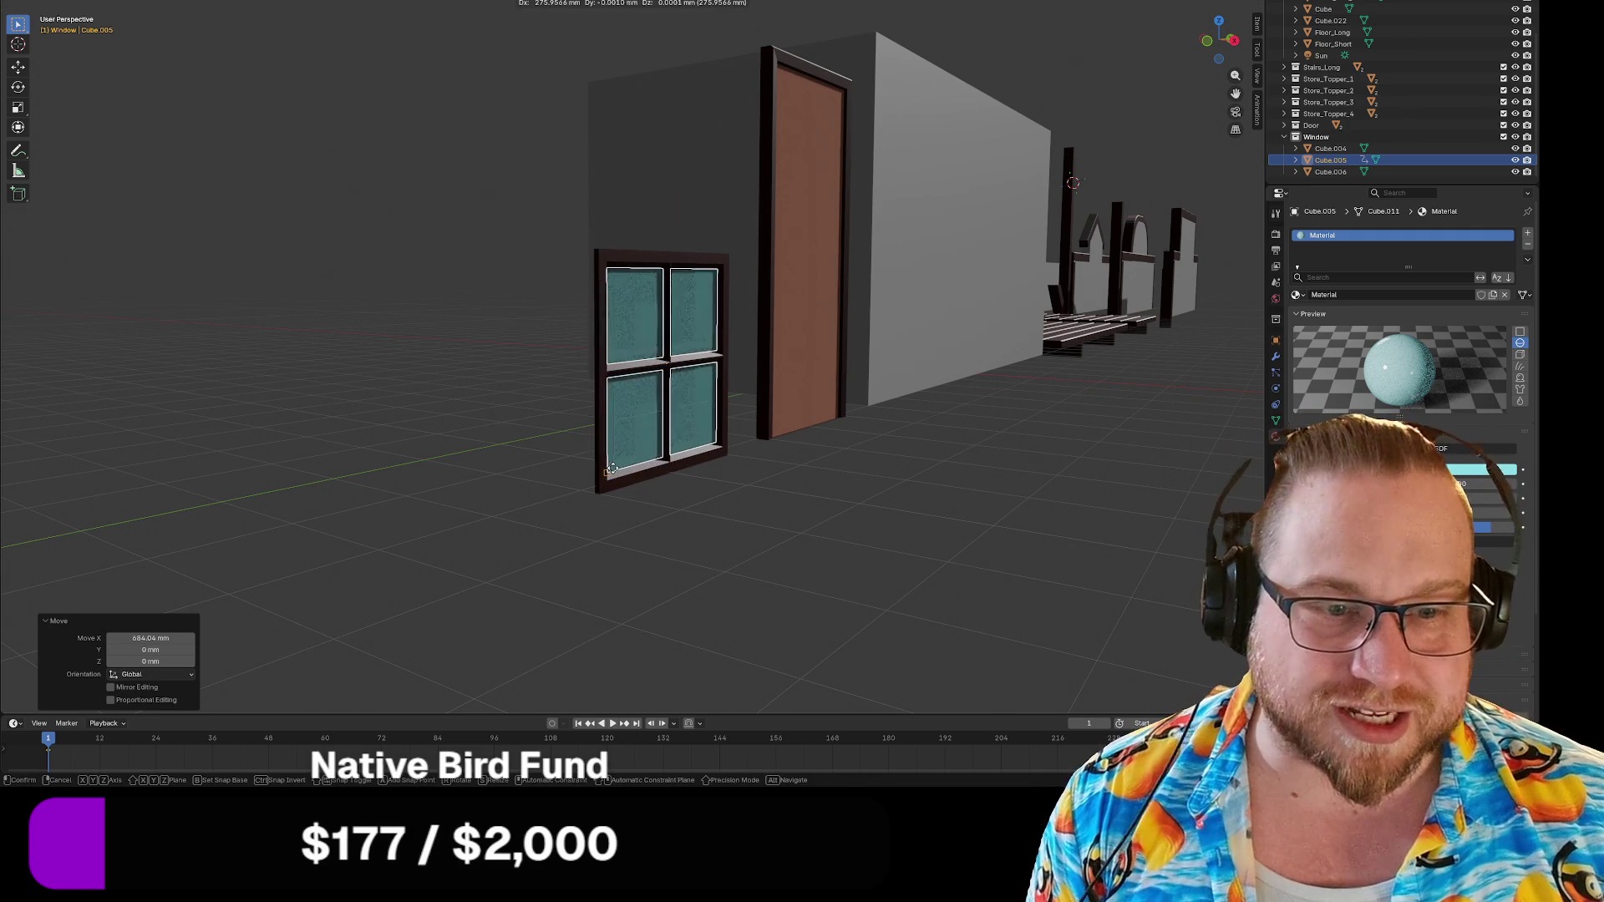
click(822, 579)
Box-select both window pieces, Cube.004 and Cube.005, and open the Object context menu.
click(822, 579)
middle_drag(822, 579, 727, 567)
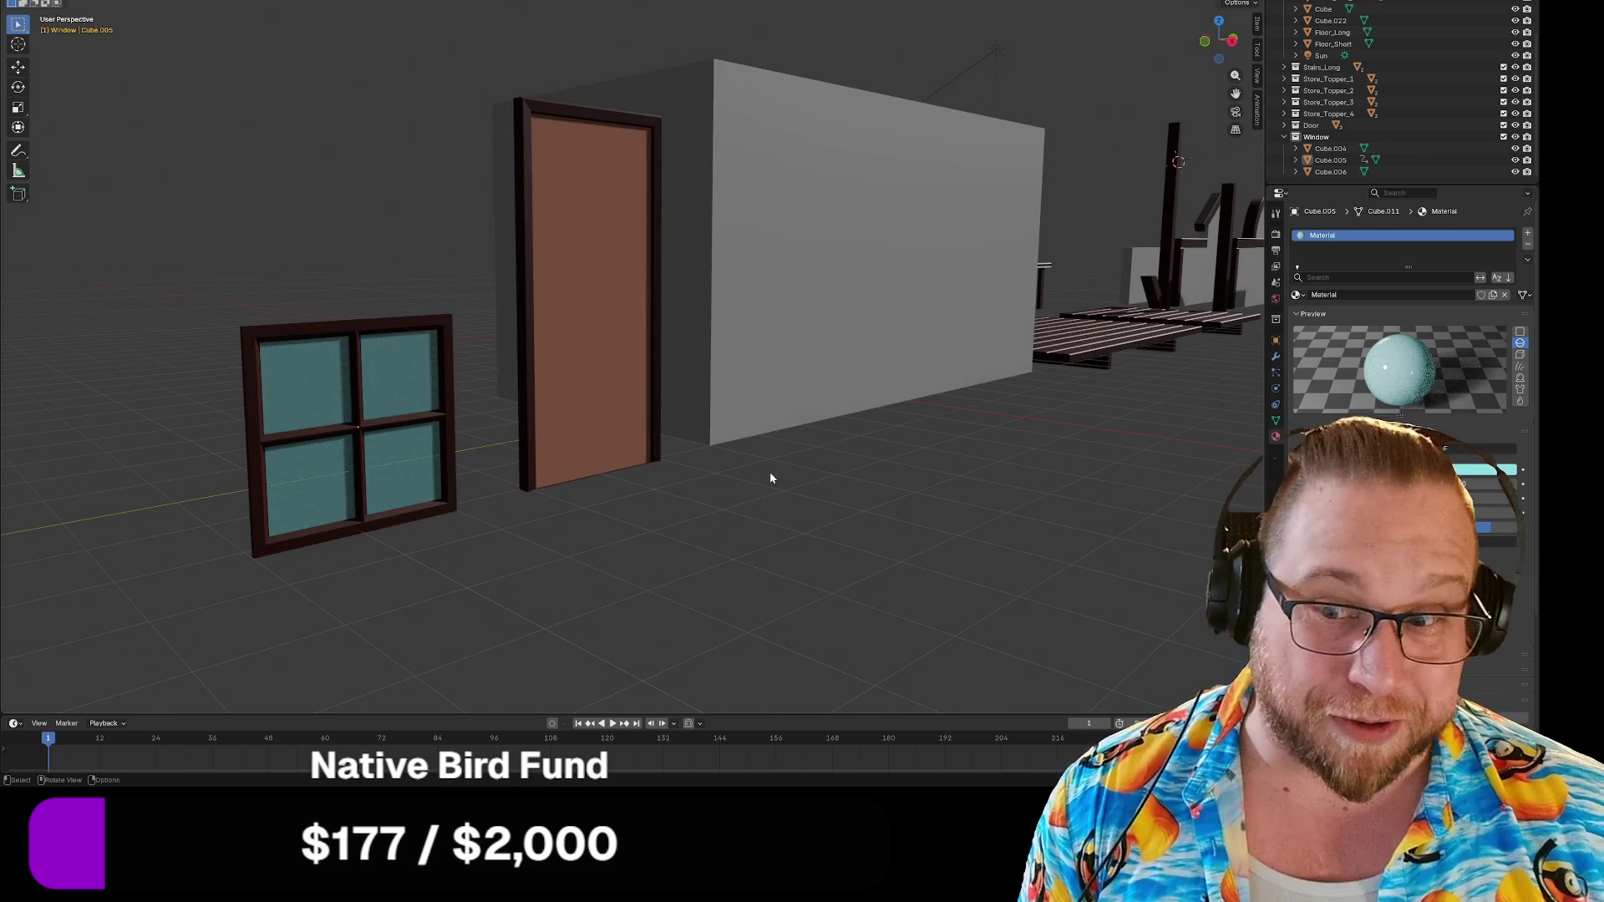
scroll(763, 493, down, 5)
scroll(767, 494, up, 3)
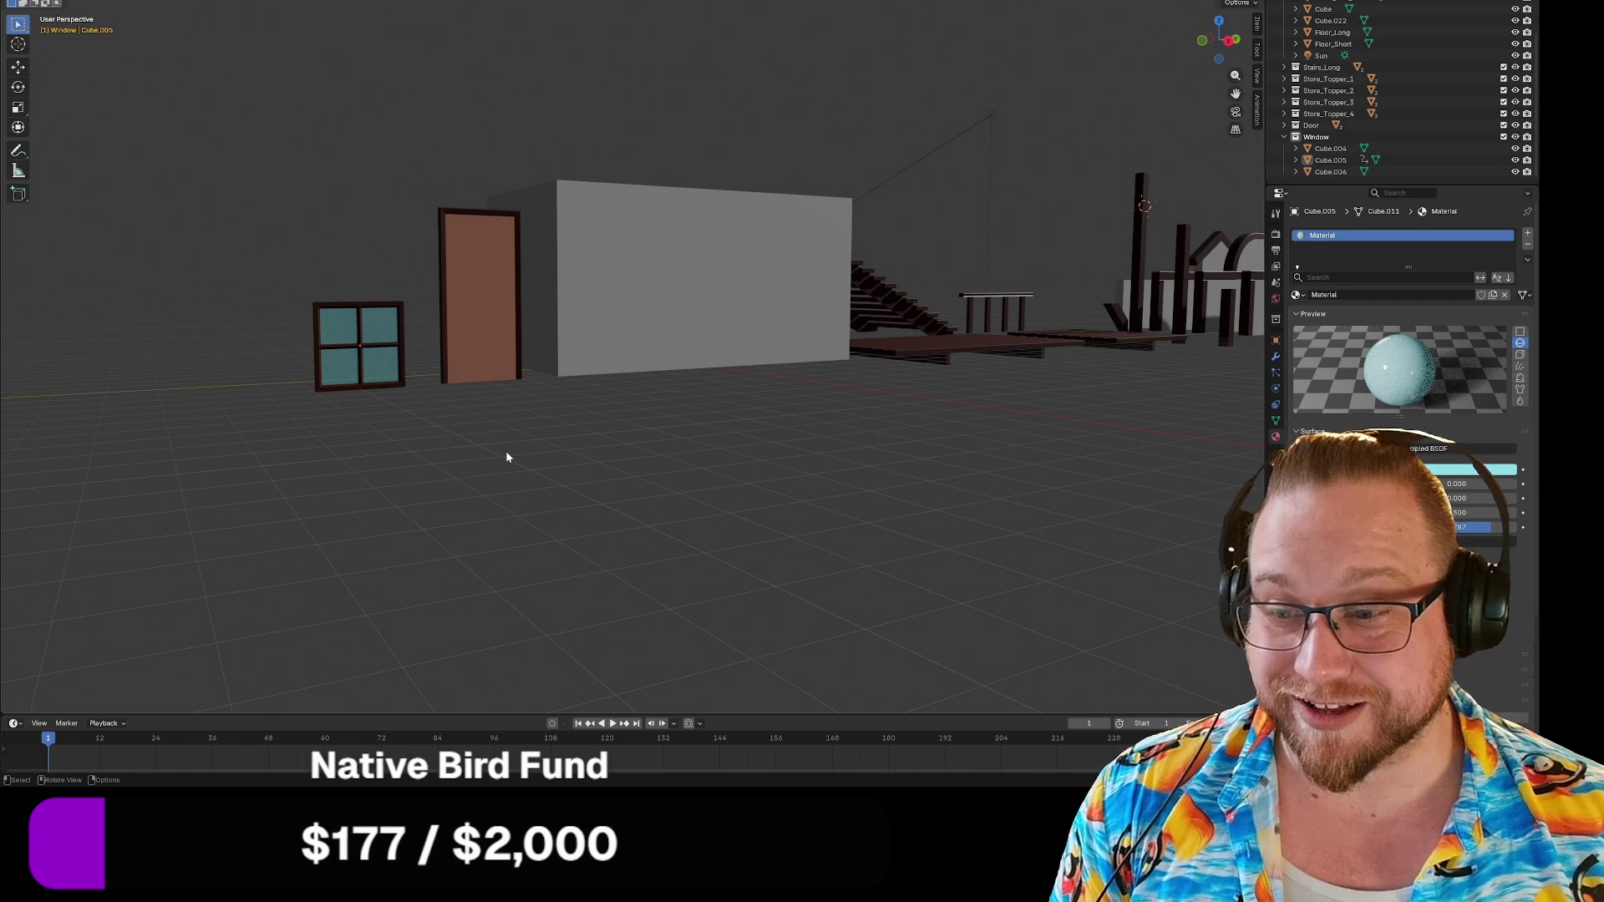
drag(271, 260, 413, 439)
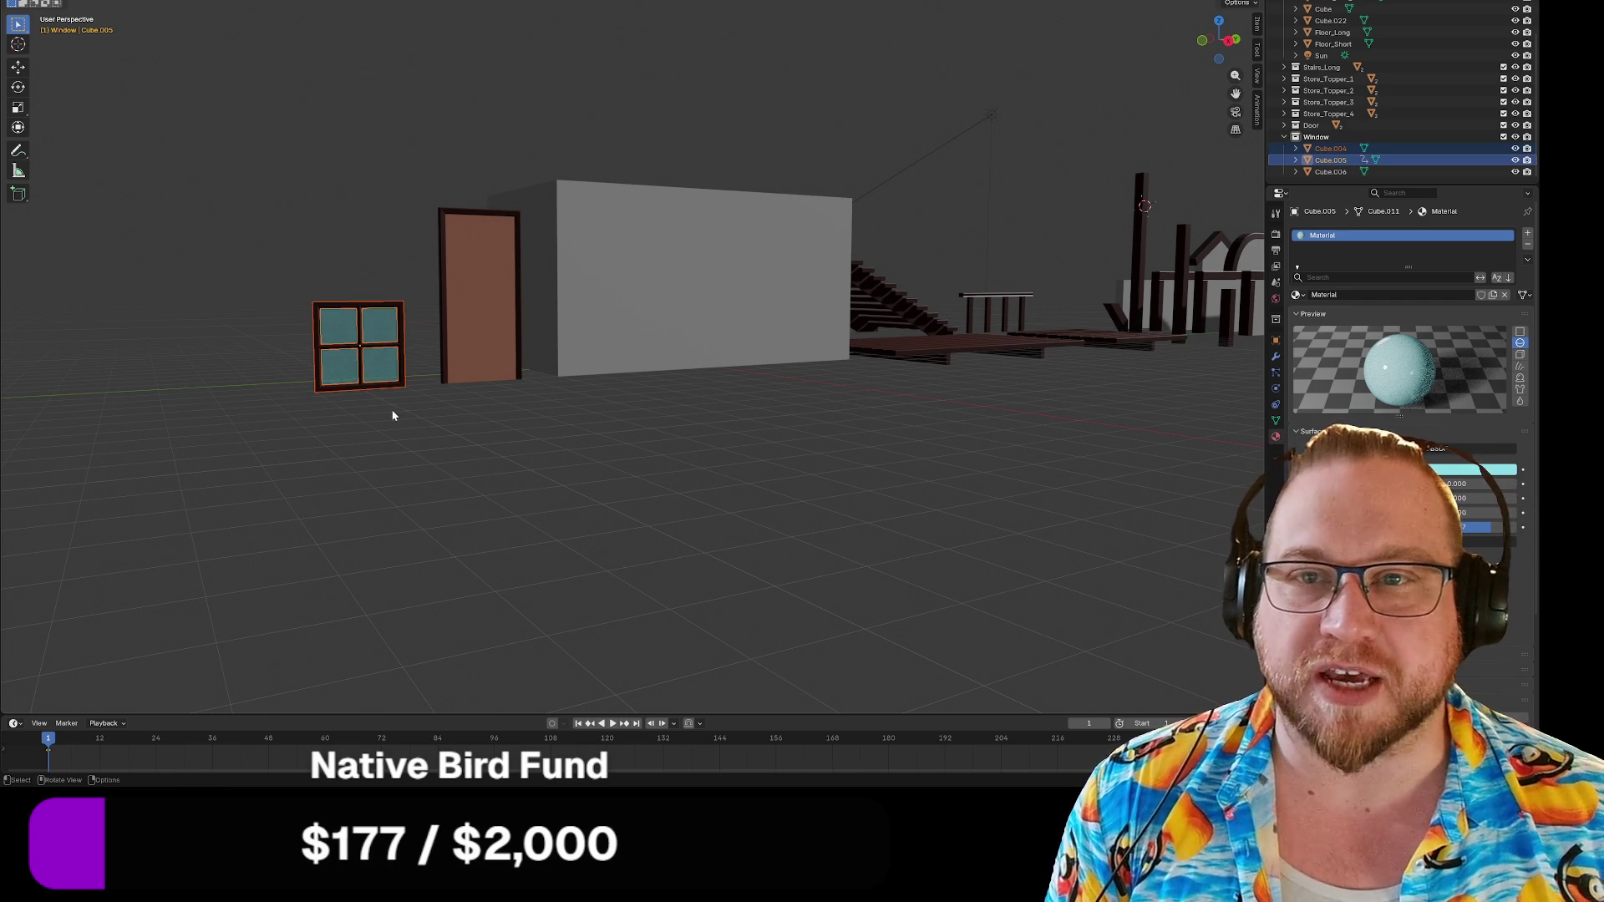
right_click(397, 416)
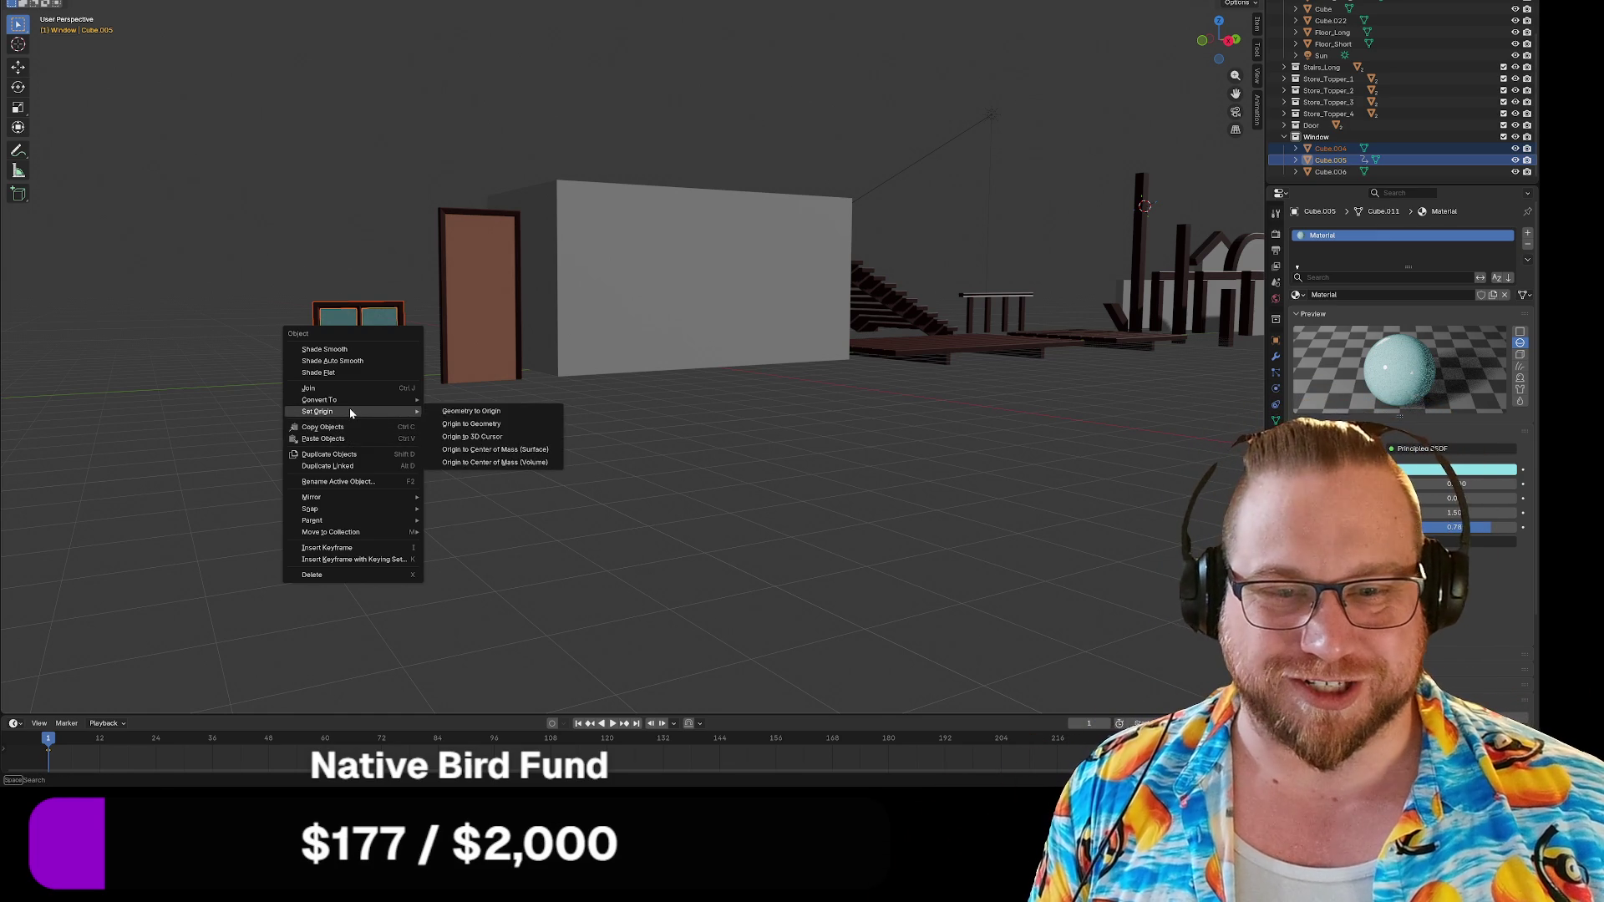
Export the window through glTF 2.0, overwriting the existing Window.glb in Parts.
key(F4)
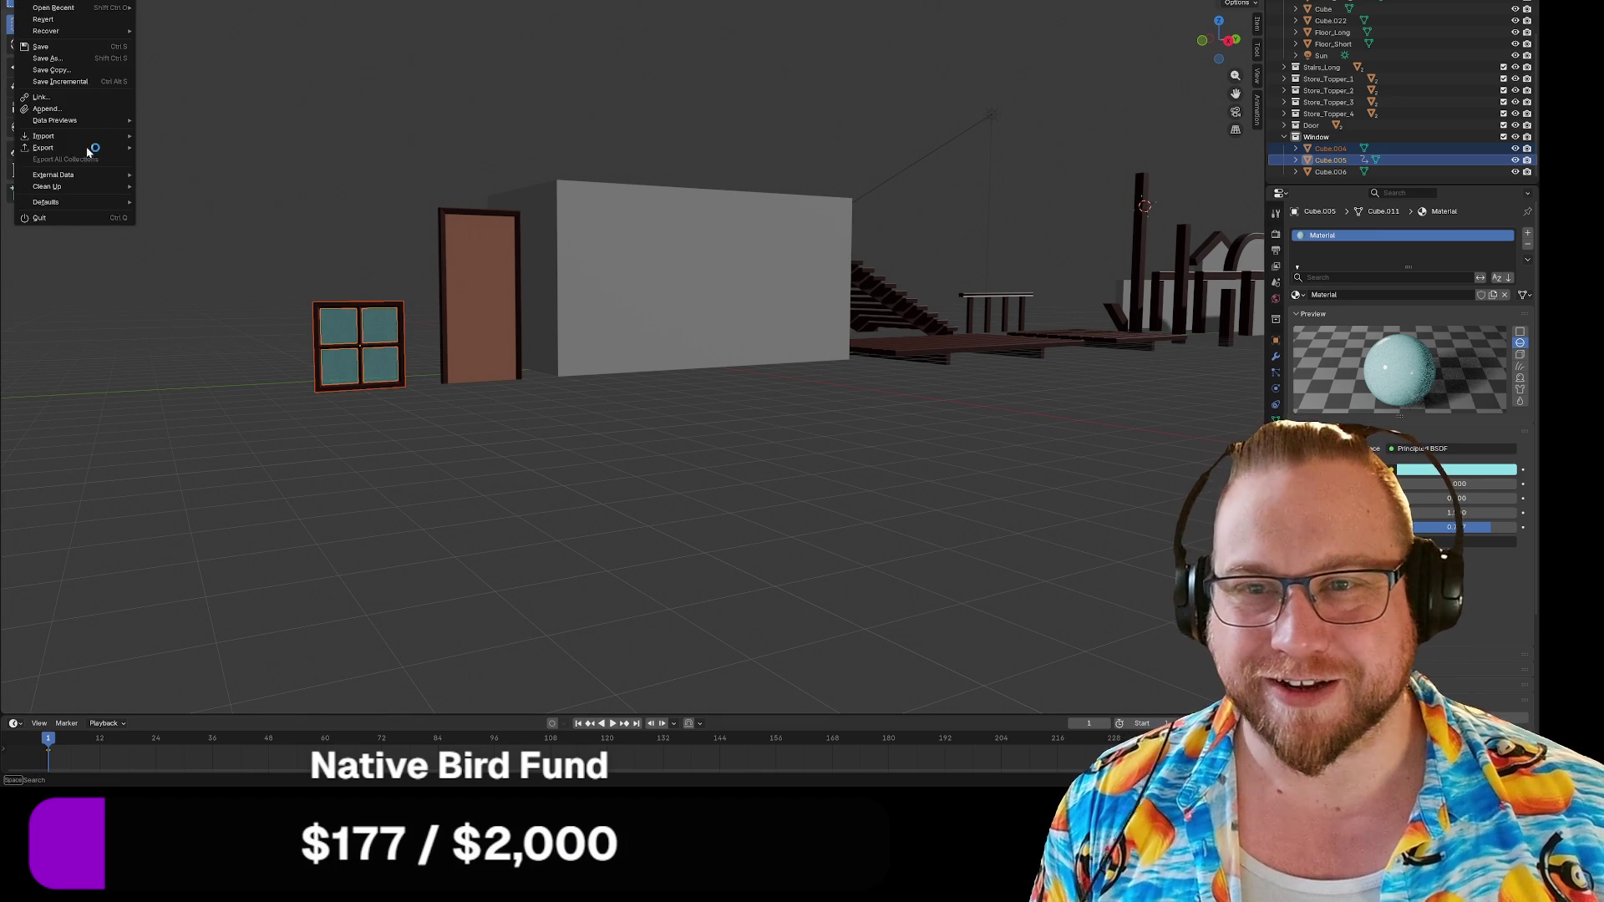
mouse_move(90, 150)
click(177, 251)
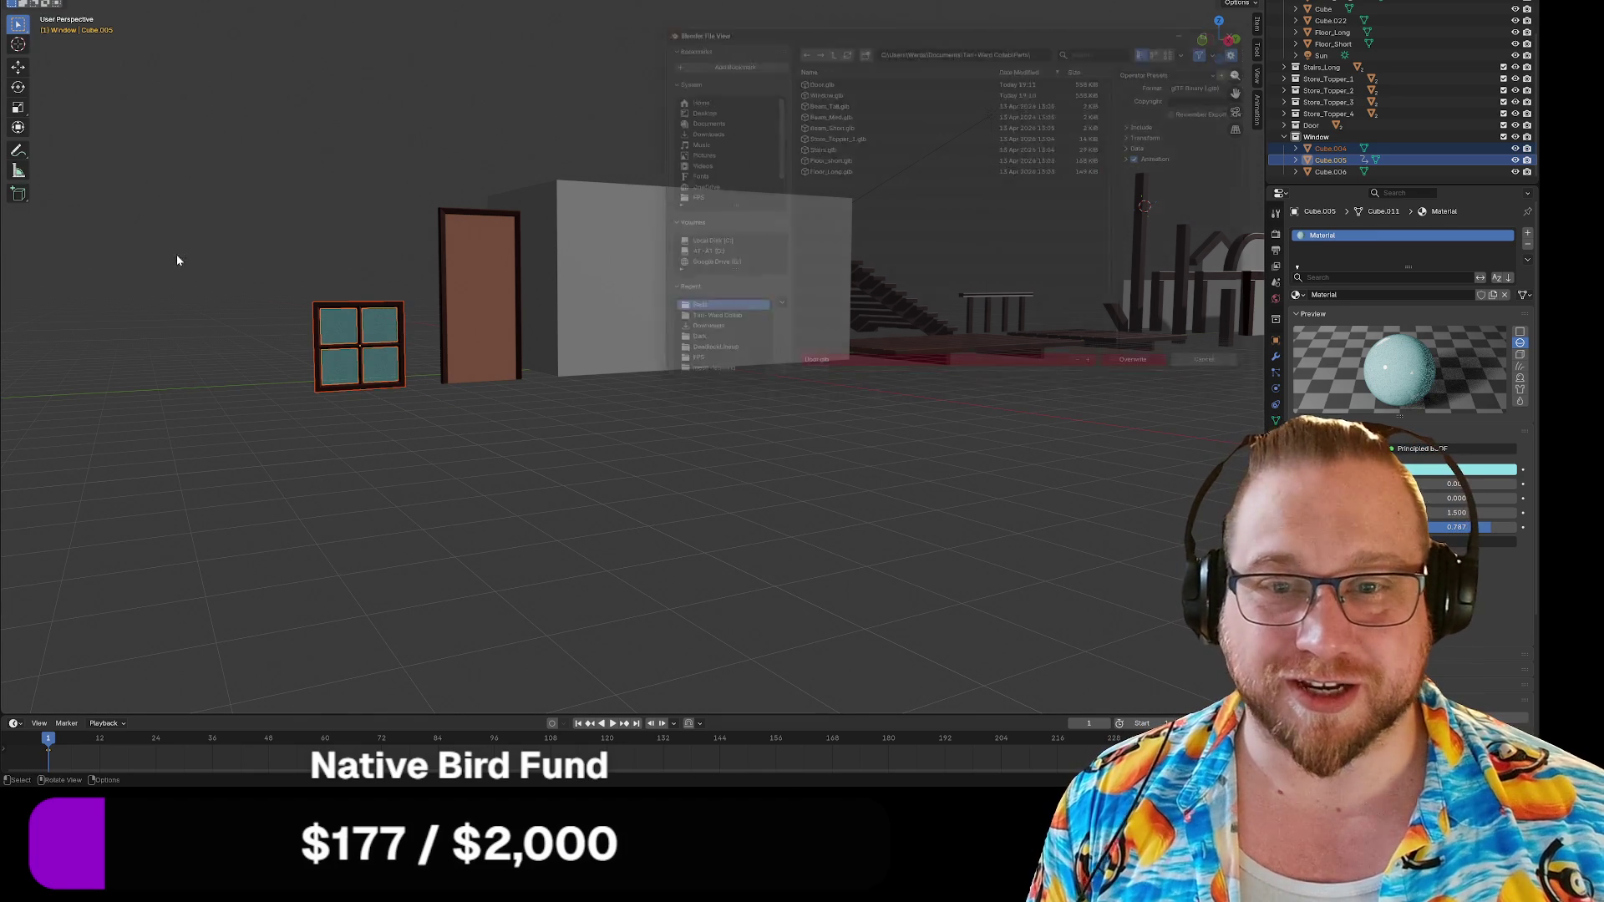
click(819, 87)
click(1156, 377)
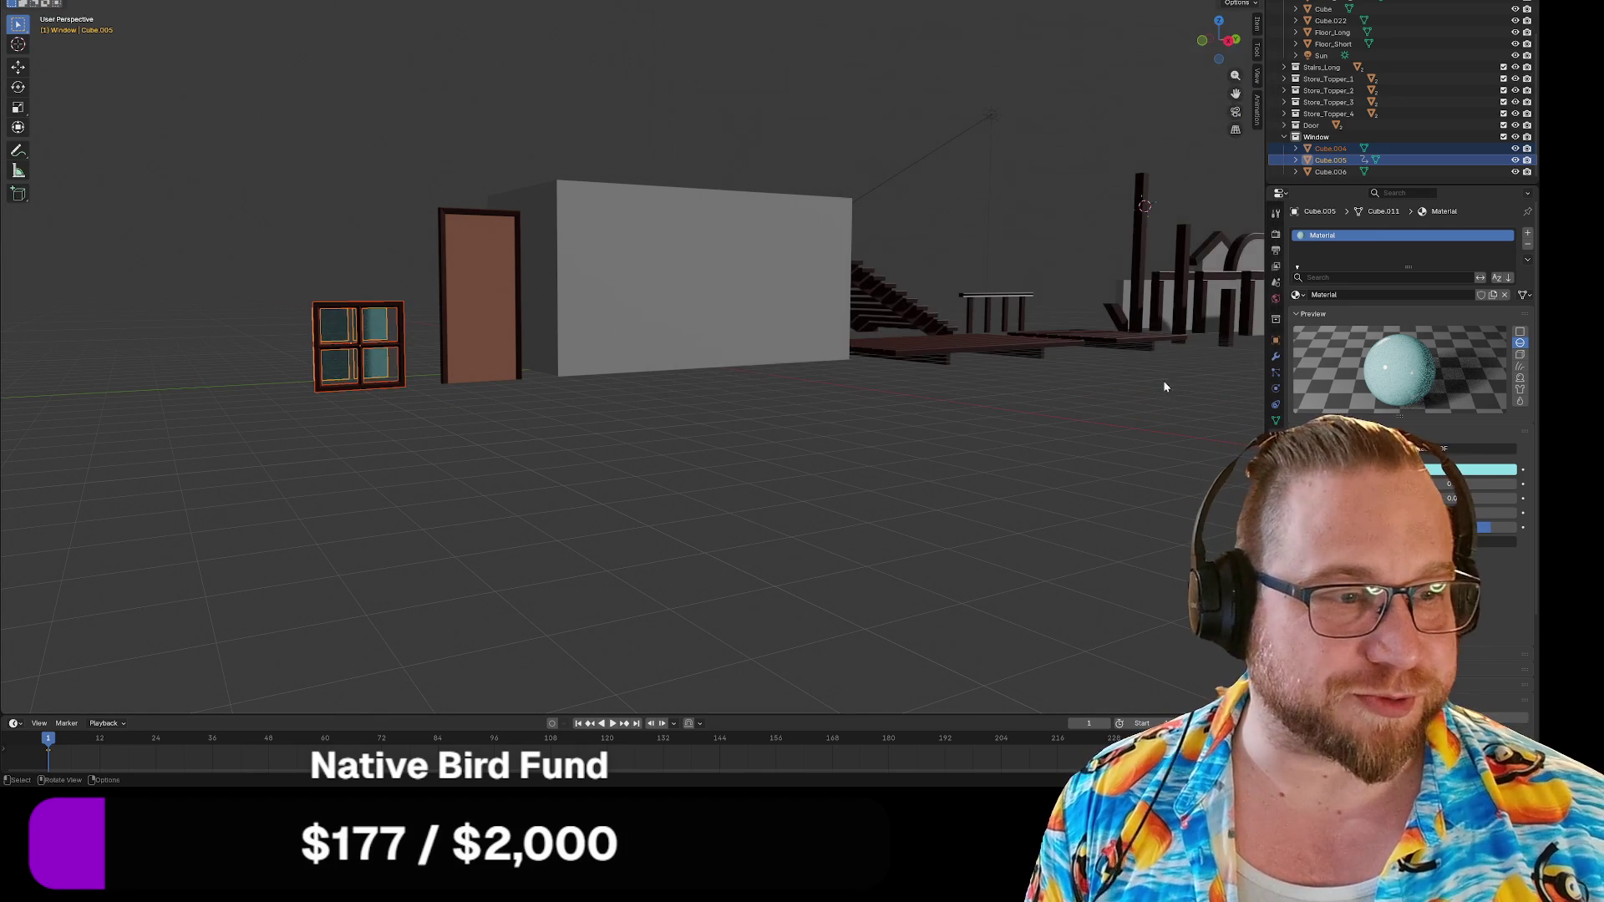
middle_drag(727, 448, 771, 462)
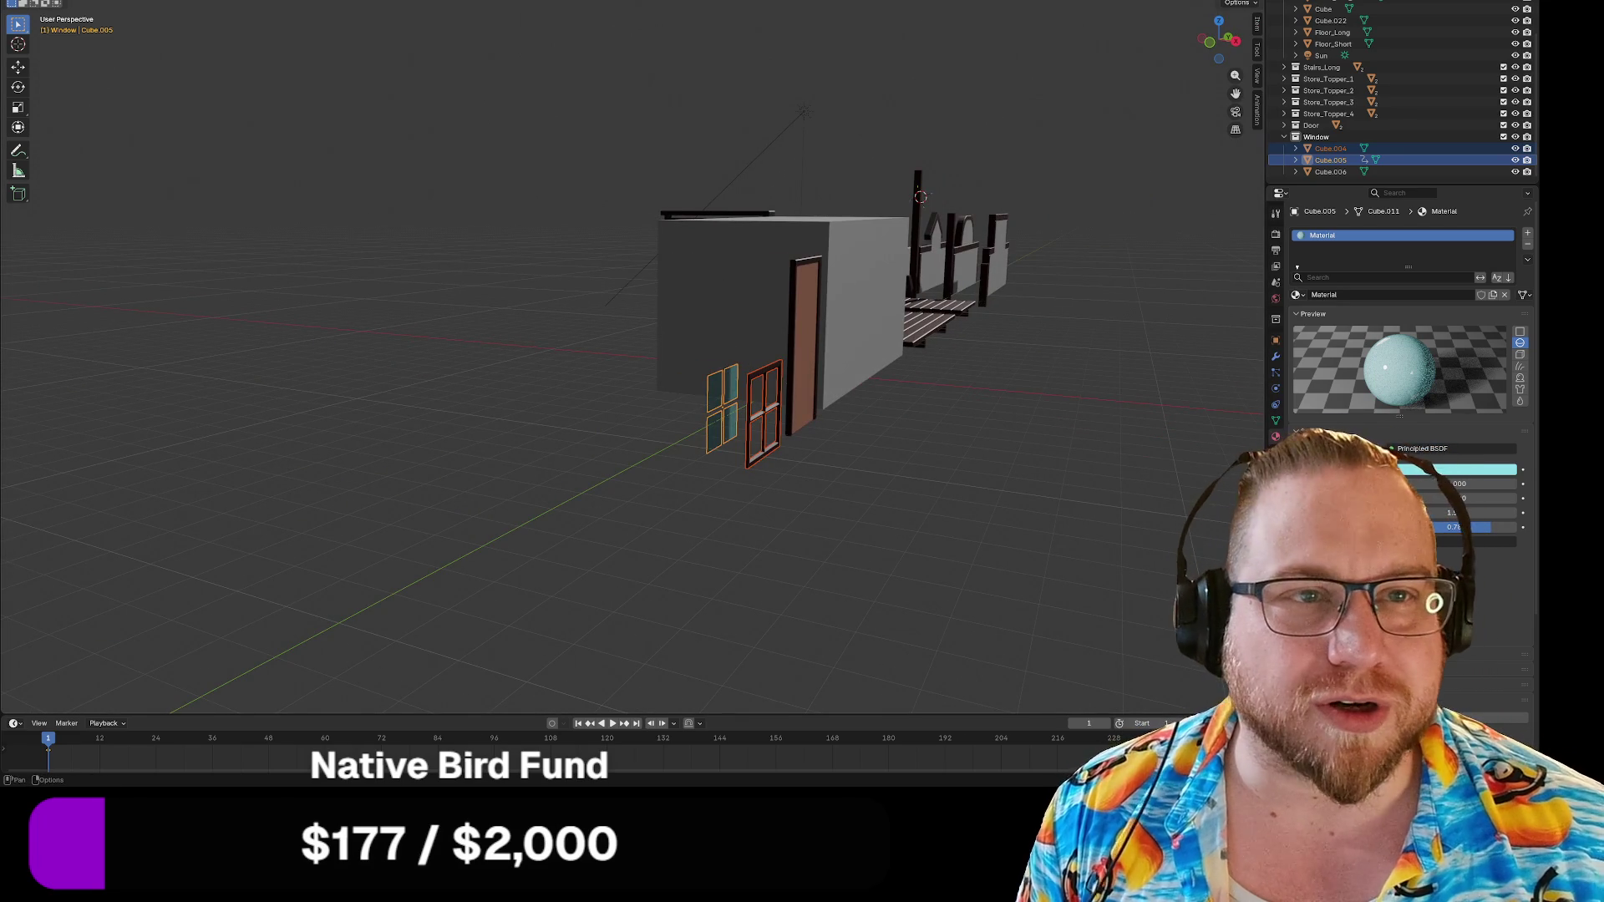
click(653, 4)
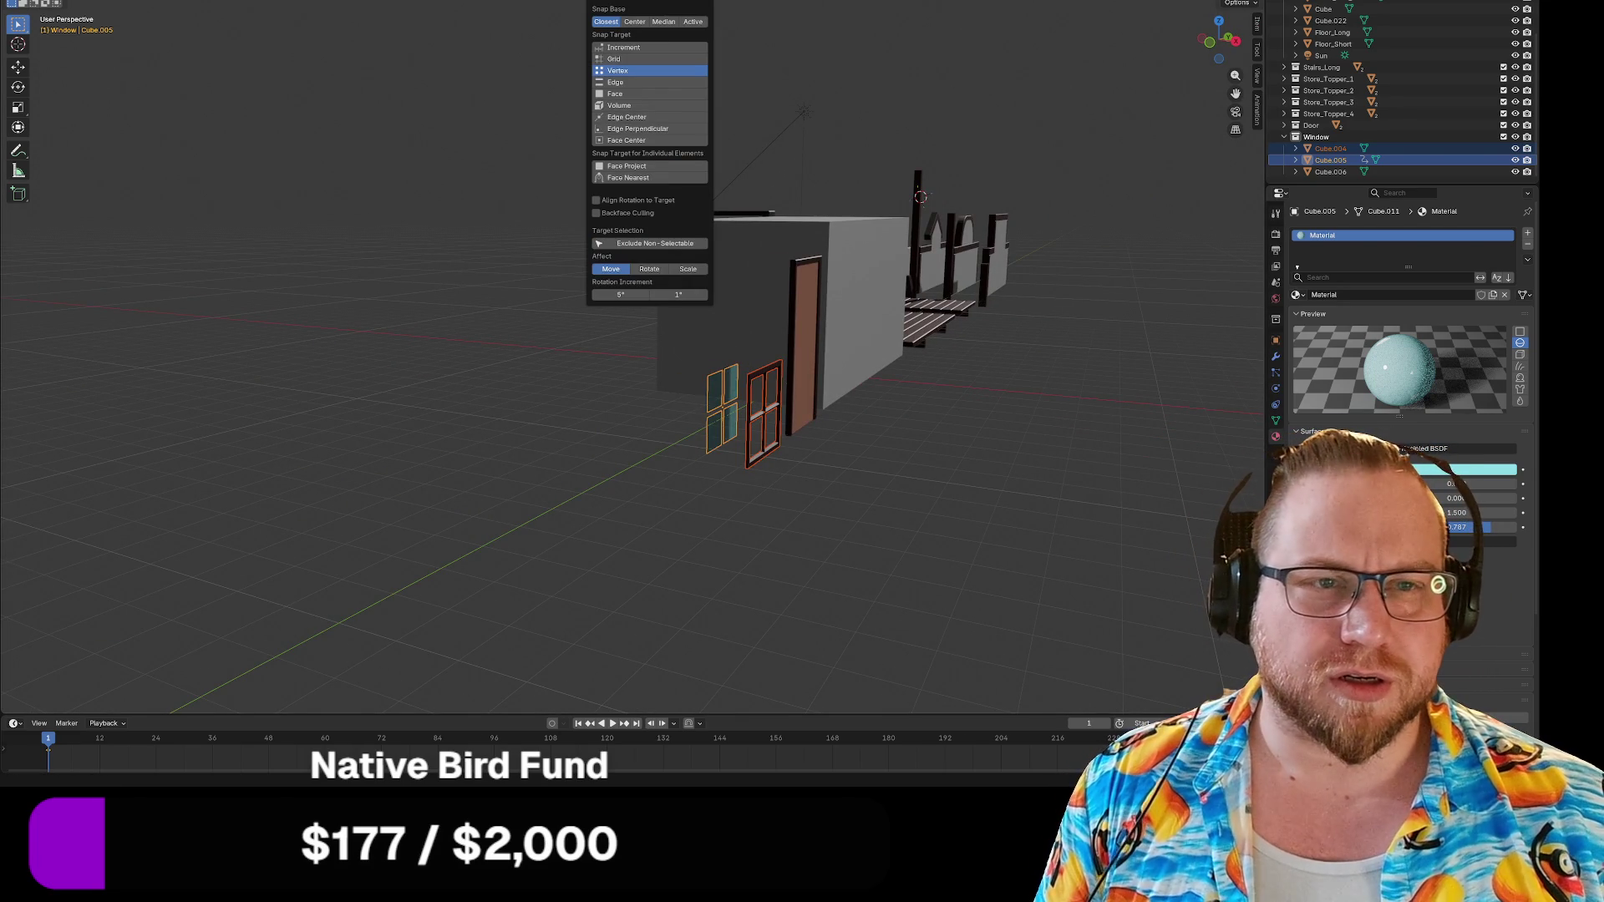
mouse_move(635, 301)
middle_down()
mouse_move(598, 347)
mouse_move(587, 401)
mouse_move(605, 476)
mouse_move(555, 441)
mouse_move(530, 386)
middle_up()
scroll(595, 349, up, 5)
scroll(579, 404, down, 3)
scroll(624, 432, down, 3)
middle_drag(641, 443, 614, 449)
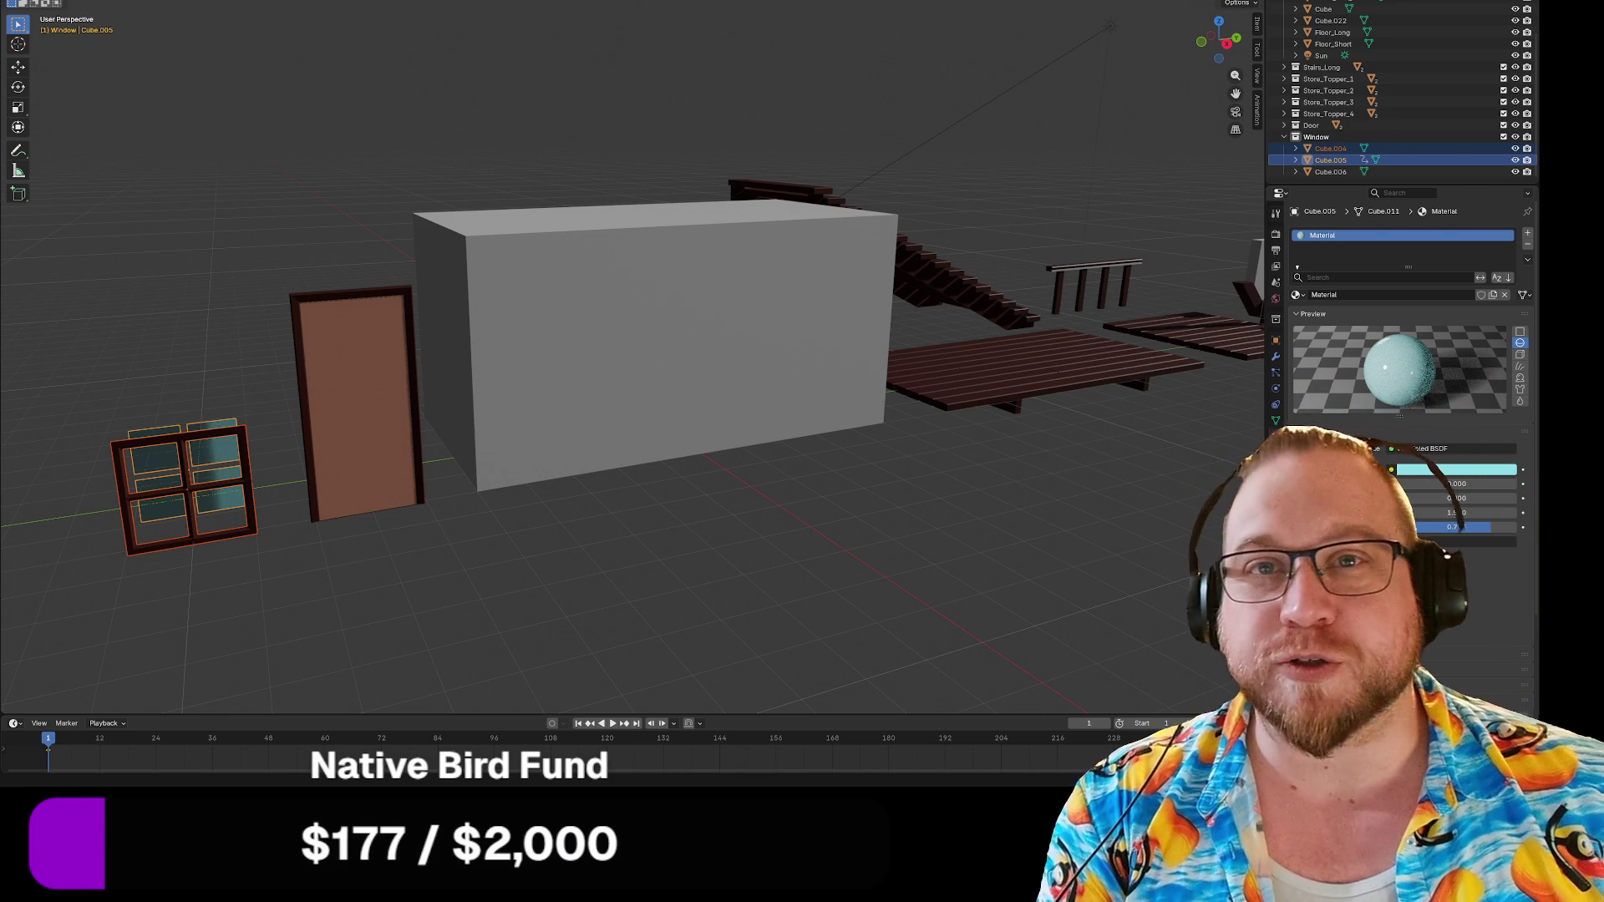
Select the long floor piece and export it over Floor_Long.glb.
mouse_move(309, 192)
middle_down()
mouse_move(440, 282)
mouse_move(589, 302)
mouse_move(491, 331)
mouse_move(737, 387)
mouse_move(730, 347)
mouse_move(881, 419)
mouse_move(741, 323)
mouse_move(702, 398)
middle_up()
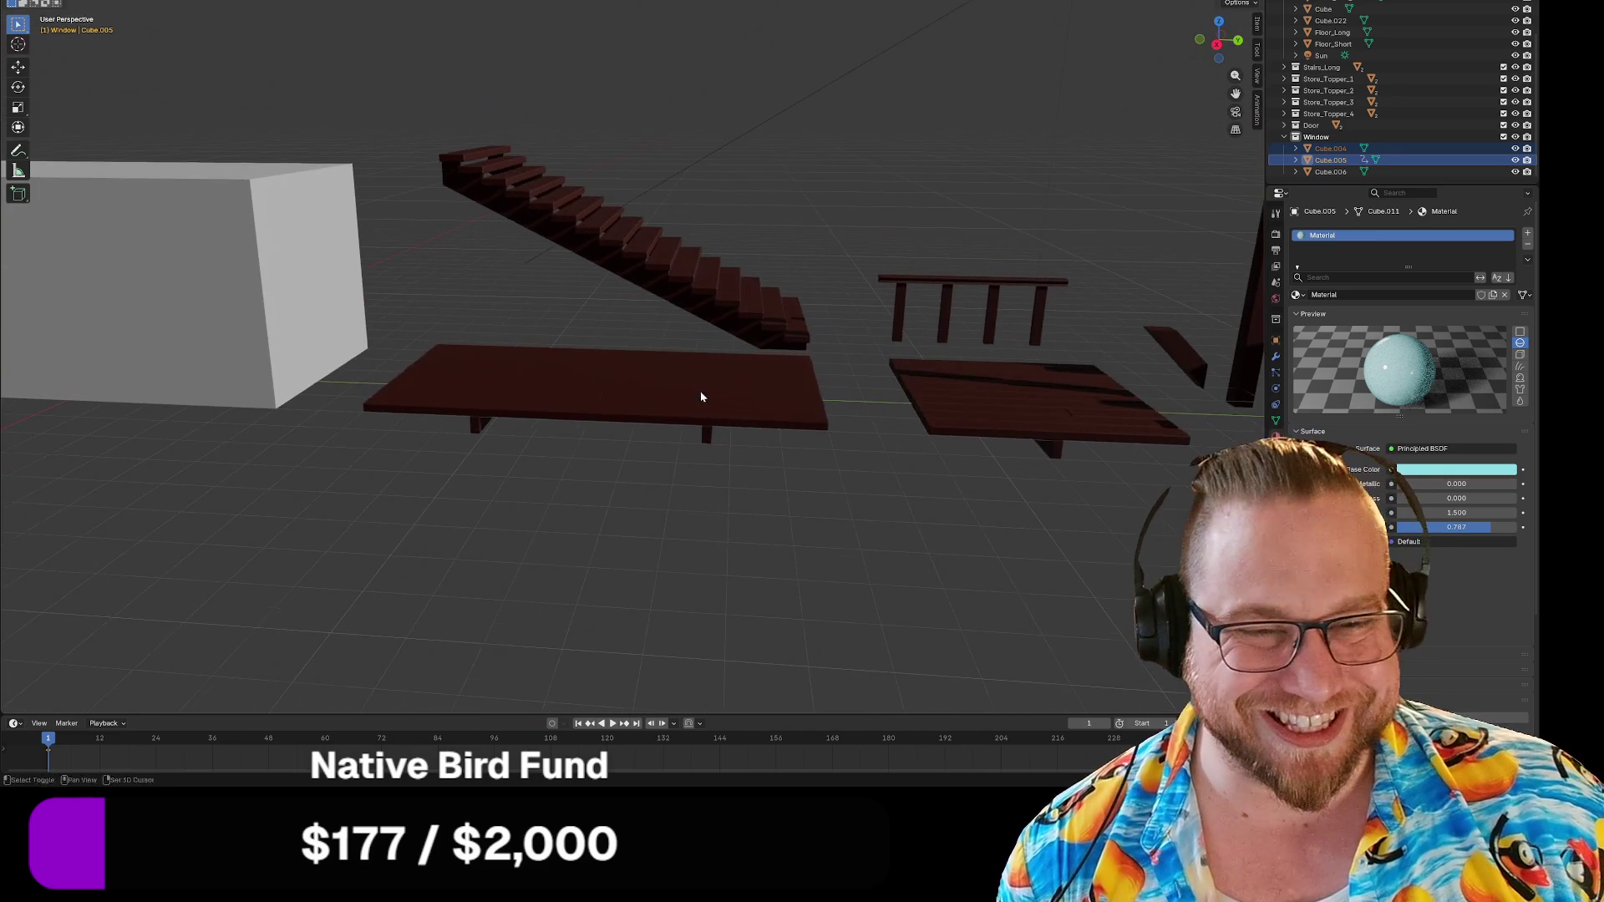
click(610, 394)
middle_drag(601, 393, 625, 408)
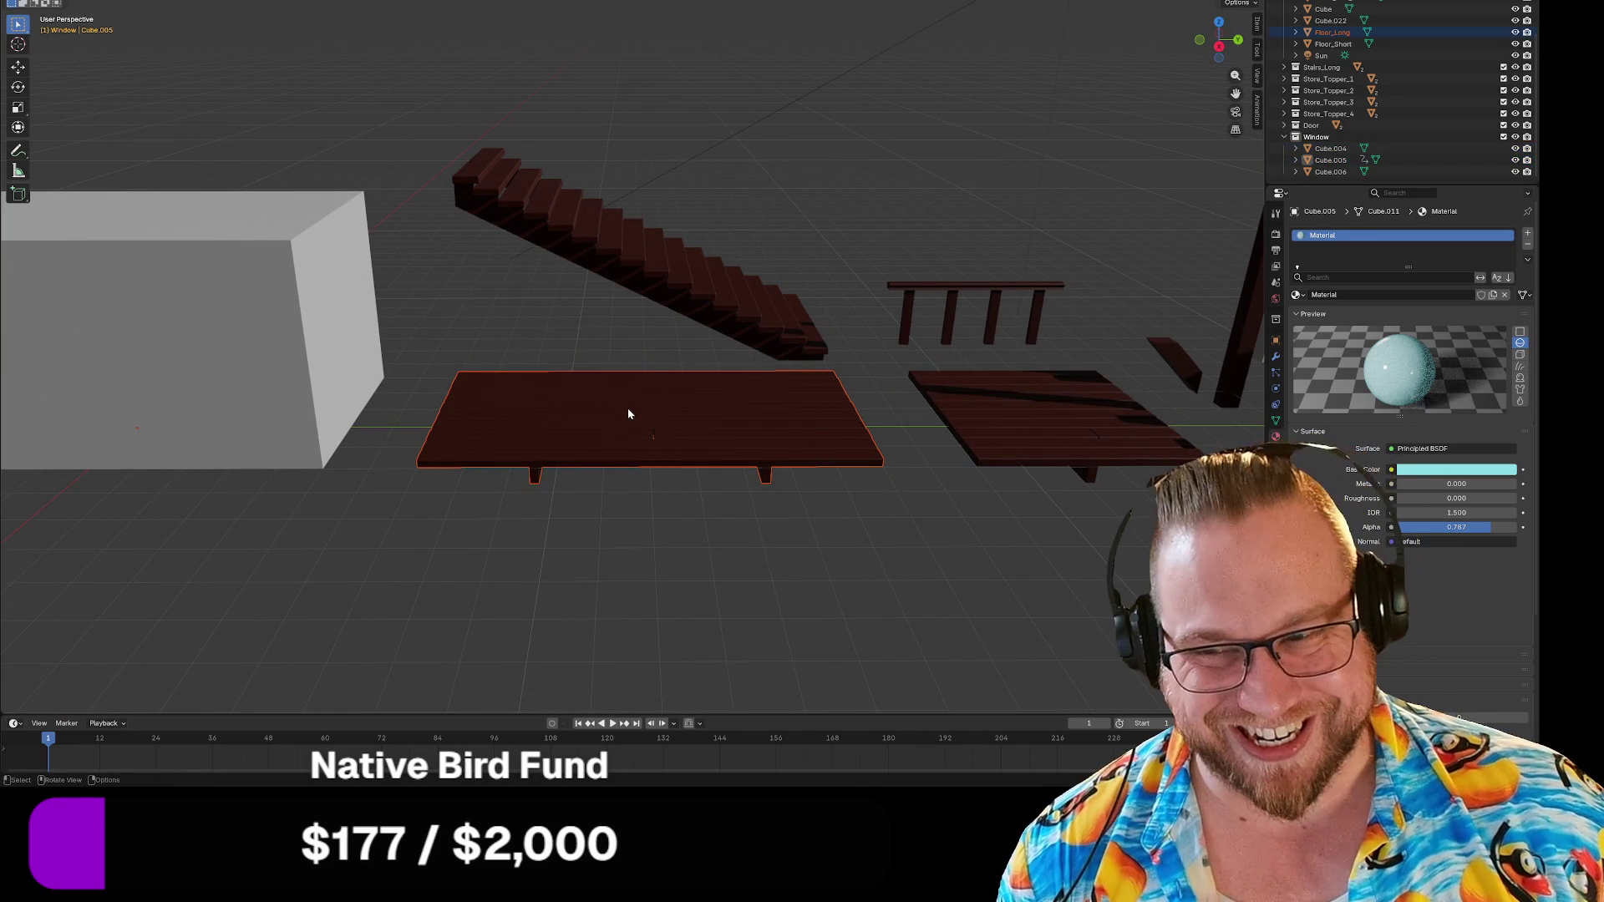
right_click(628, 407)
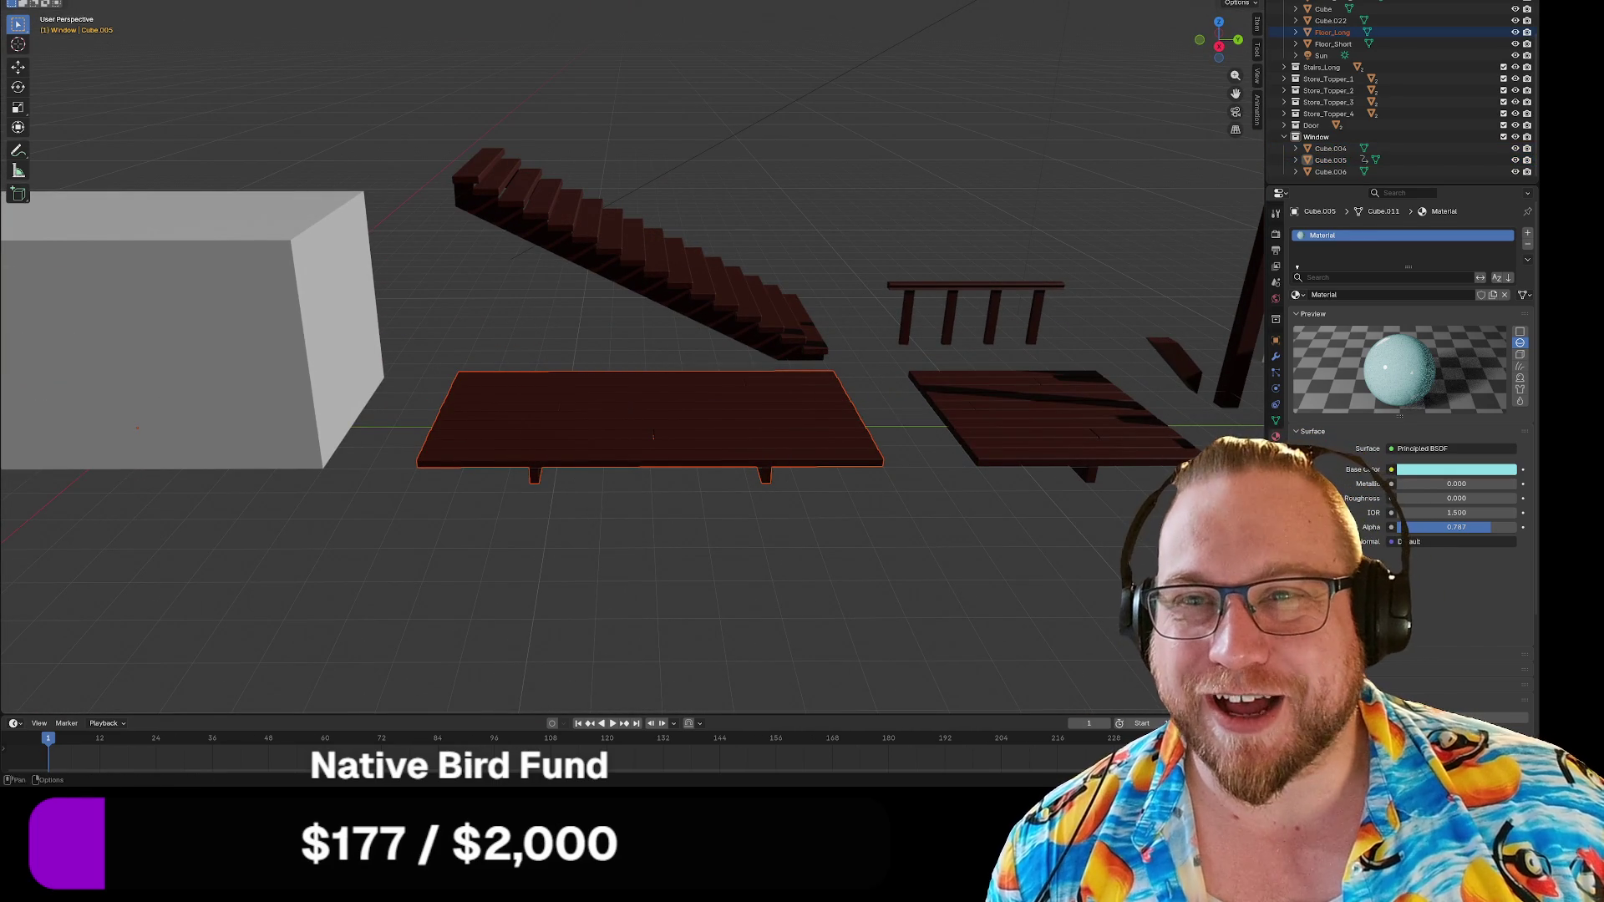
click(18, 2)
mouse_move(54, 155)
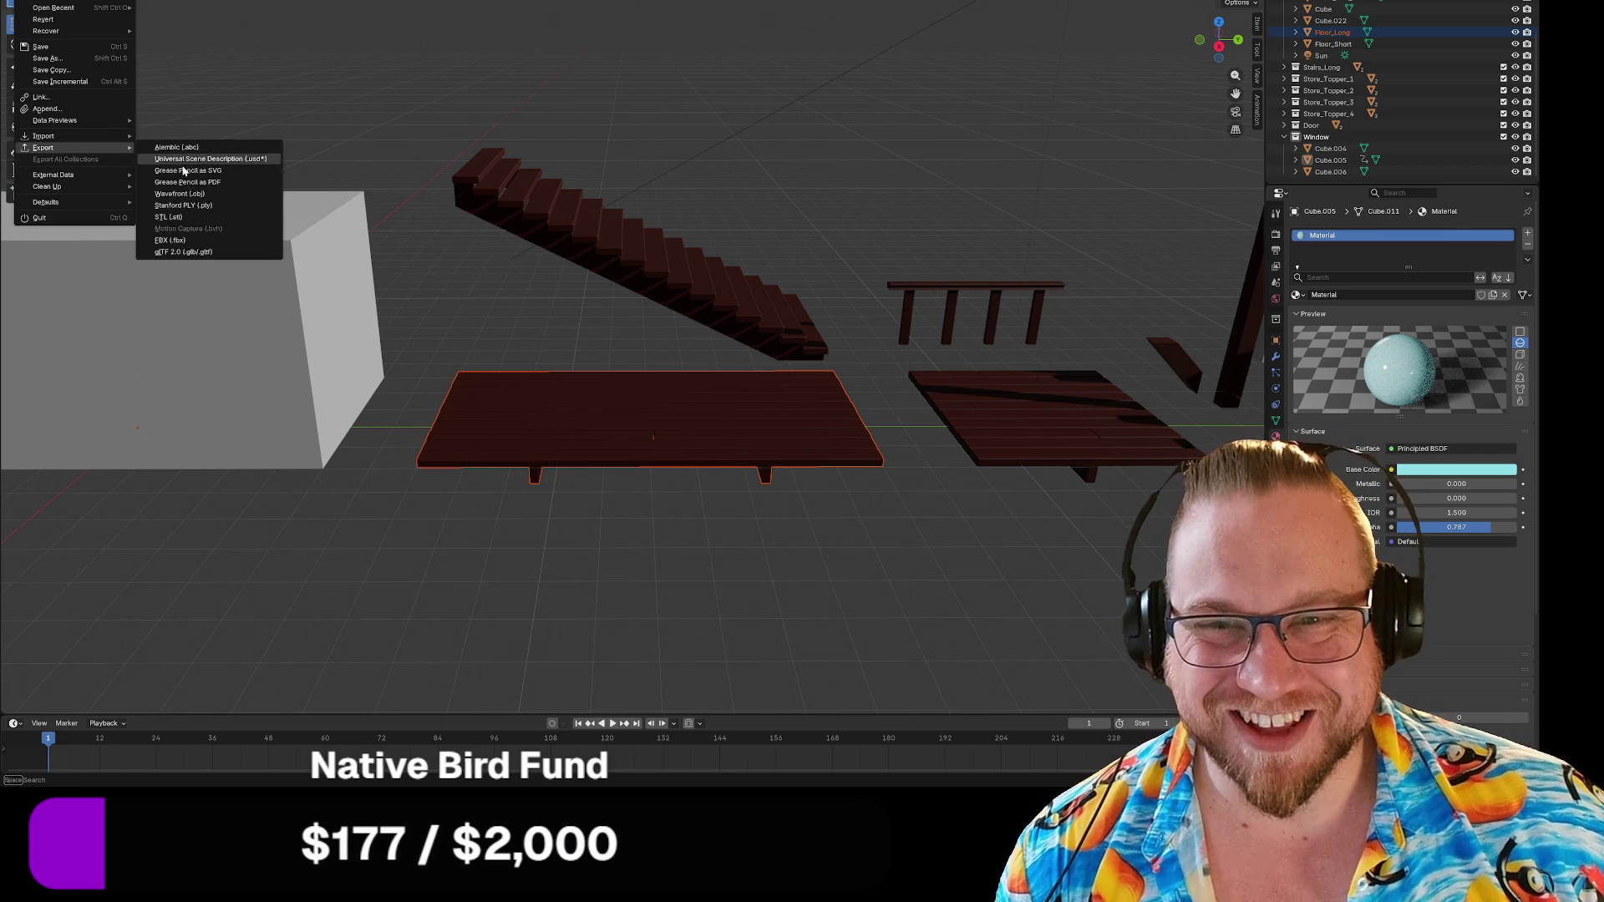
click(198, 254)
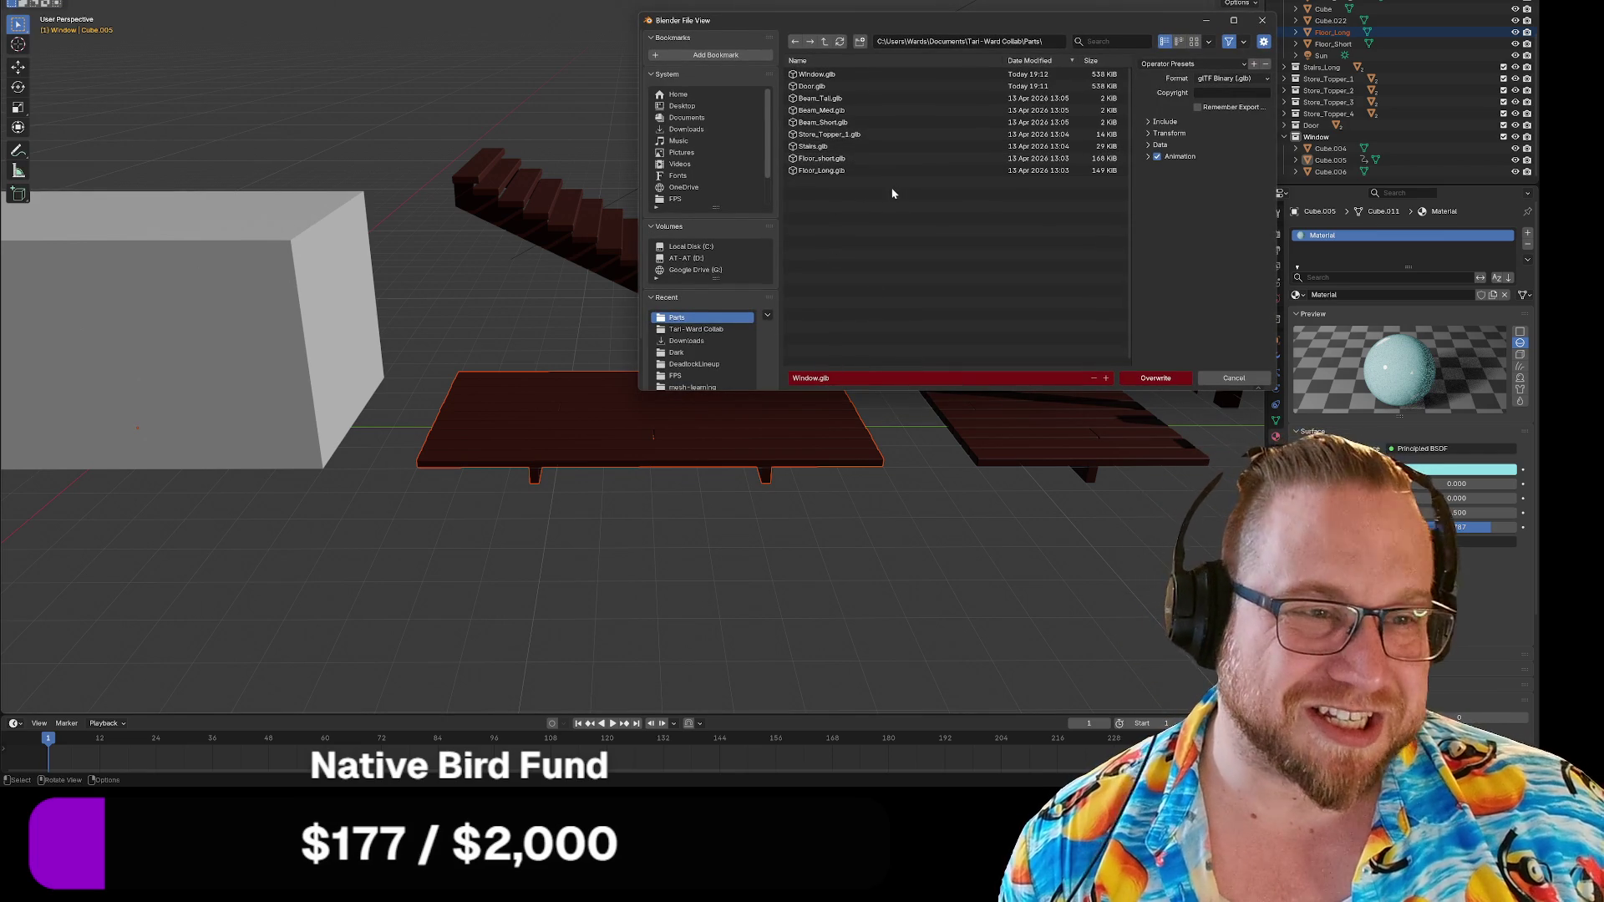
click(829, 172)
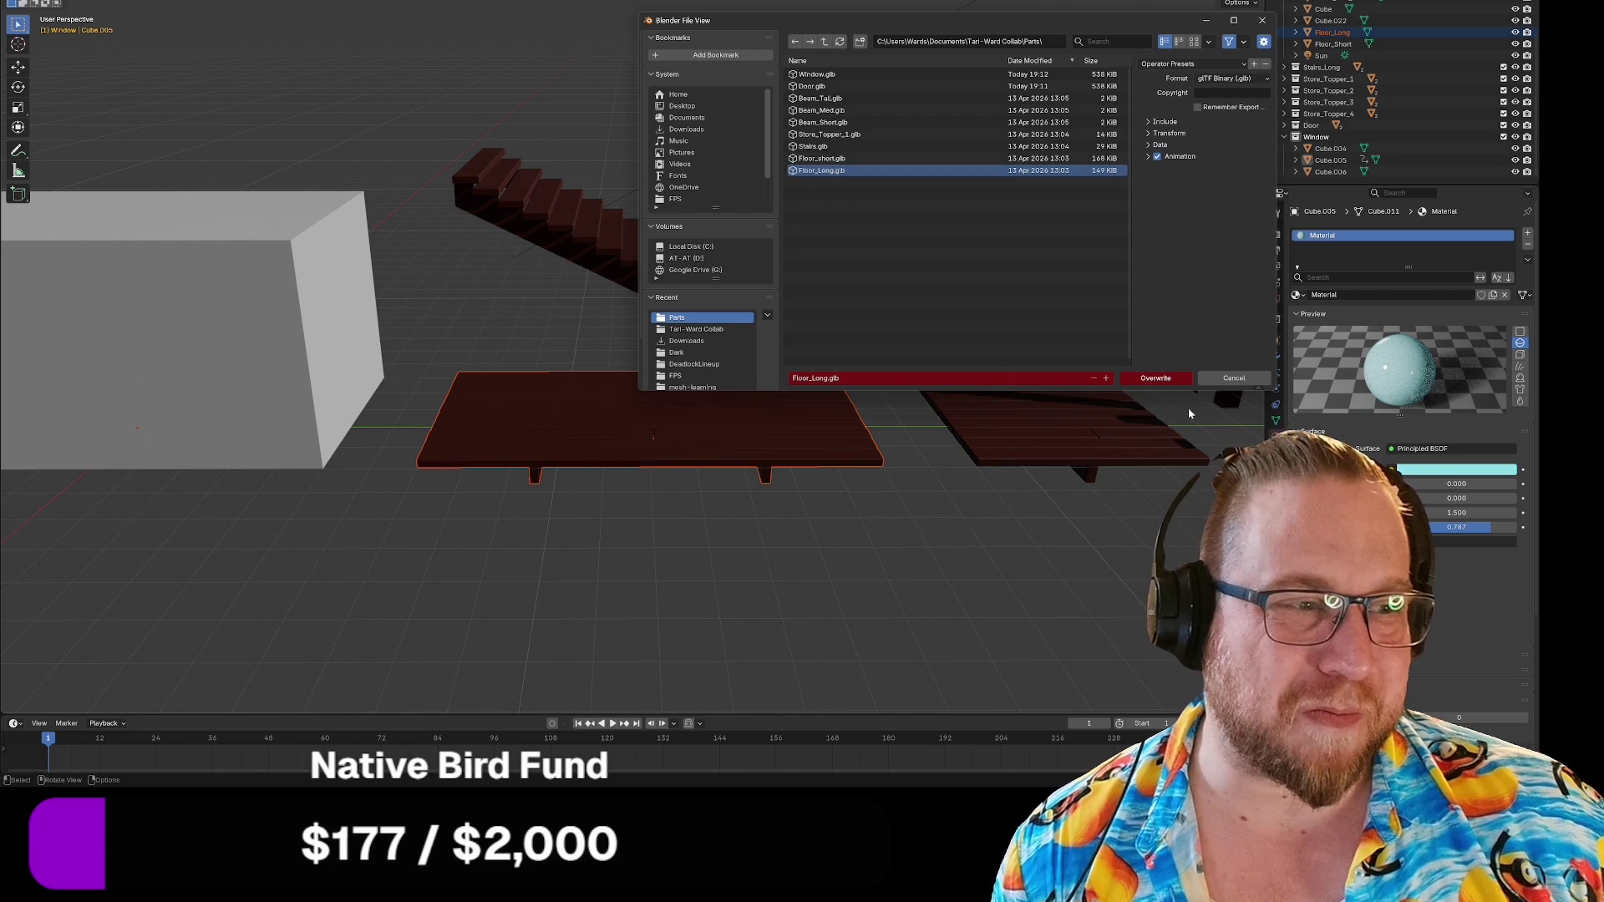
click(1164, 384)
Select the short floor piece and export it over Floor_short.glb.
click(1084, 431)
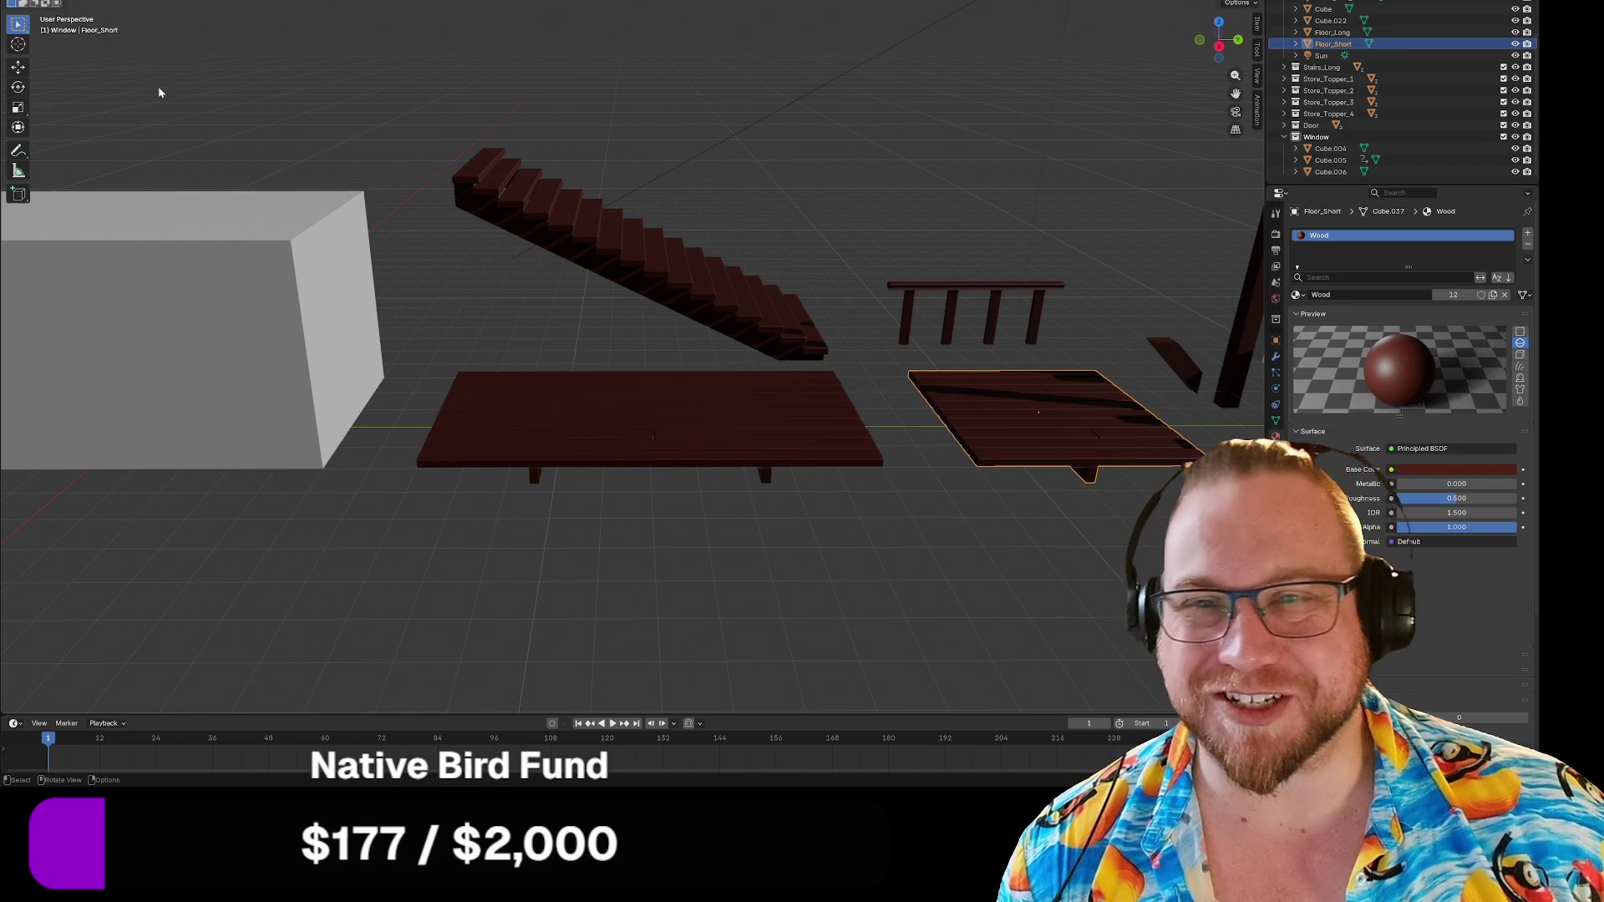
click(24, 2)
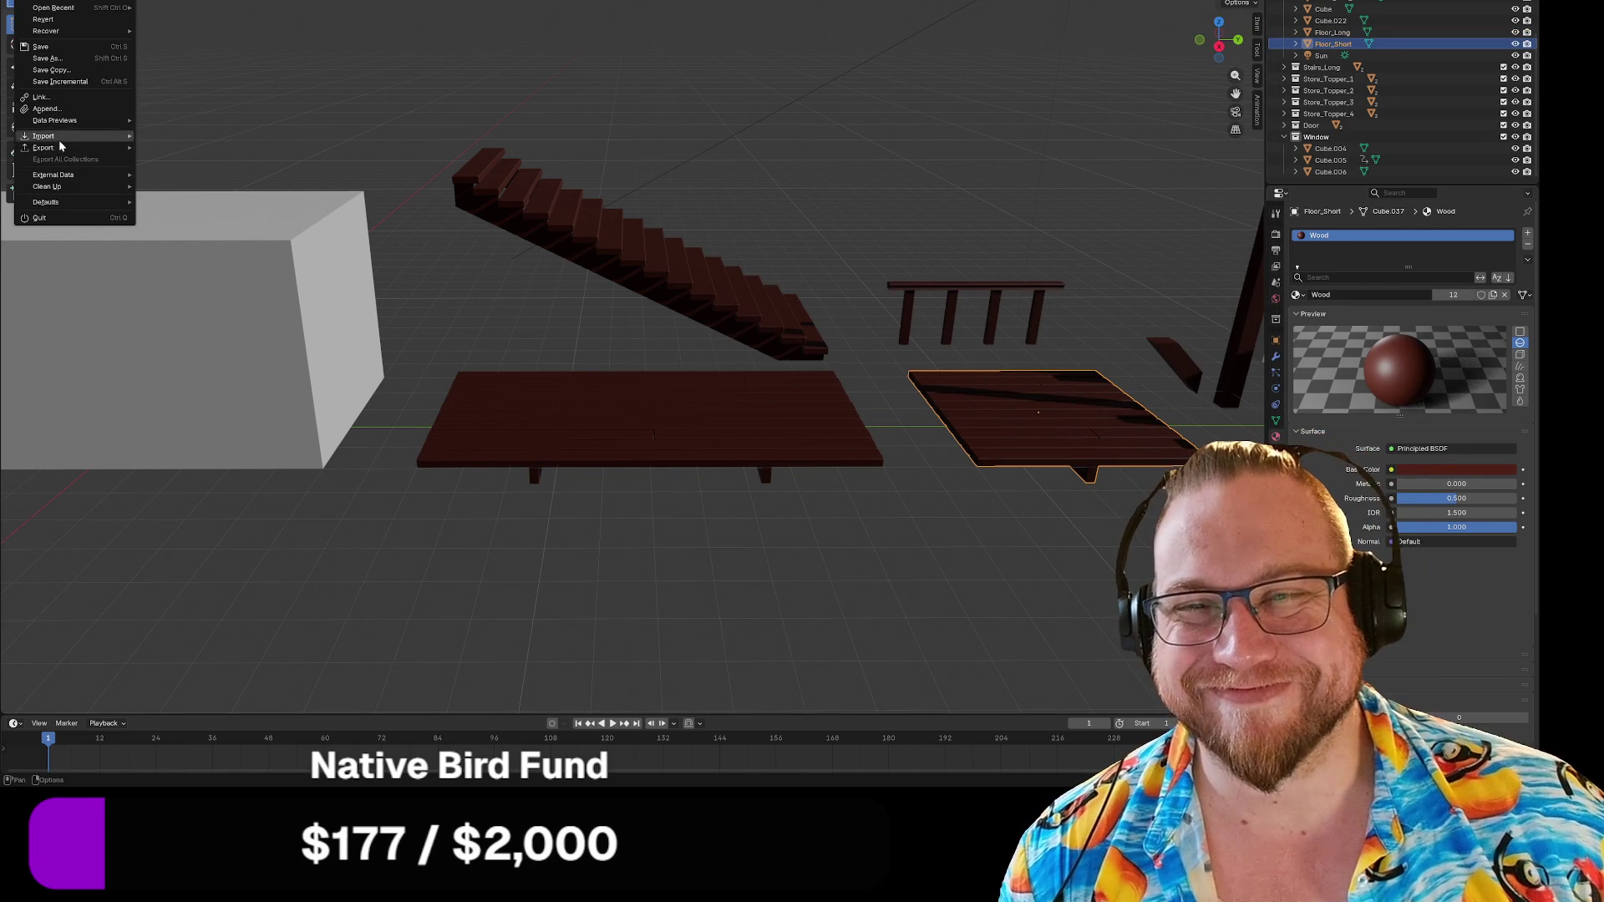
mouse_move(61, 153)
click(234, 255)
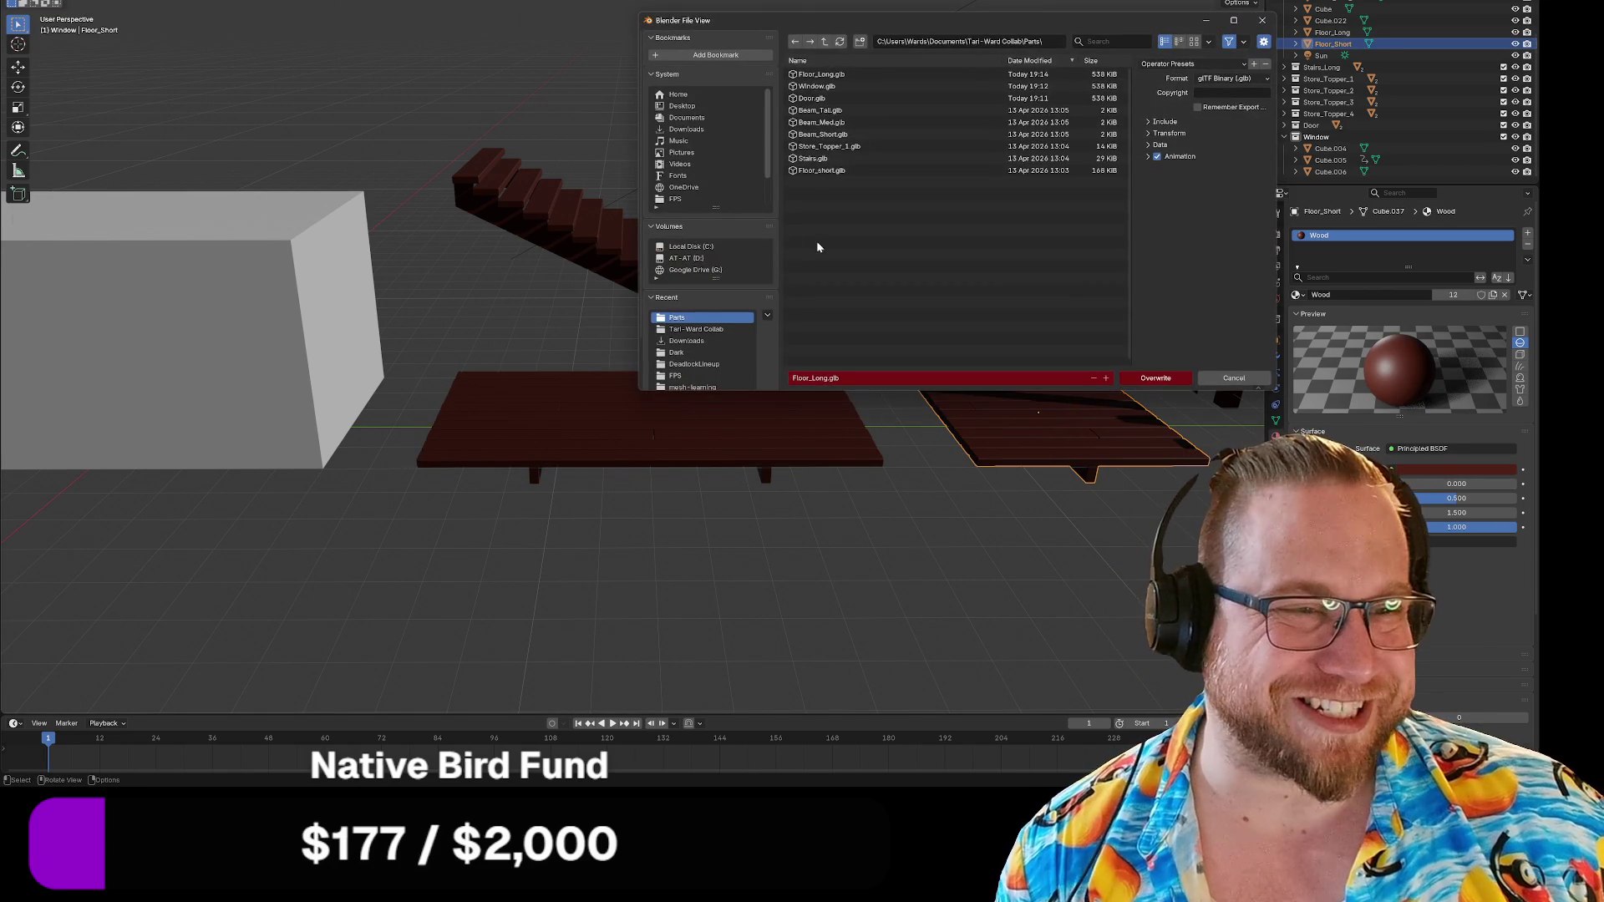
click(825, 170)
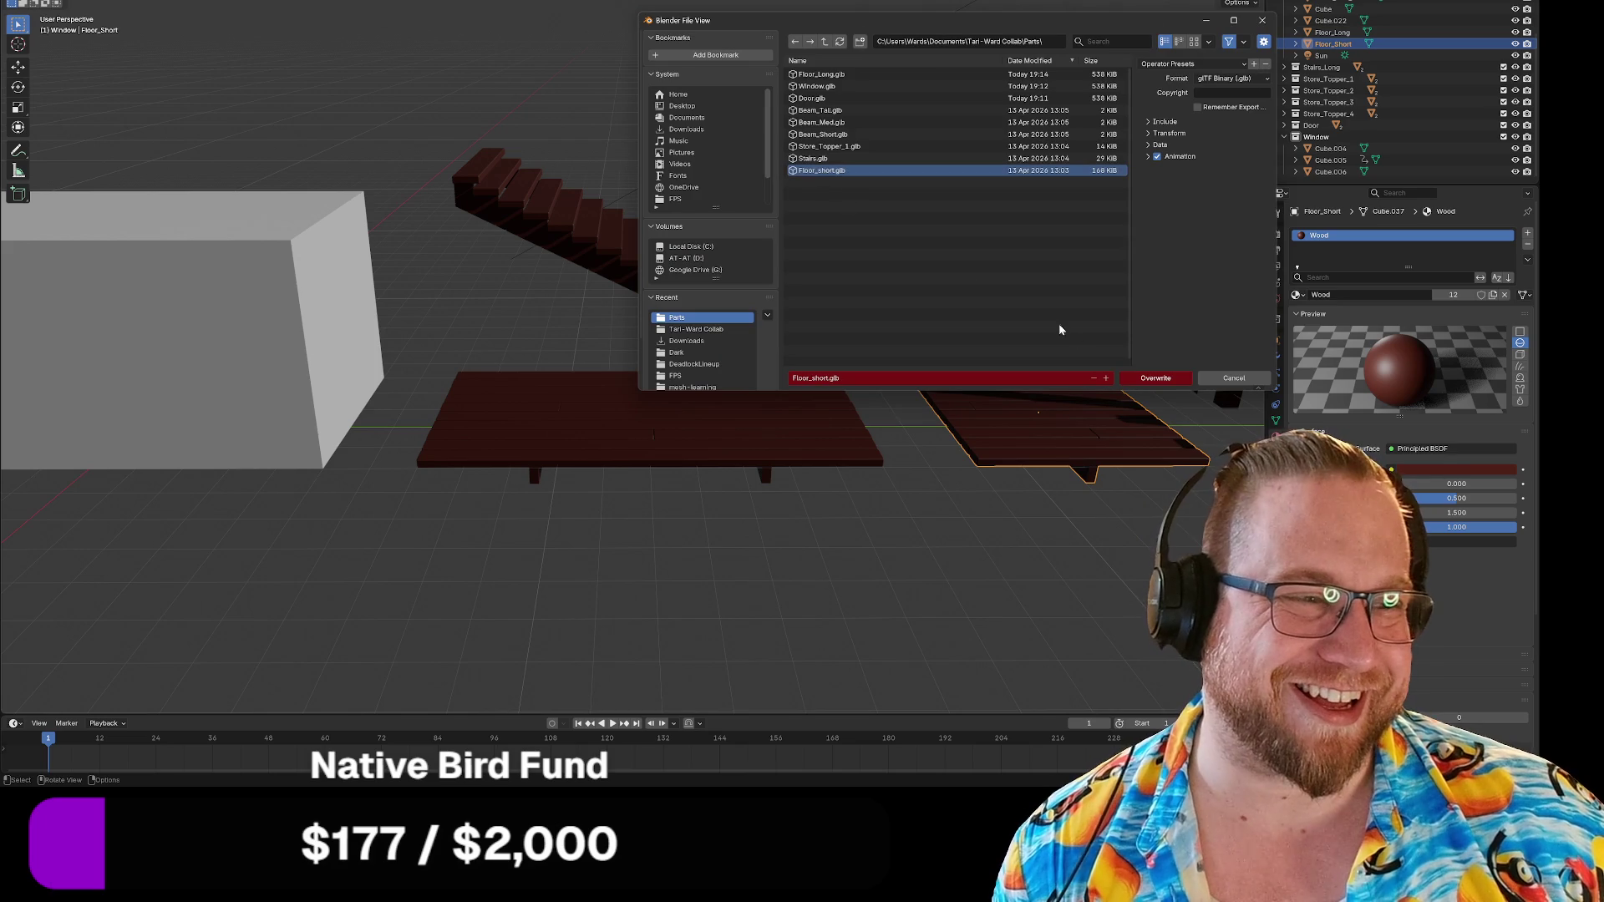
click(1157, 380)
drag(423, 60, 866, 370)
Export the stairs over Stairs.glb via glTF 2.0, then select the railing.
right_click(684, 247)
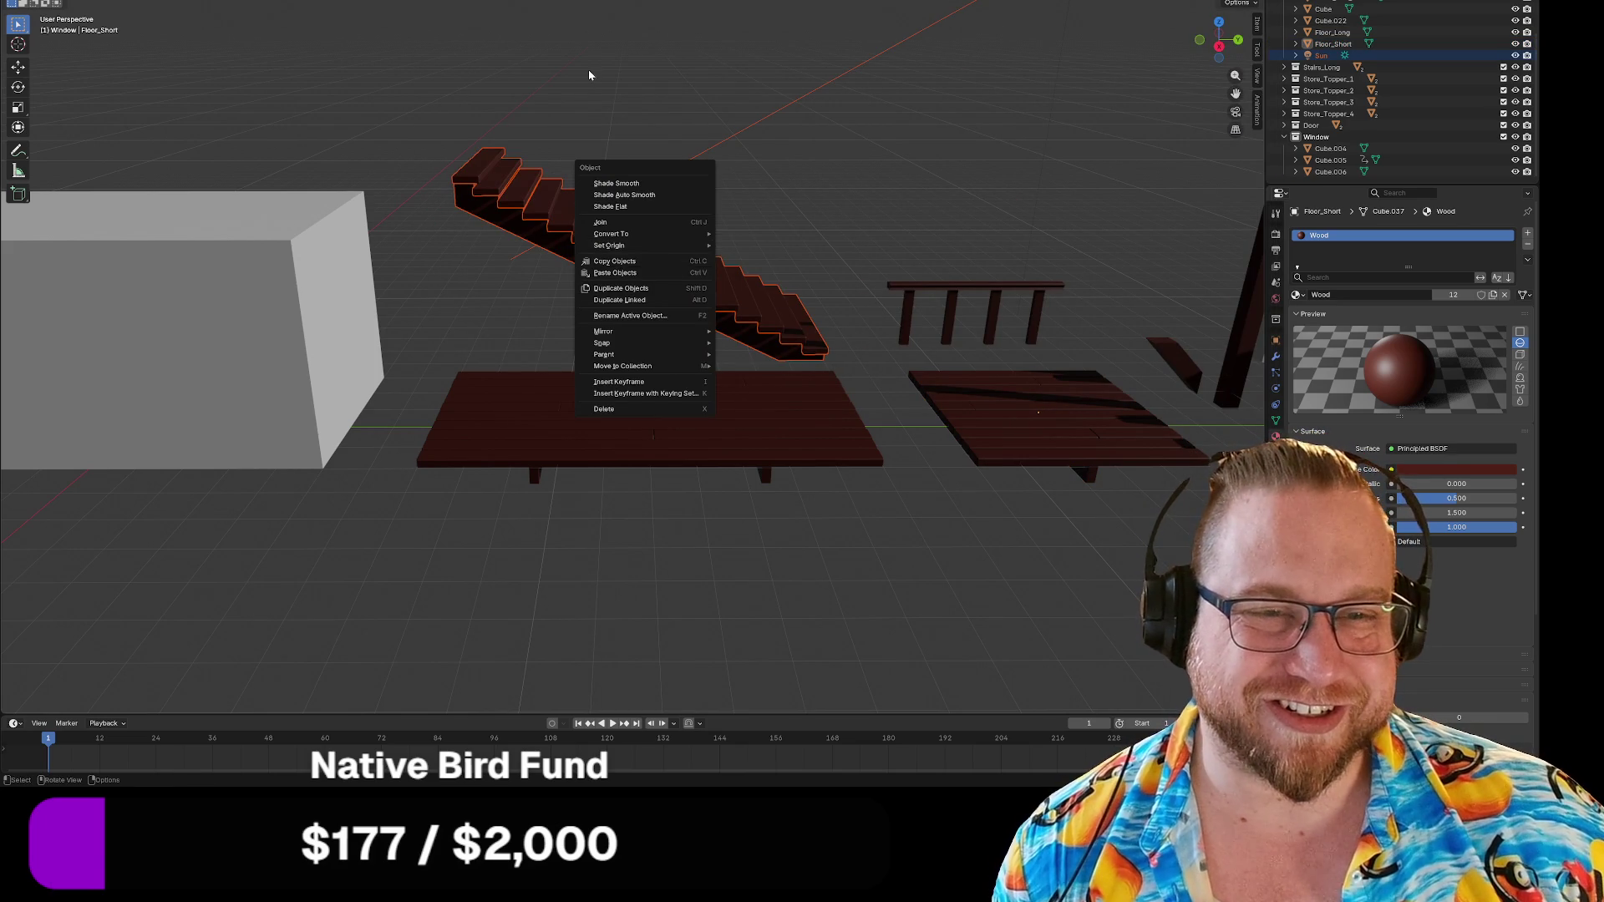
click(17, 1)
mouse_move(50, 148)
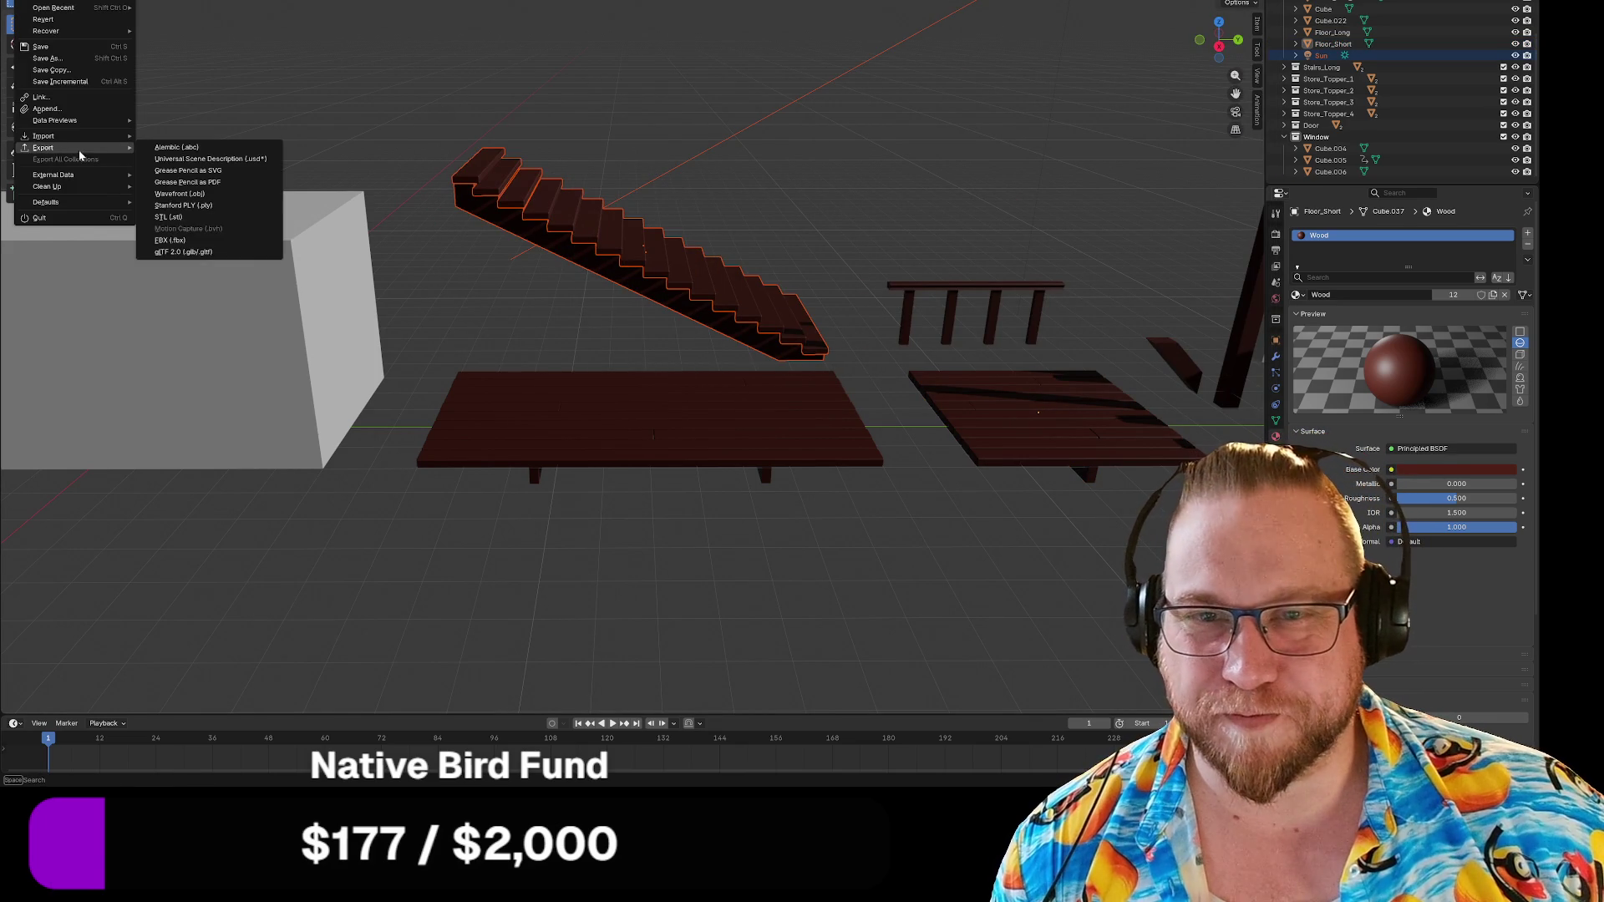
click(225, 252)
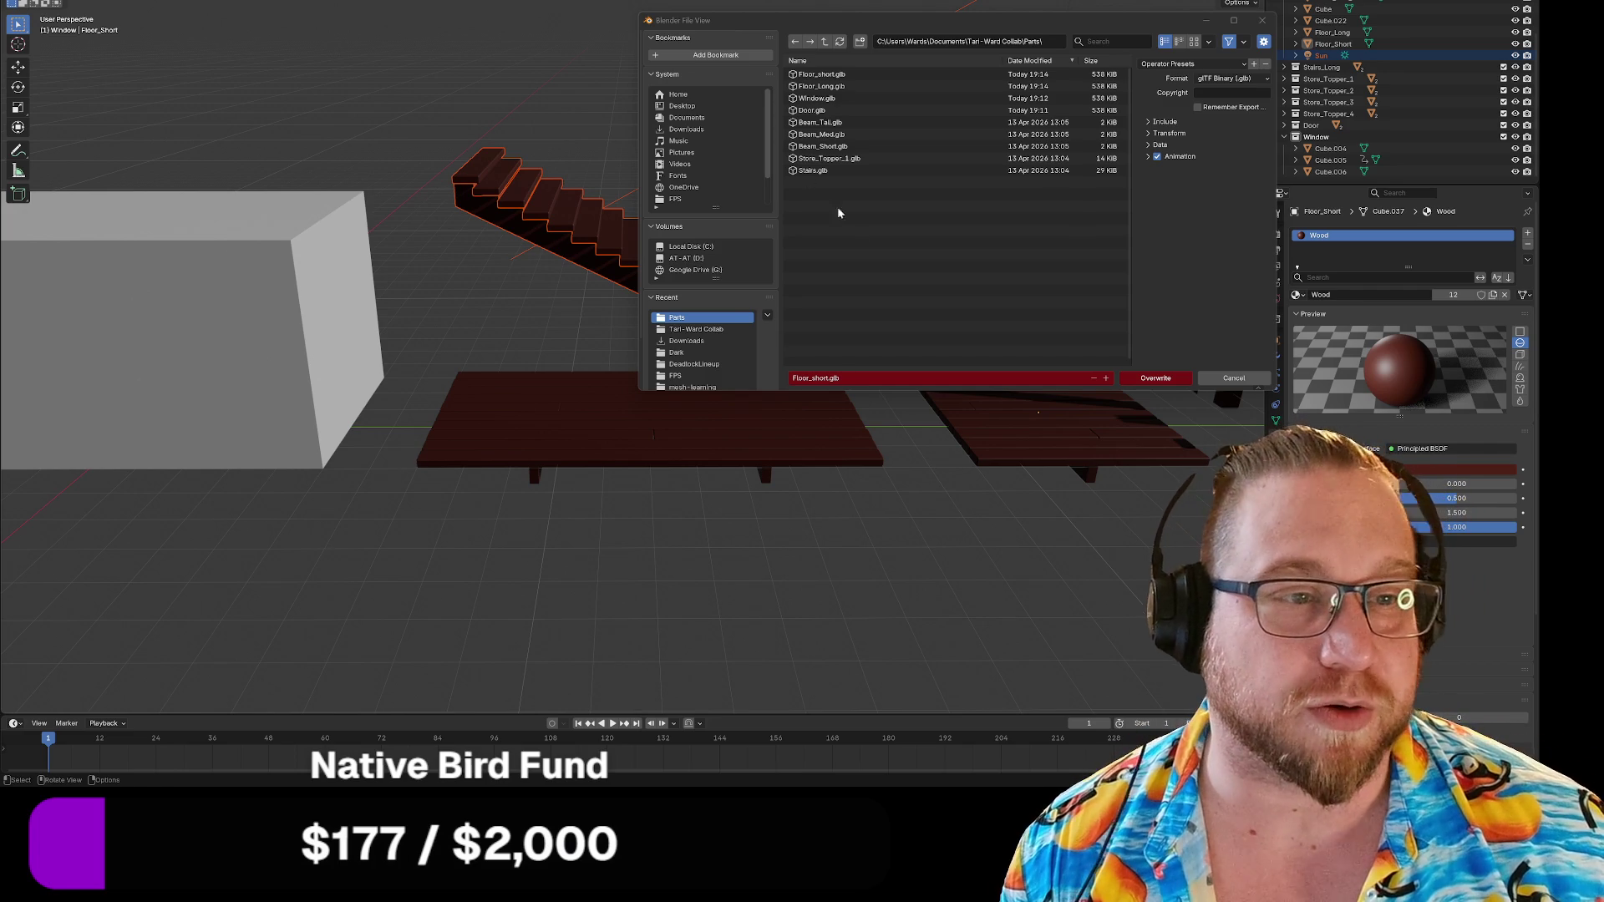
click(1234, 378)
middle_drag(873, 316, 609, 344)
click(642, 270)
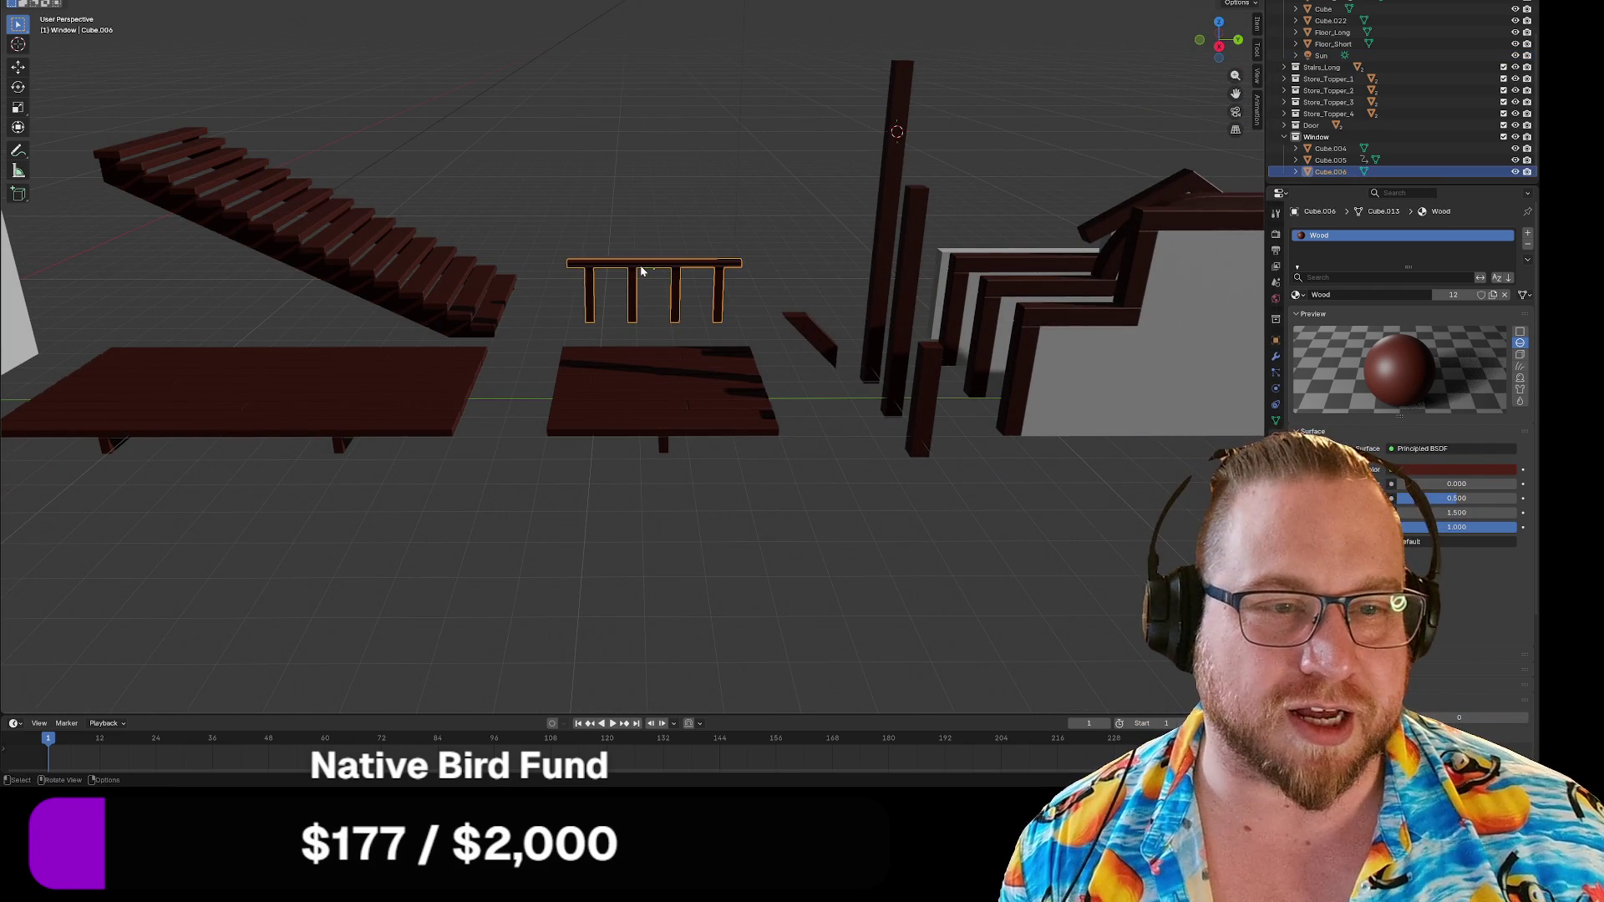
Export the railing through glTF 2.0, correcting the typed name to Handrail.glb.
click(25, 1)
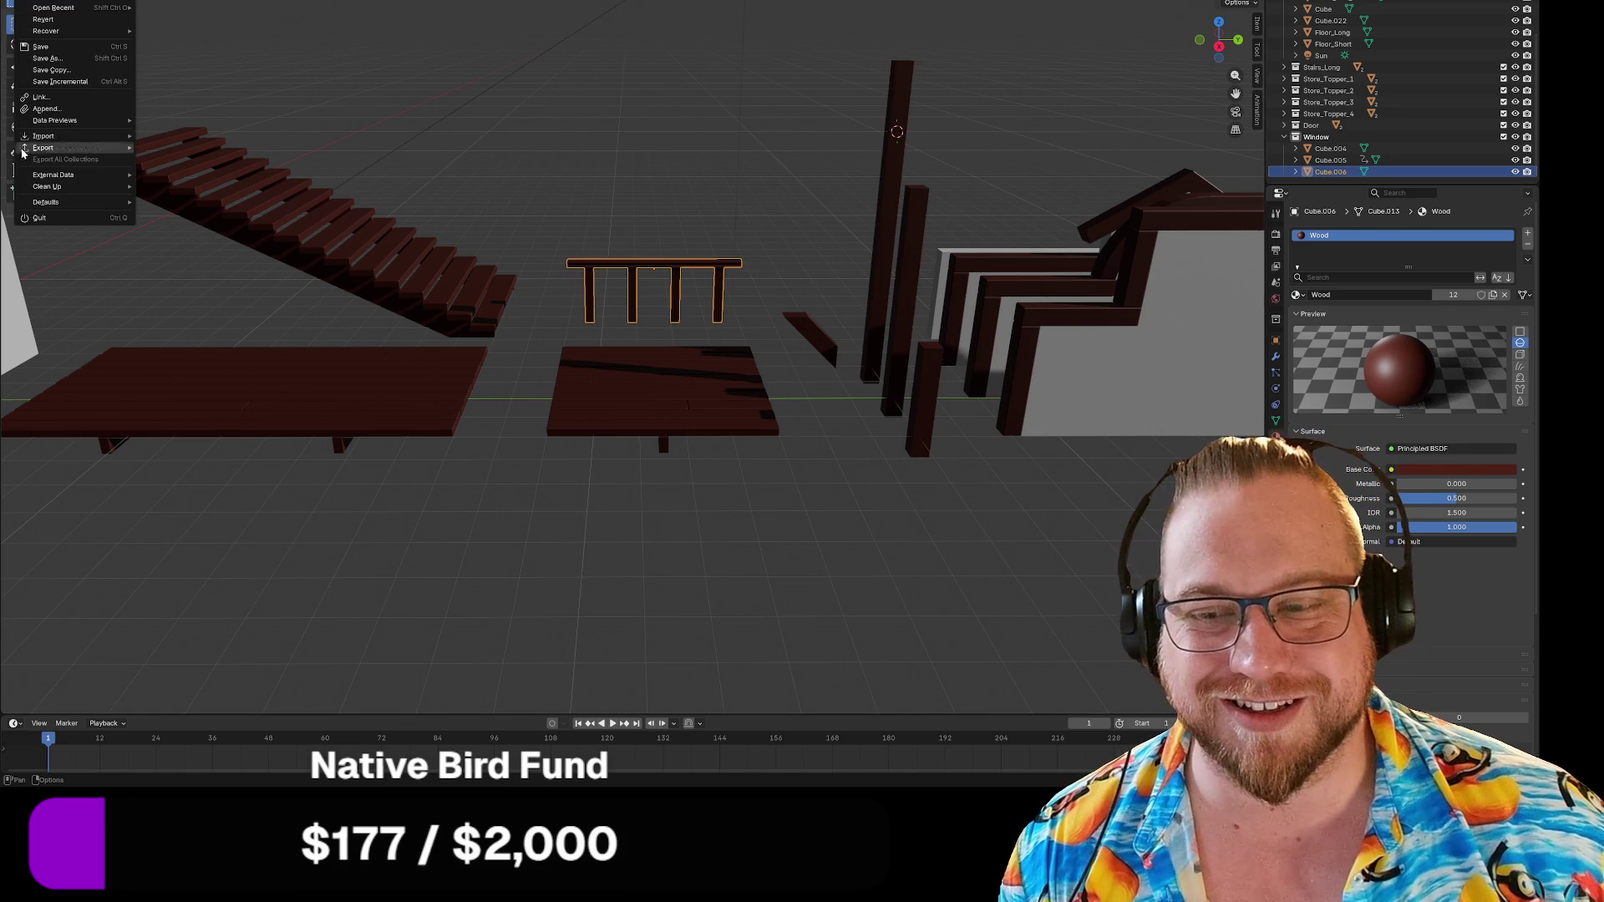
mouse_move(53, 153)
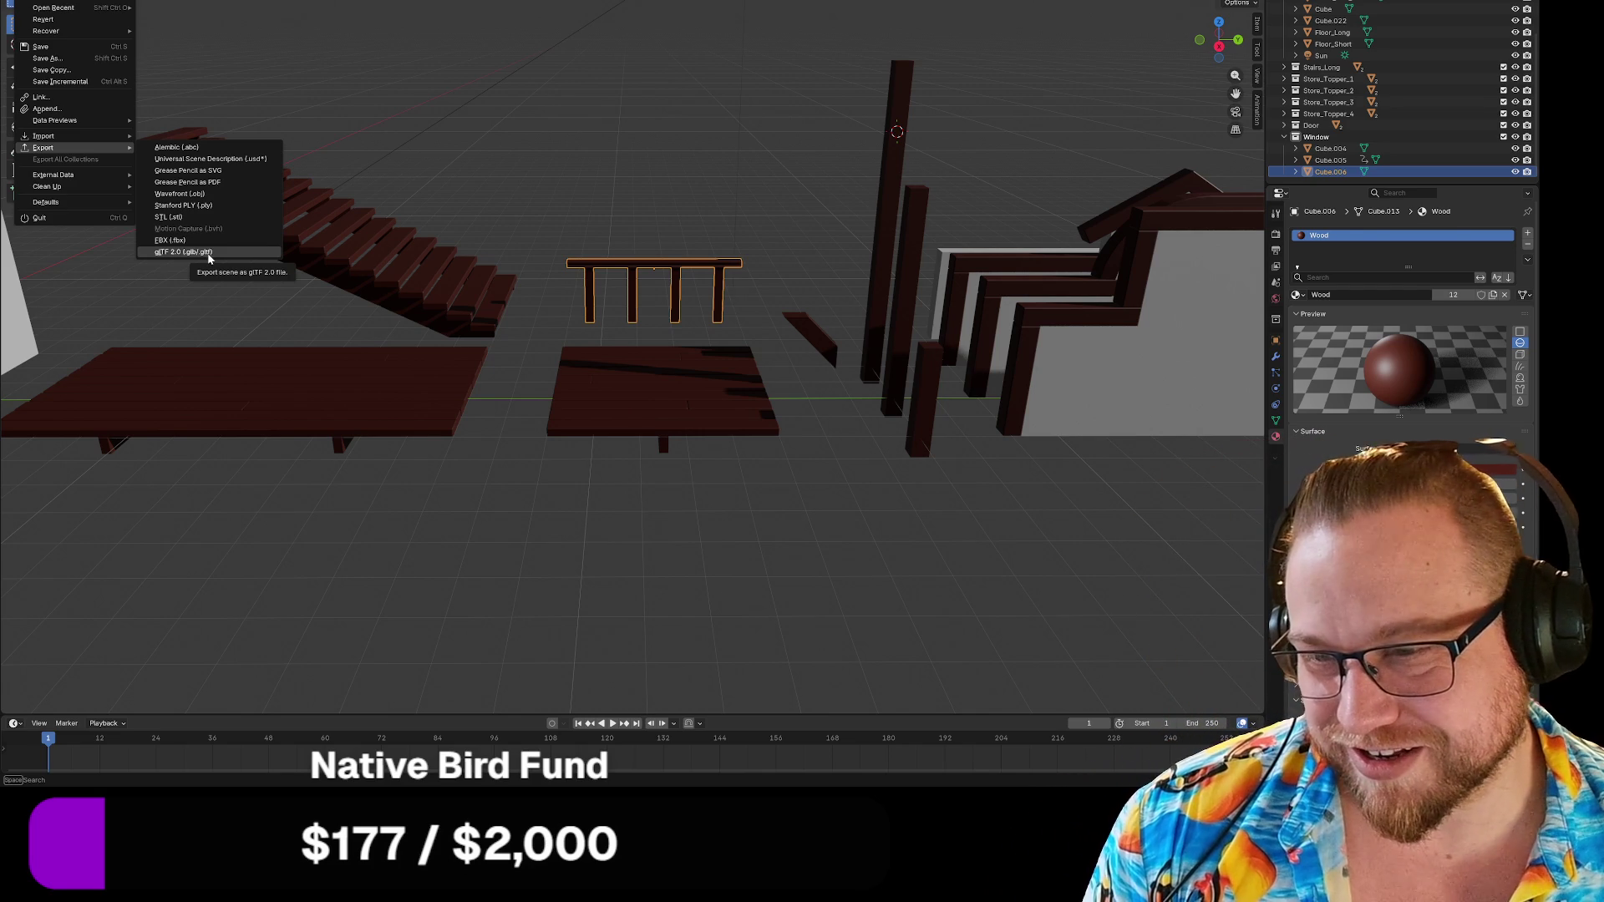
click(208, 255)
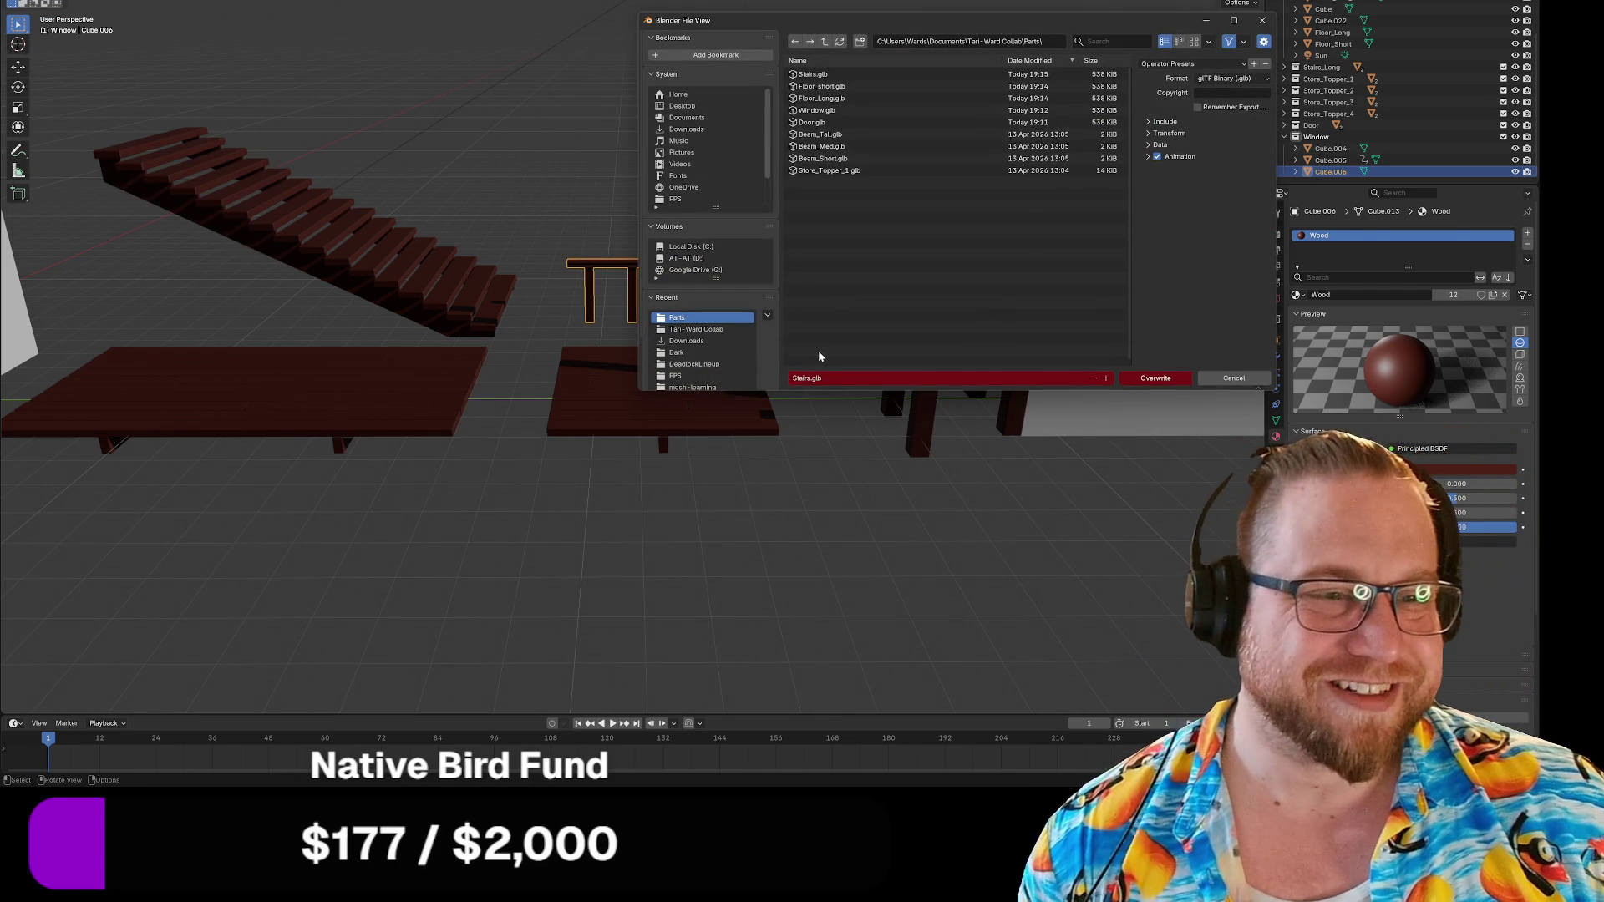
click(811, 378)
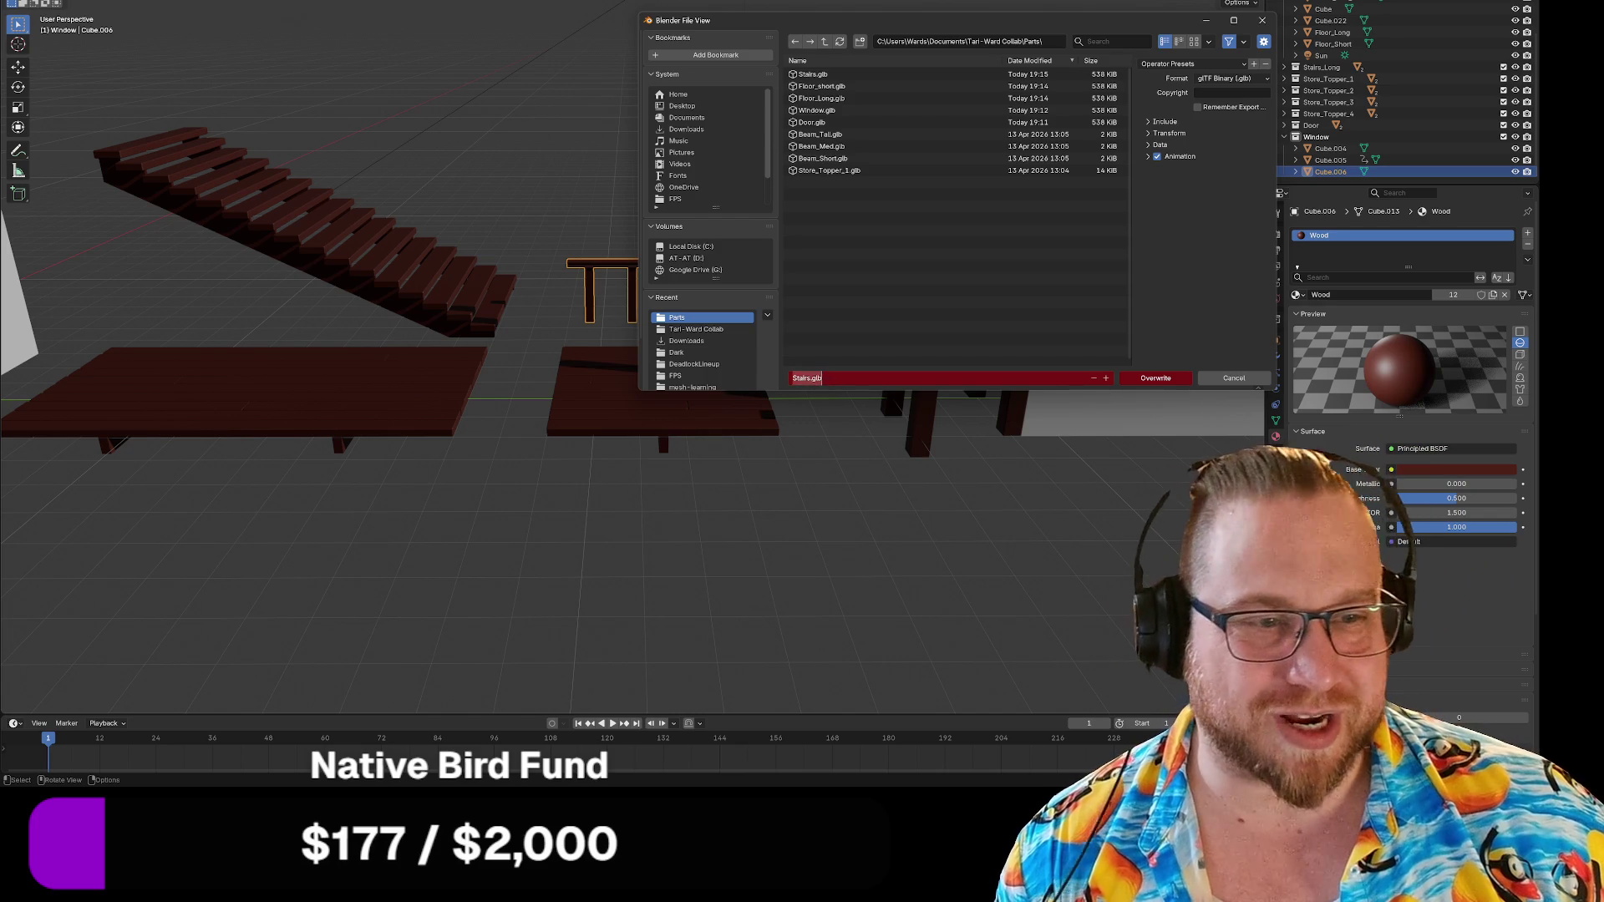
text(Handrails)
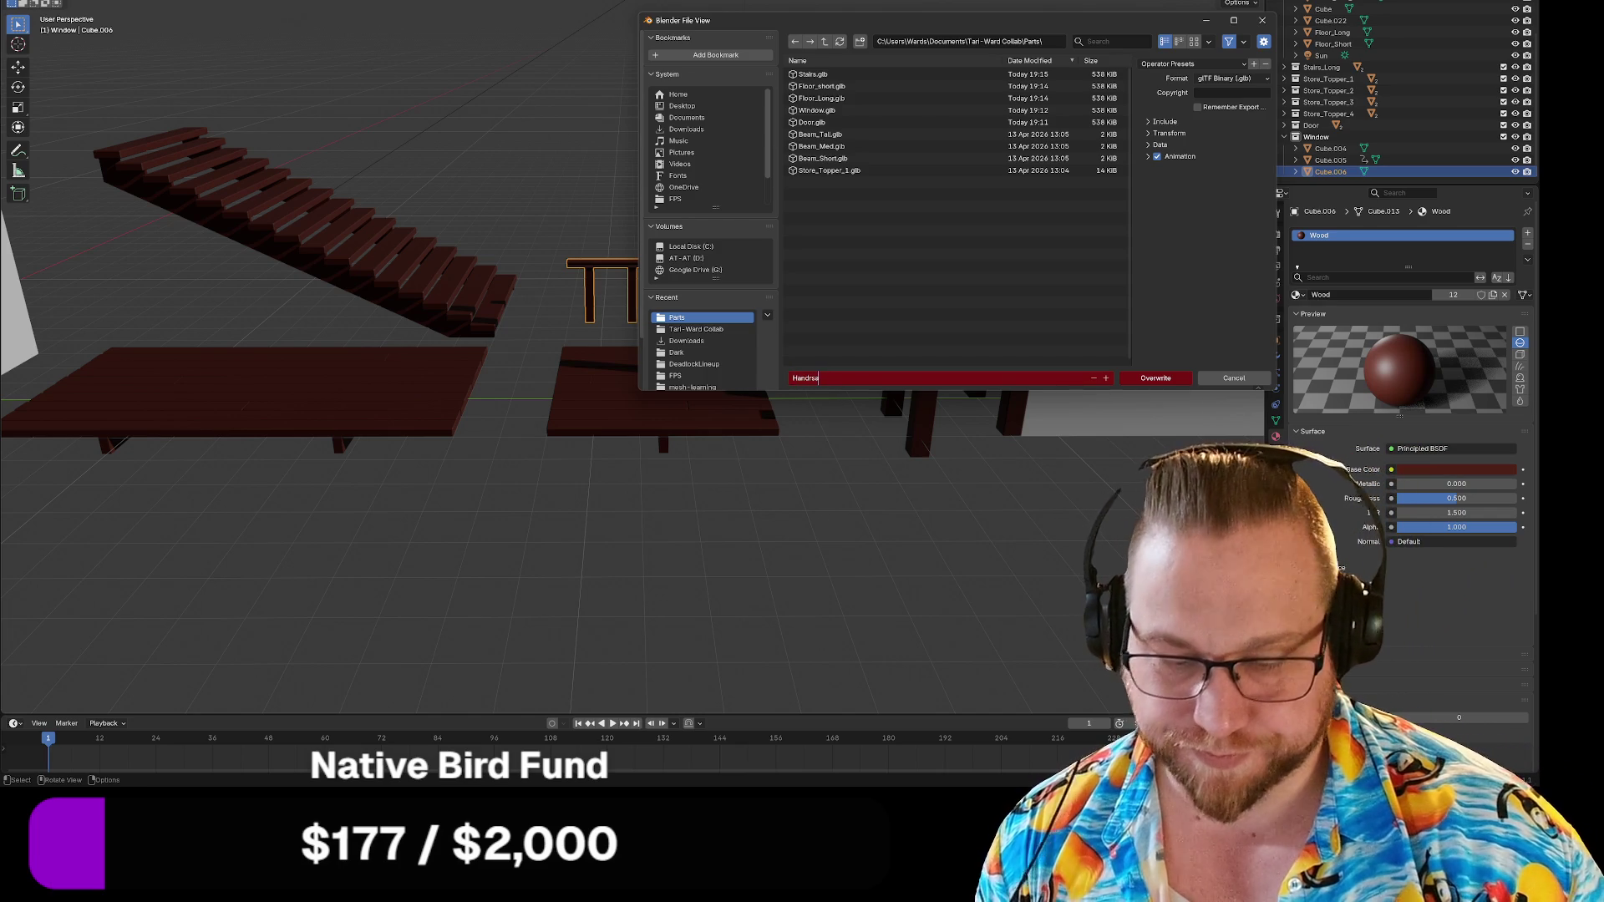
key(BackSpace)
key(BackSpace)
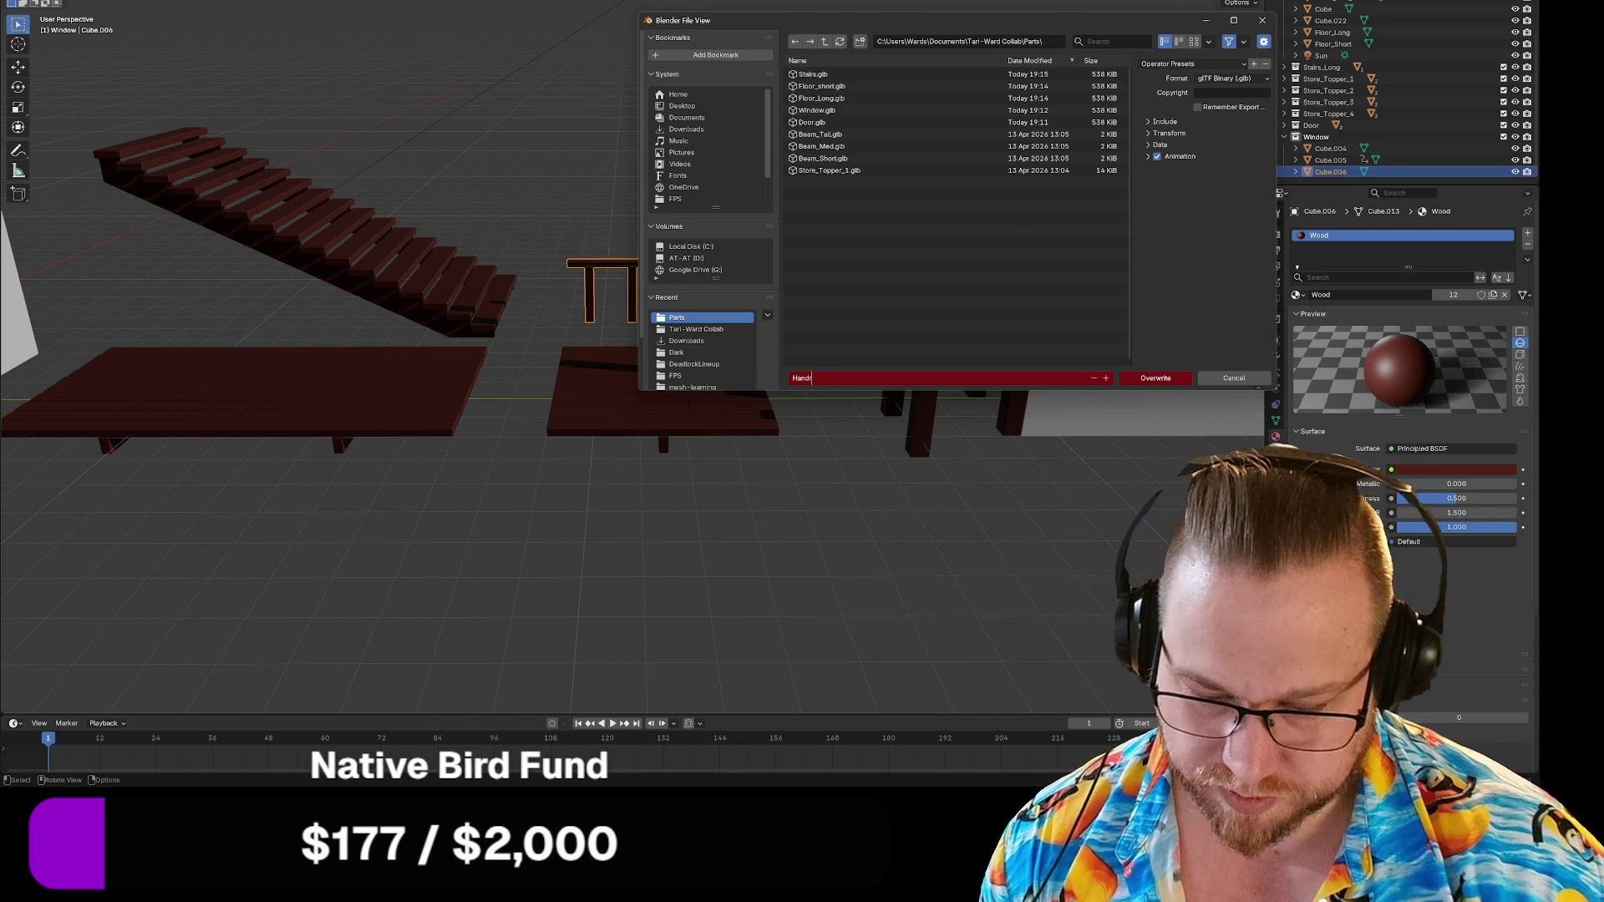
text(ail)
key(Return)
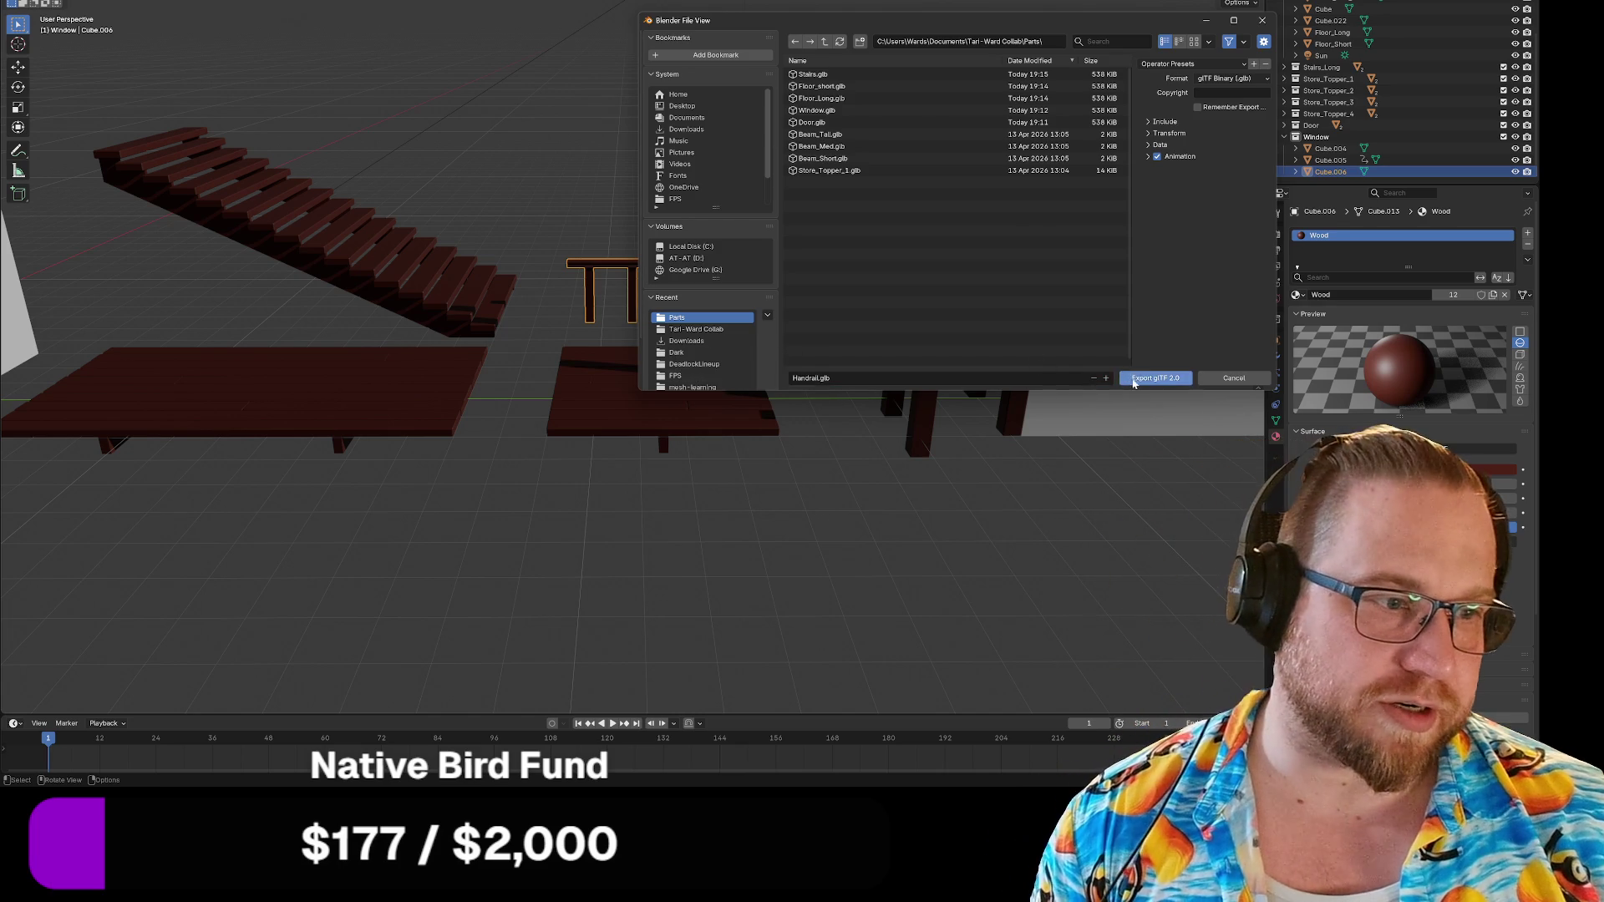
click(1129, 382)
mouse_move(1070, 430)
middle_down()
mouse_move(710, 435)
mouse_move(669, 429)
mouse_move(609, 364)
mouse_move(493, 359)
mouse_move(473, 387)
mouse_move(451, 376)
mouse_move(564, 349)
mouse_move(624, 355)
middle_up()
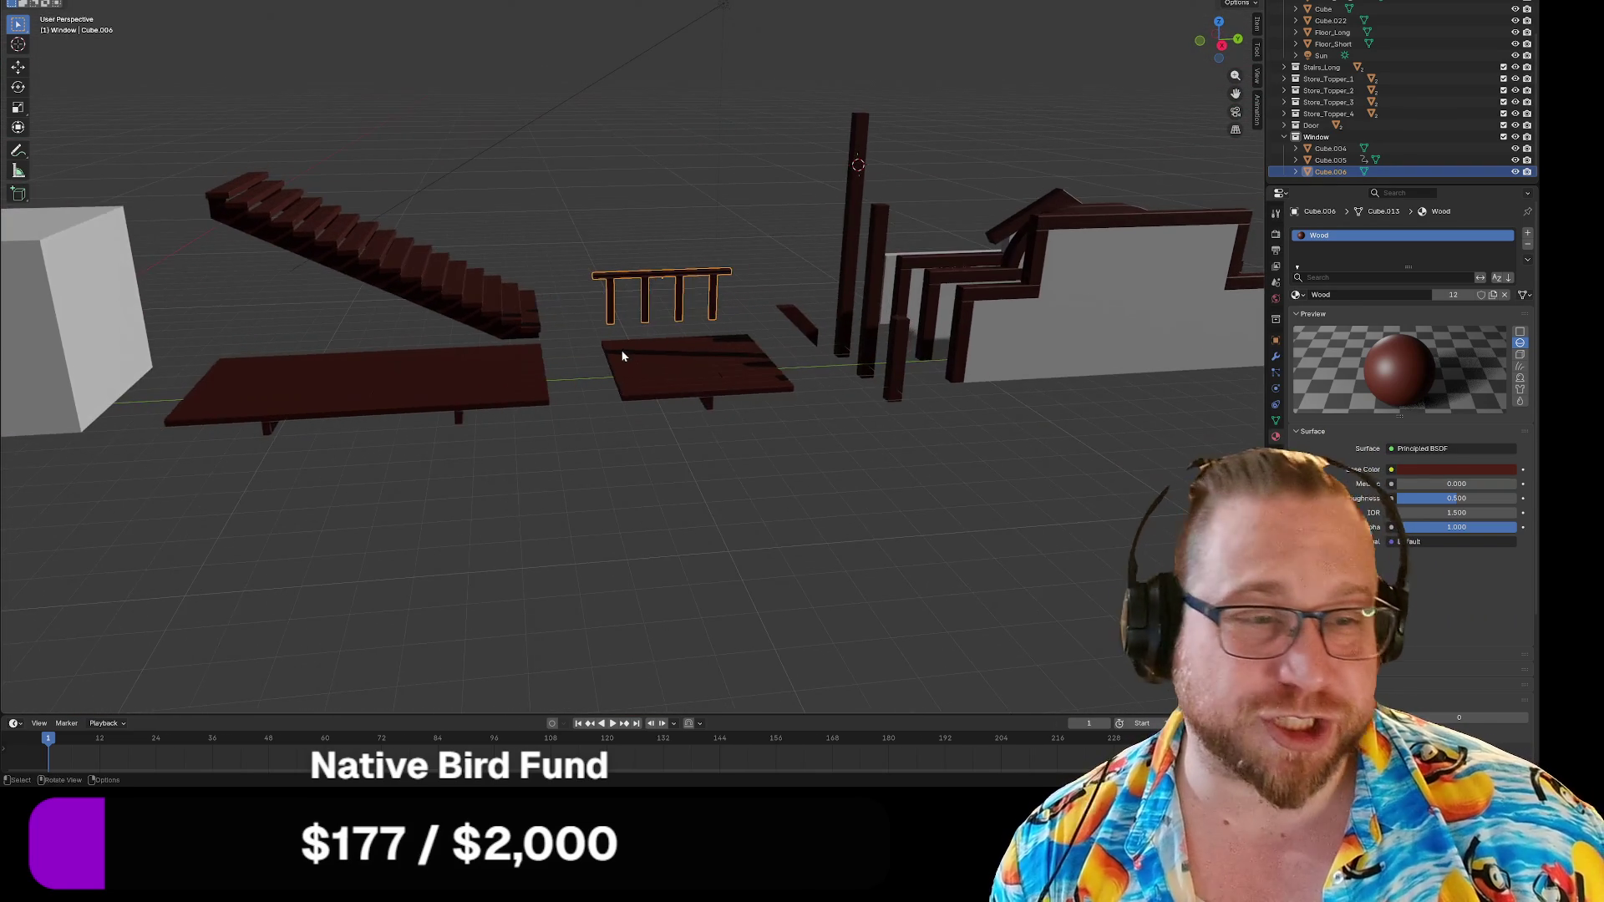
mouse_move(735, 364)
middle_down()
mouse_move(666, 380)
mouse_move(863, 404)
mouse_move(672, 392)
middle_up()
Select the small tilted plank beside the tall post and survey the surrounding parts.
click(629, 332)
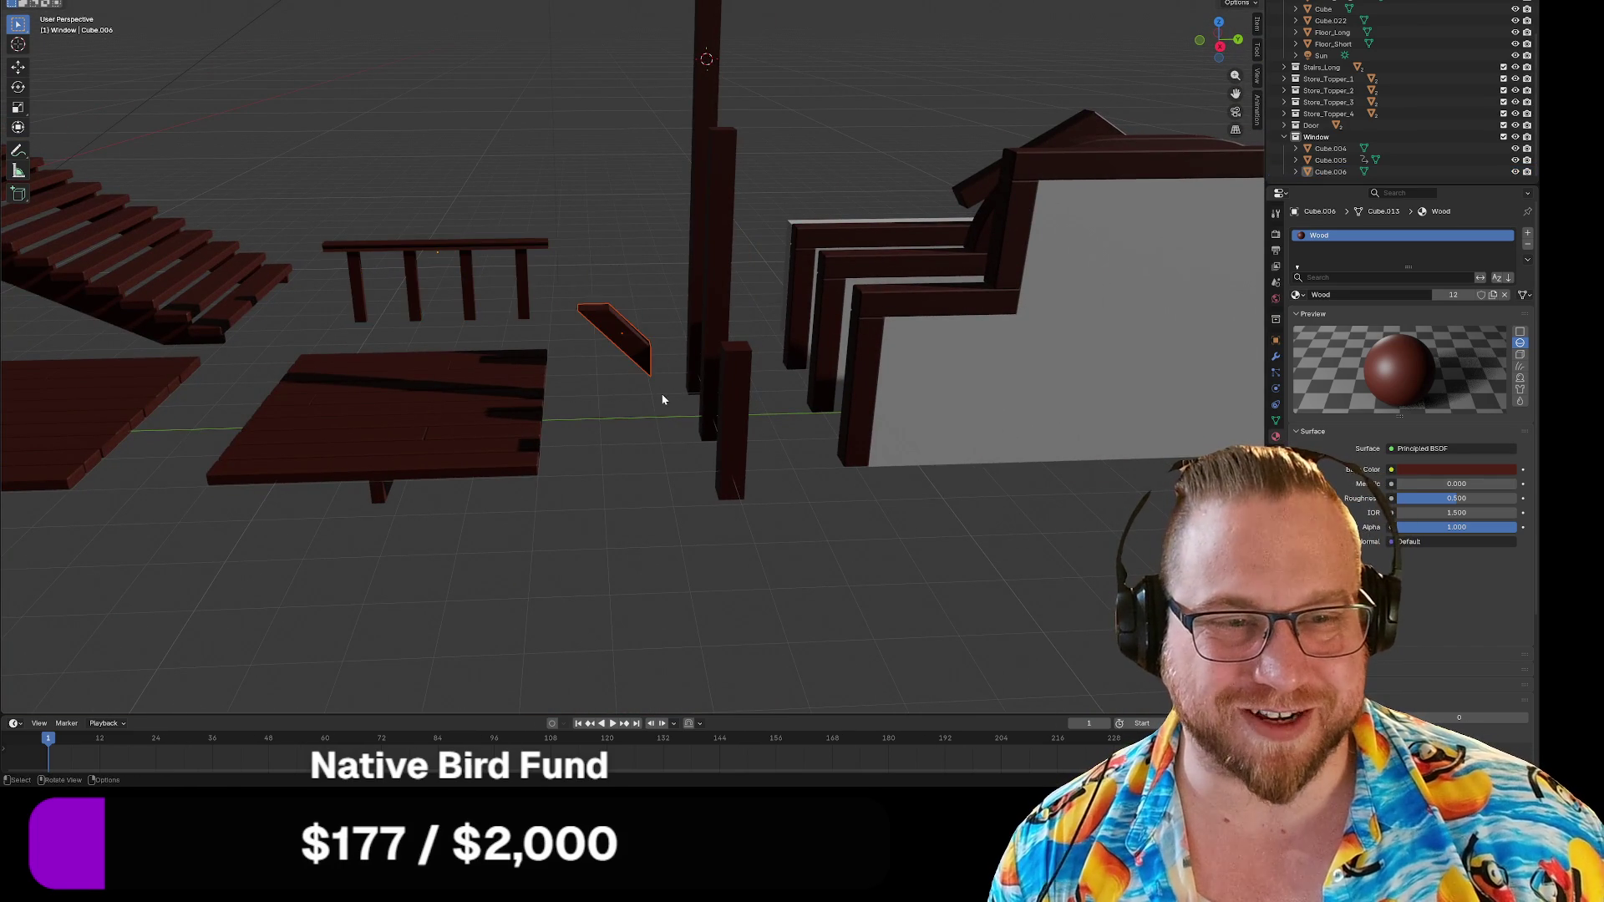
scroll(653, 405, down, 8)
mouse_move(653, 406)
middle_down()
mouse_move(658, 299)
mouse_move(693, 297)
mouse_move(684, 333)
mouse_move(581, 321)
mouse_move(558, 299)
mouse_move(653, 335)
middle_up()
scroll(653, 336, up, 6)
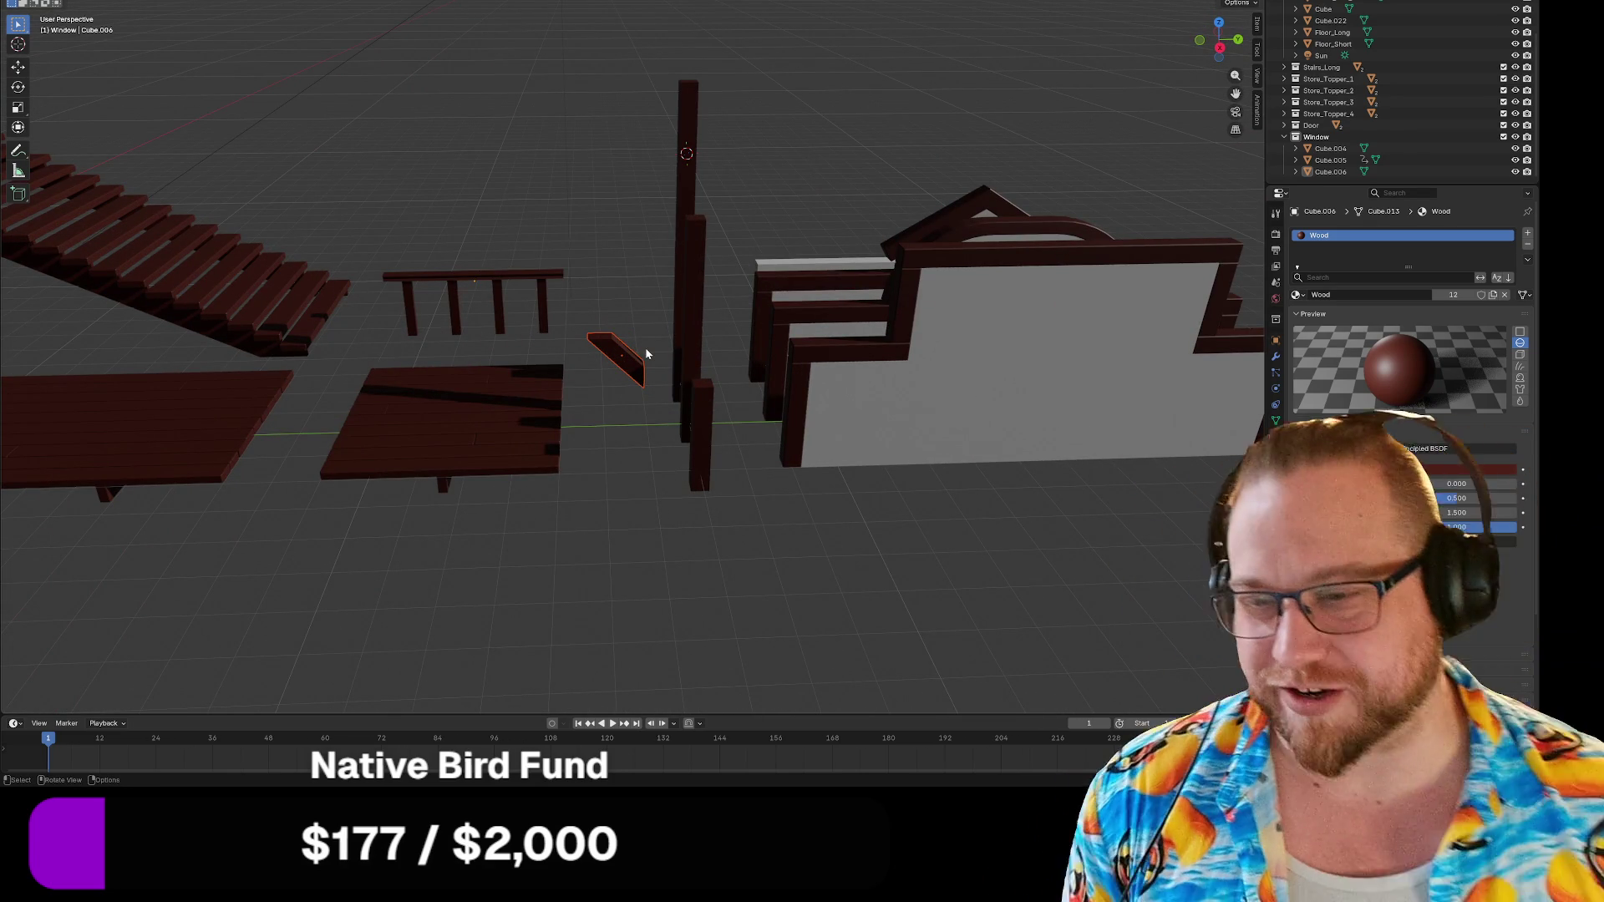
mouse_move(334, 336)
shift+middle_down()
mouse_move(666, 312)
mouse_move(612, 265)
mouse_move(659, 455)
mouse_move(660, 314)
mouse_move(662, 369)
mouse_move(634, 301)
mouse_move(622, 336)
shift+middle_up()
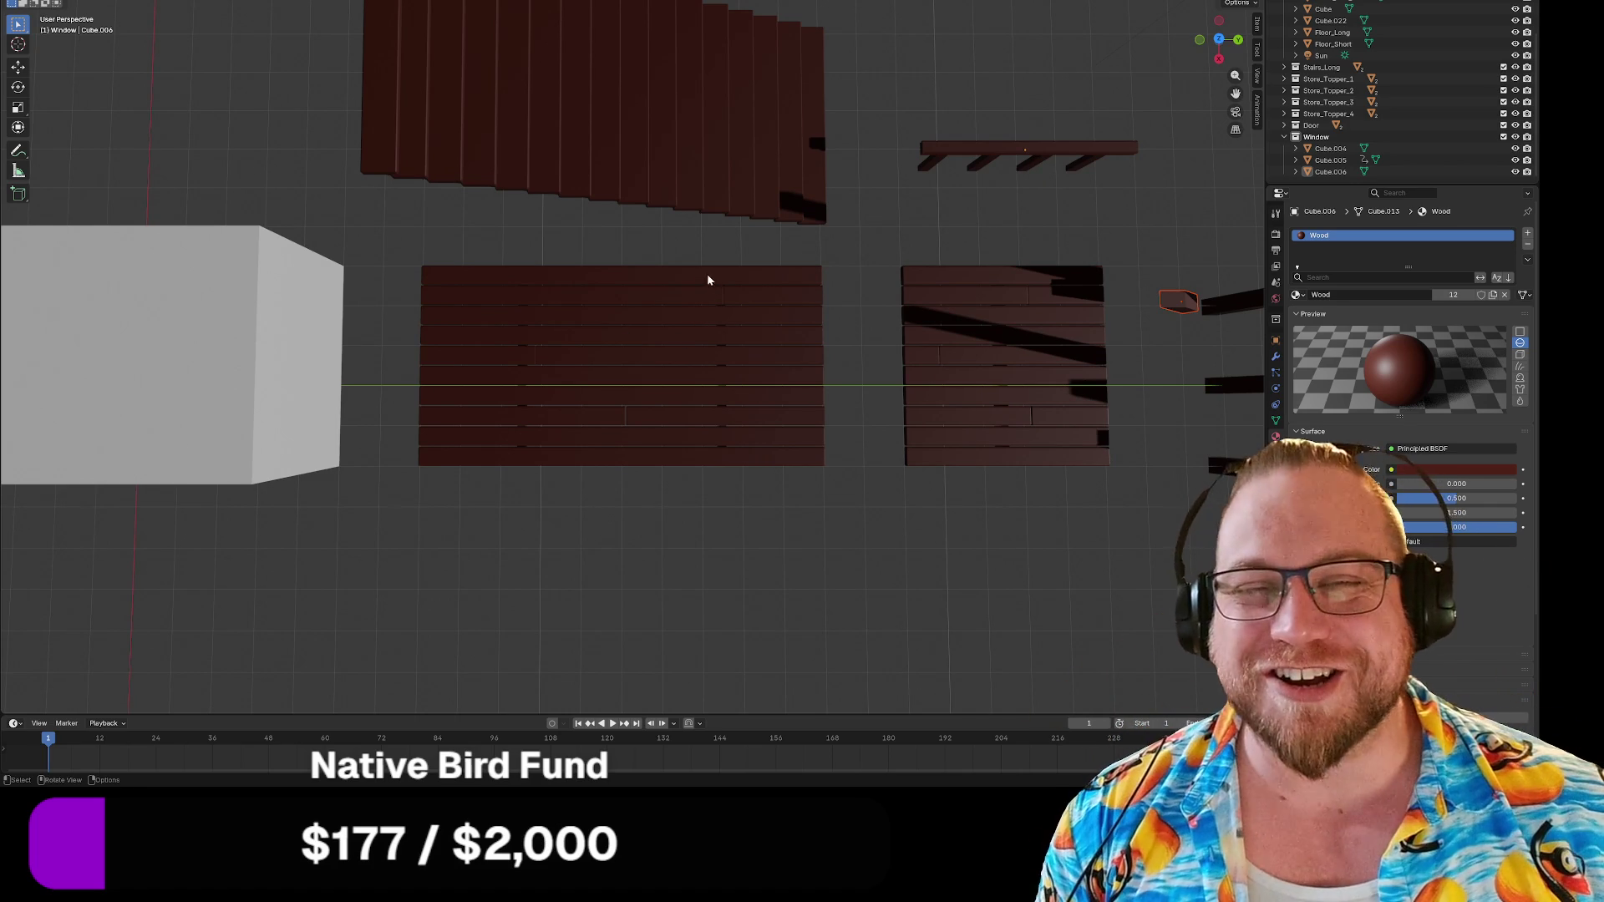
mouse_move(781, 331)
shift+middle_down()
mouse_move(682, 267)
mouse_move(415, 312)
shift+middle_up()
mouse_move(598, 297)
middle_down()
mouse_move(598, 312)
mouse_move(643, 132)
mouse_move(690, 339)
mouse_move(656, 238)
middle_up()
click(34, 1)
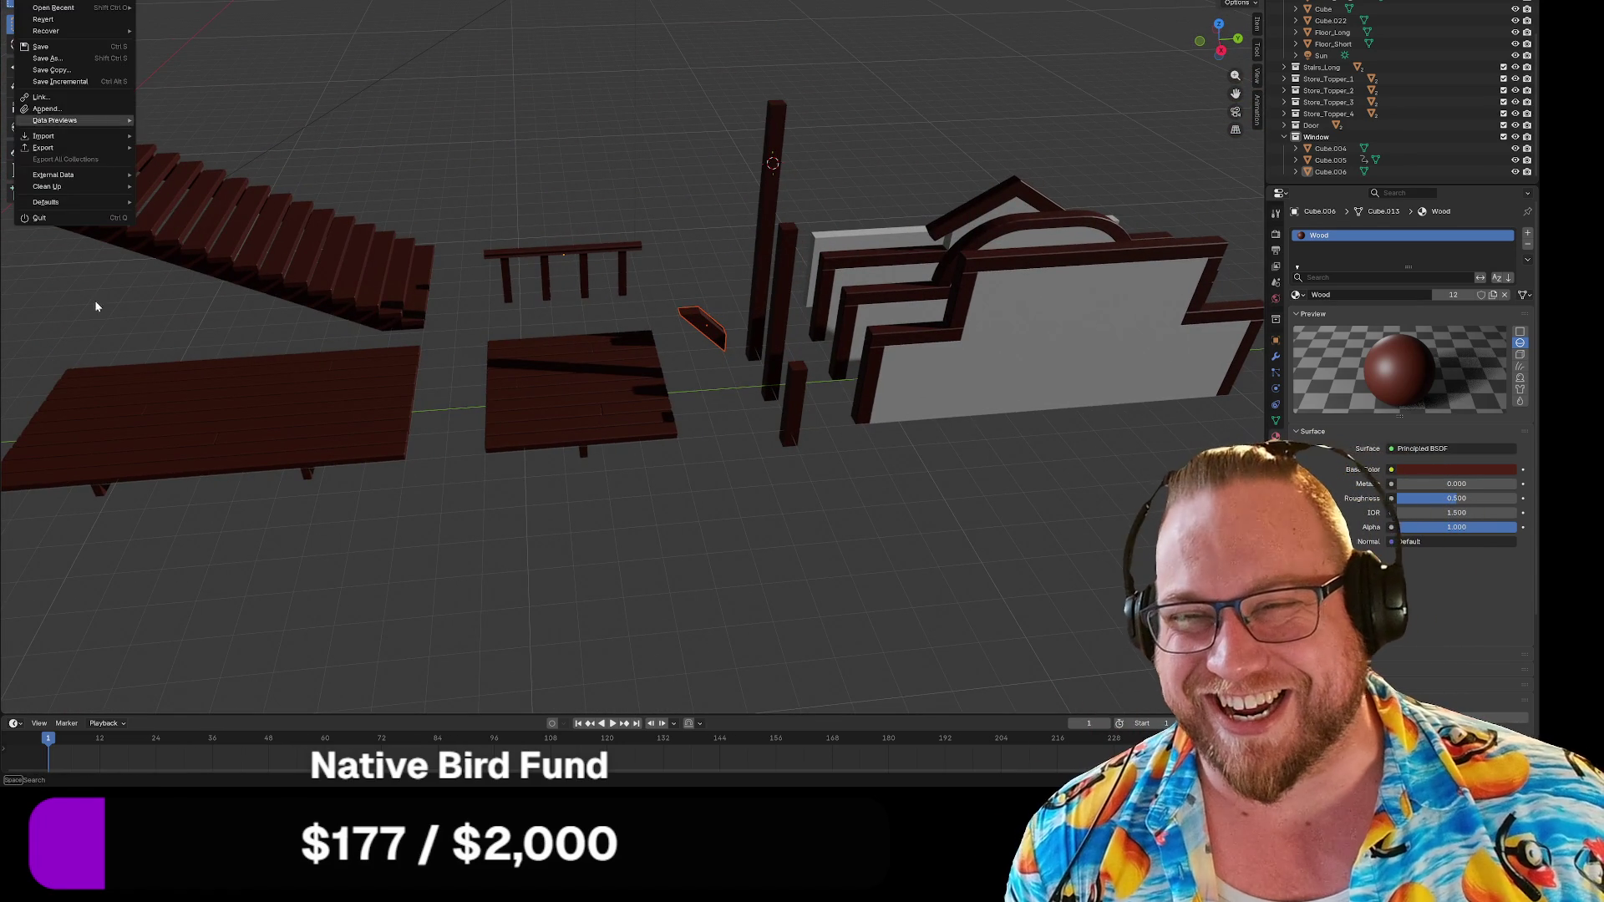
Export the angled plank through glTF 2.0 under the name Support.glb.
mouse_move(50, 148)
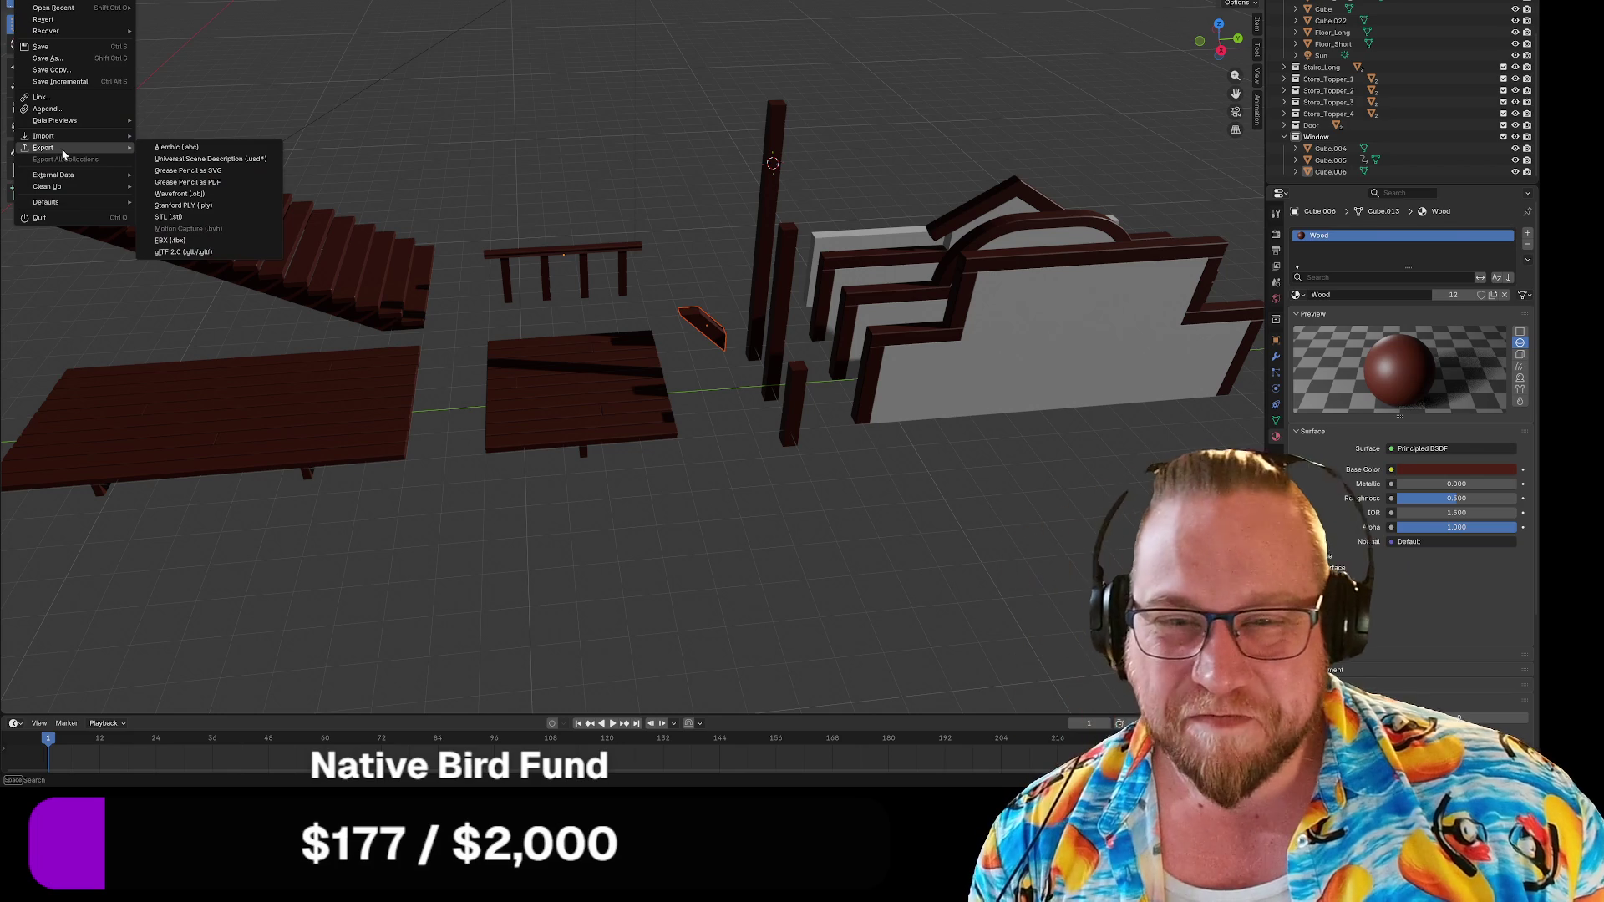
click(197, 252)
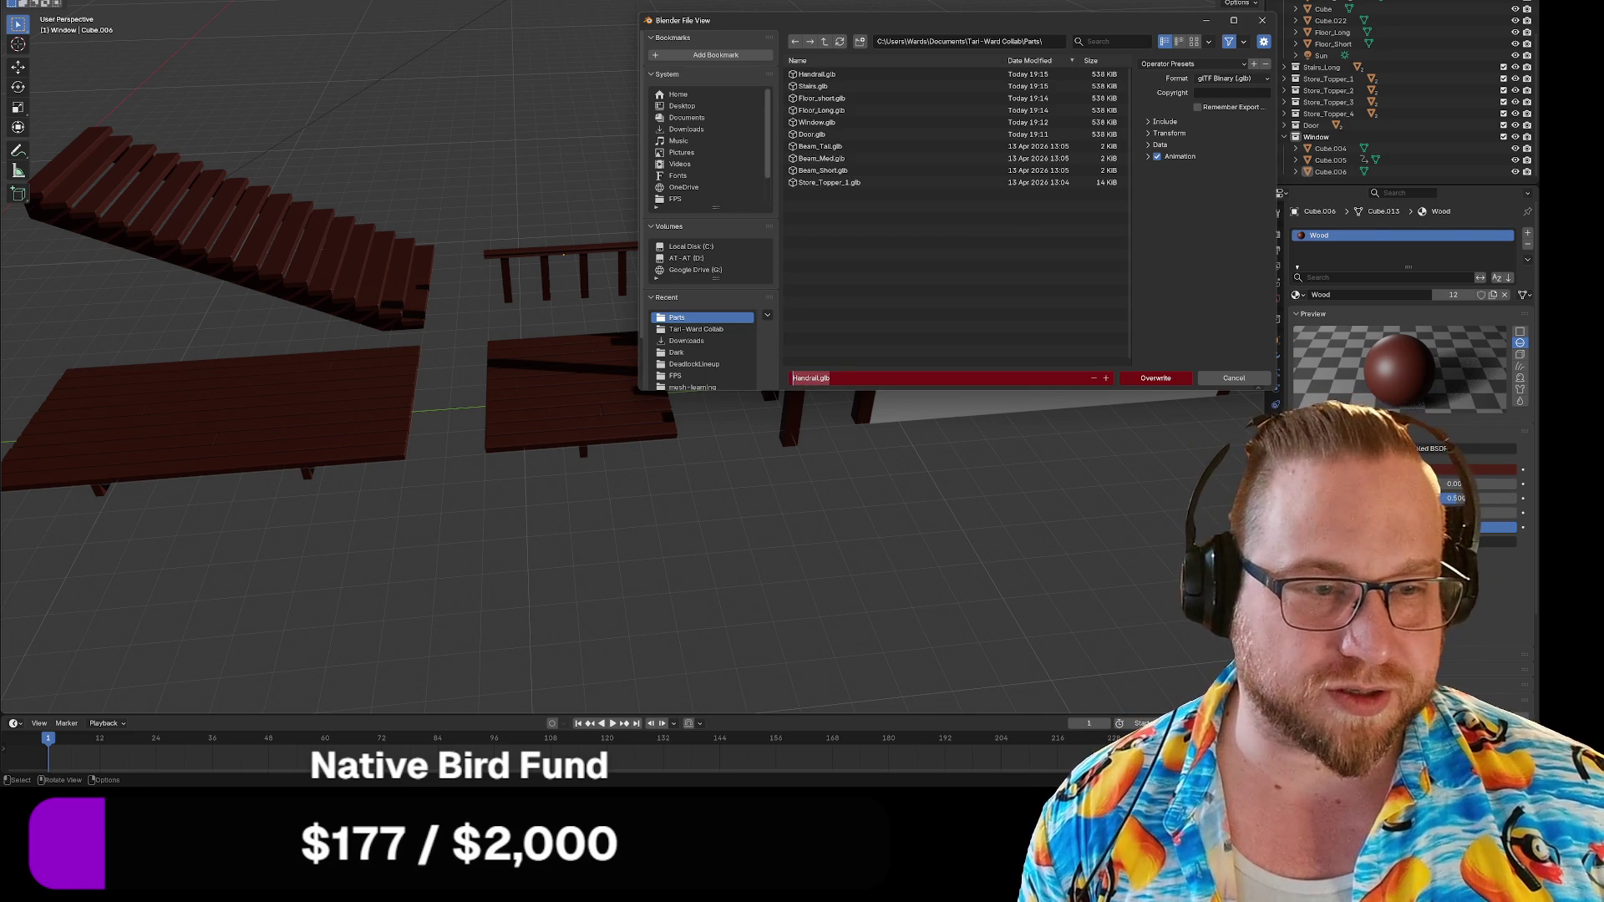
text(Supp)
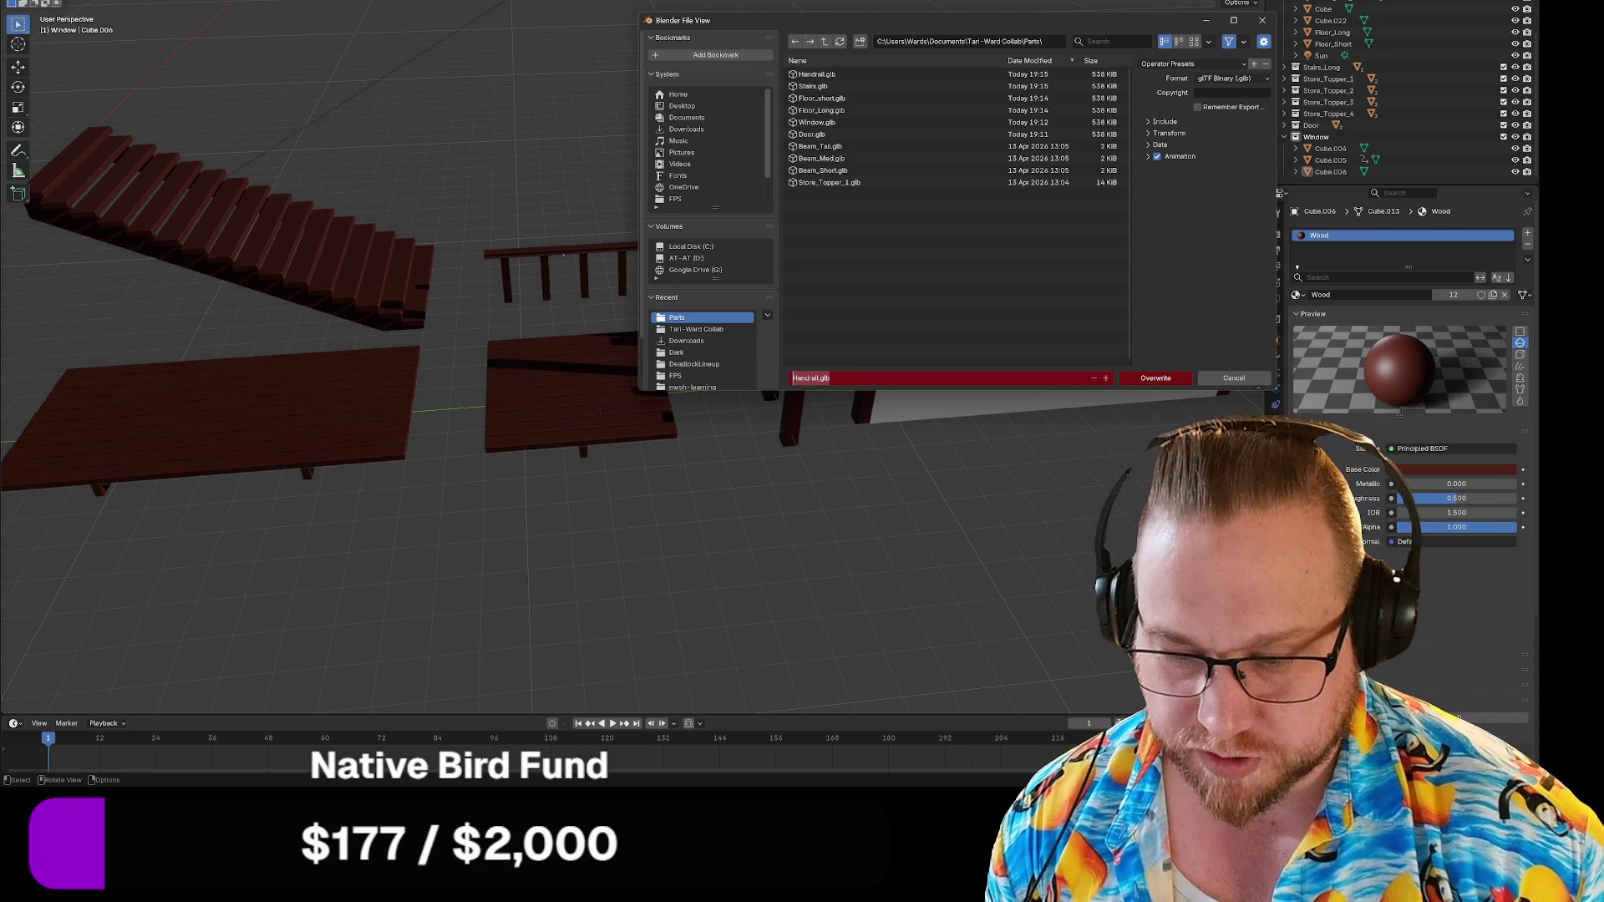
text(ort)
key(Return)
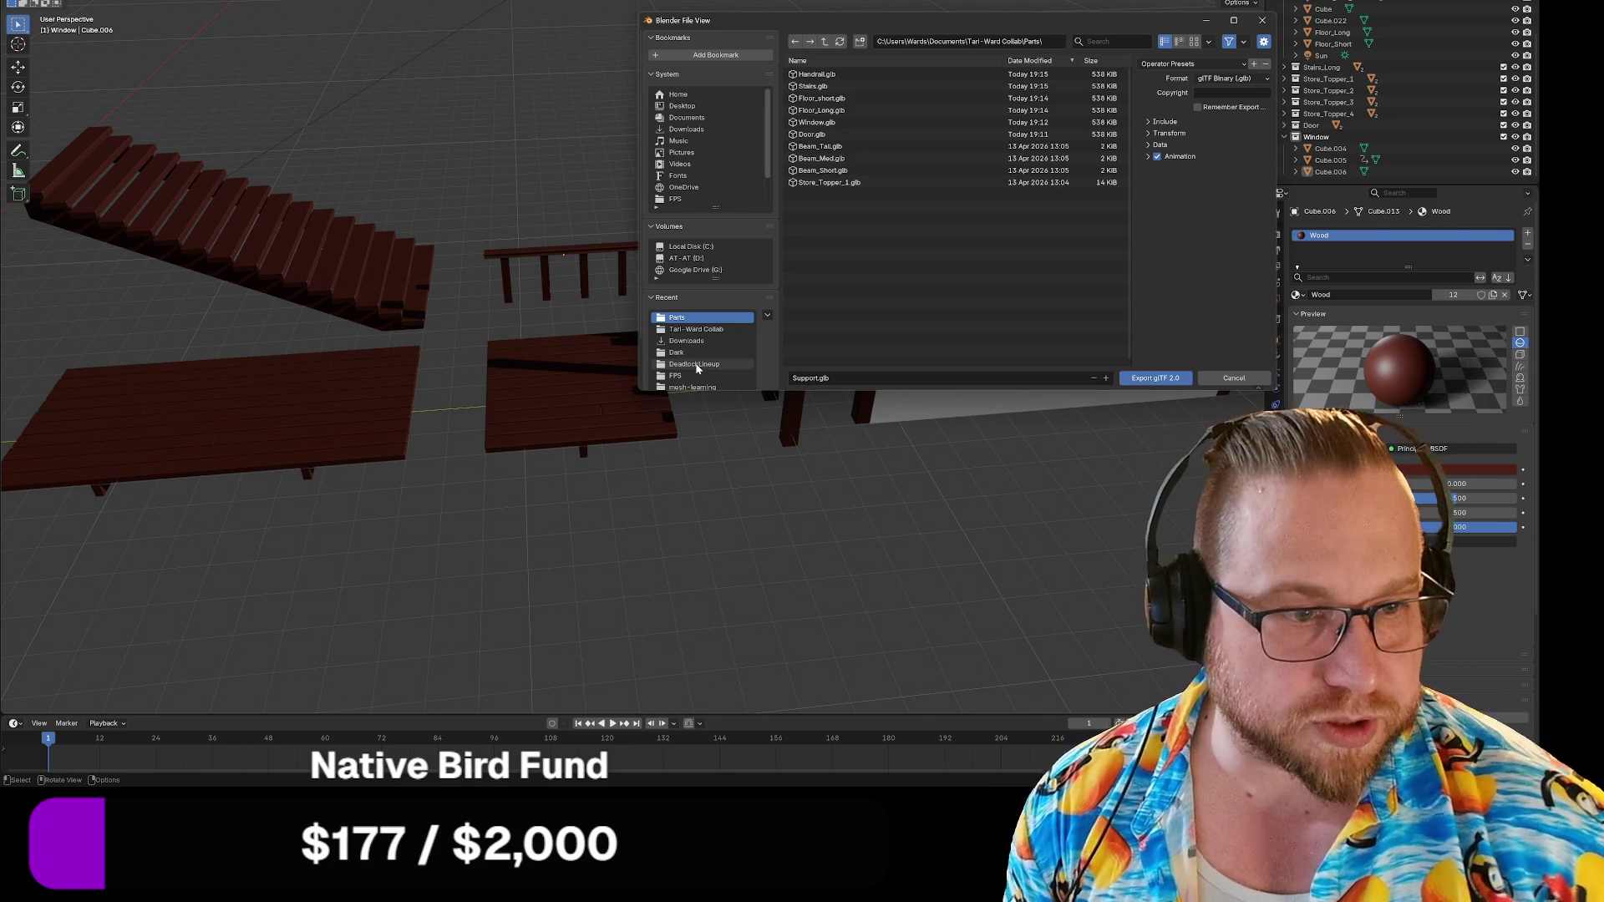
click(1171, 379)
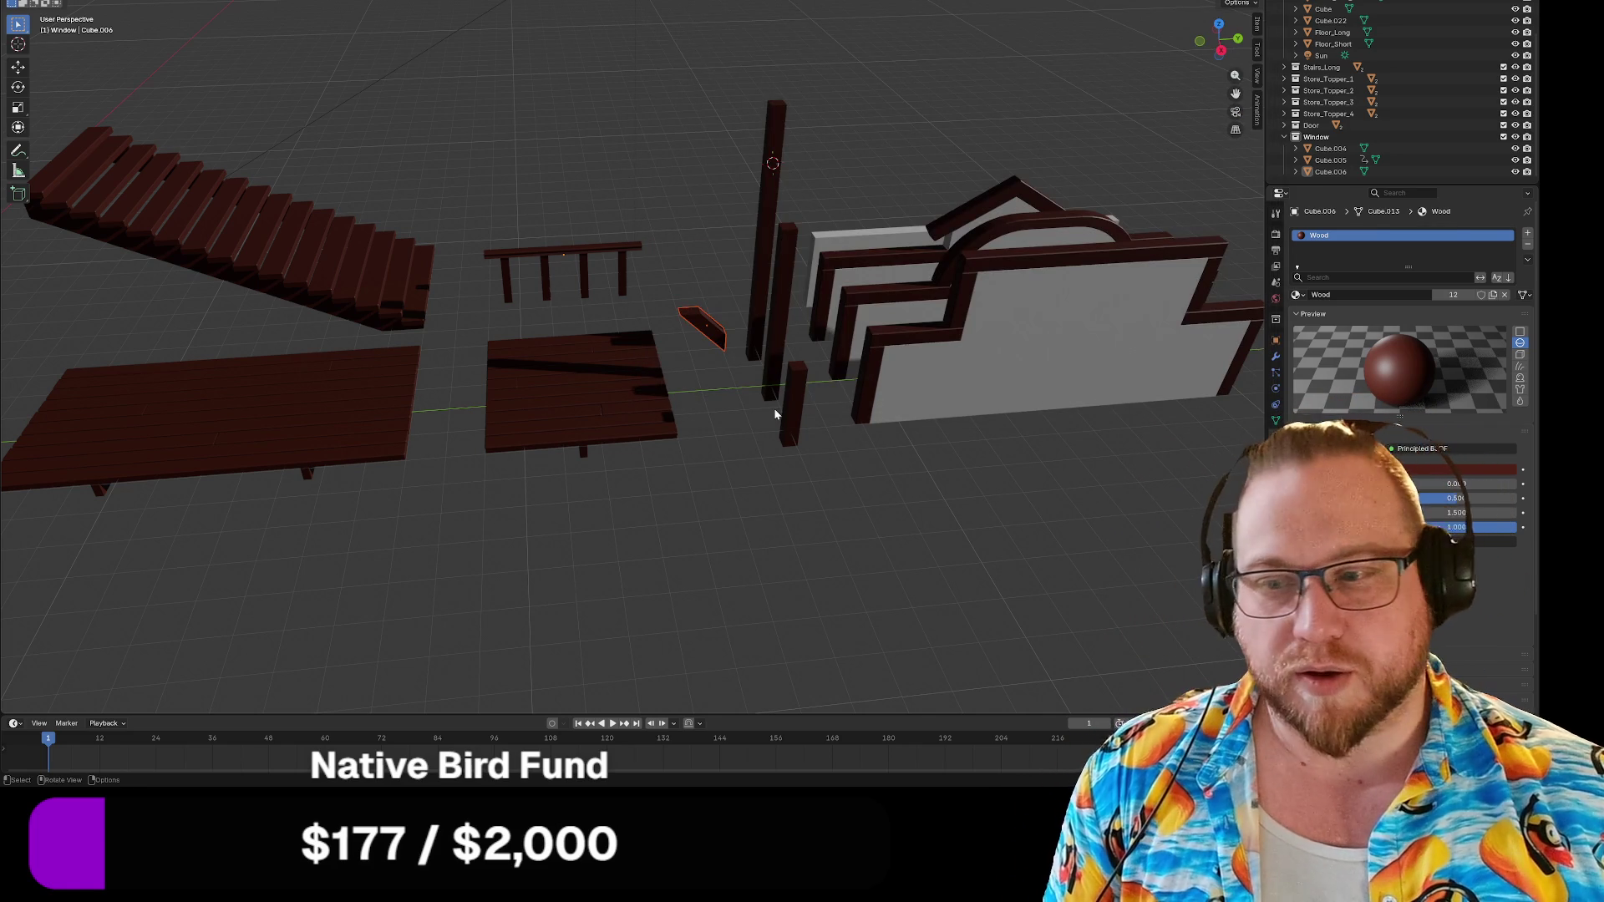
Re-export Support.glb as glTF with Limit to Selected Objects checked, overwriting the old file.
right_click(668, 320)
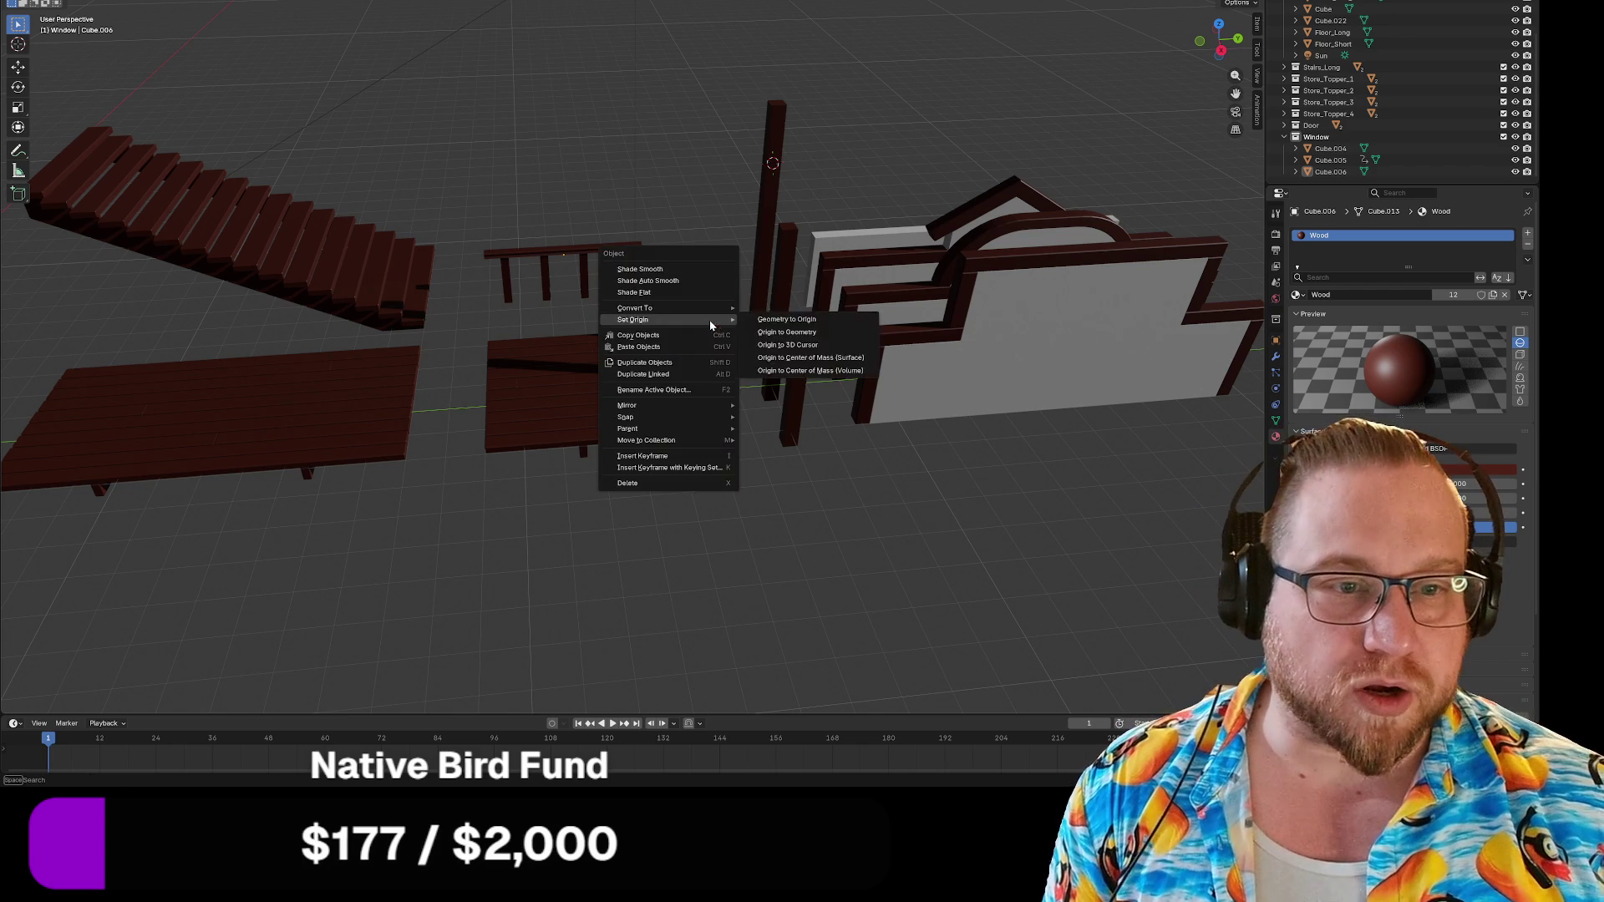
key(Escape)
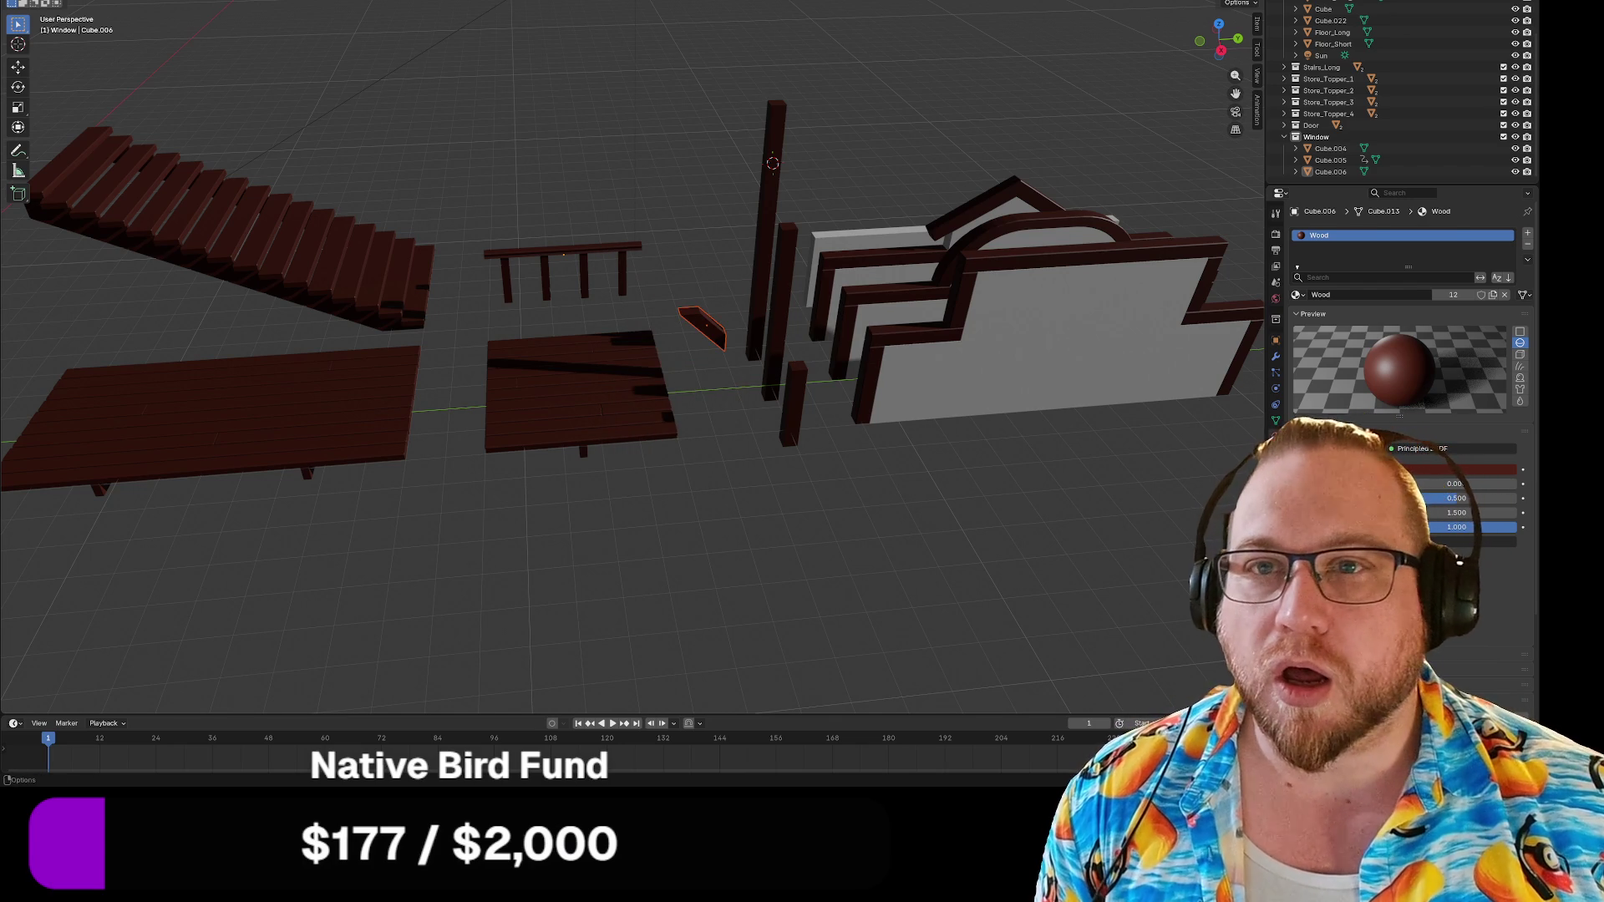
click(33, 1)
mouse_move(53, 150)
click(201, 254)
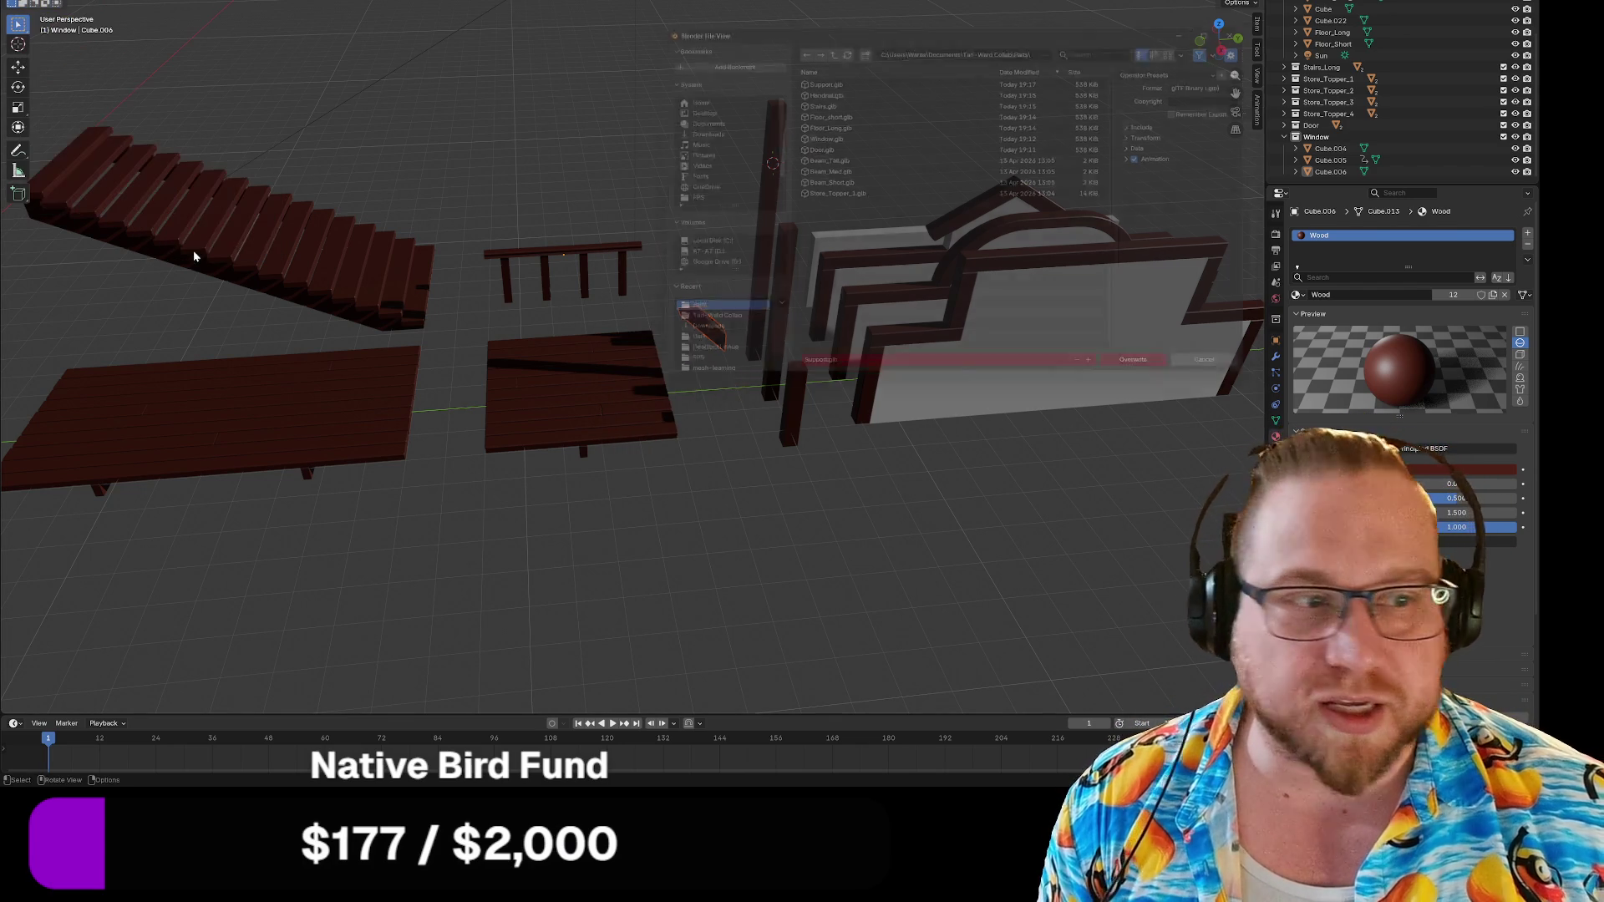
click(1149, 122)
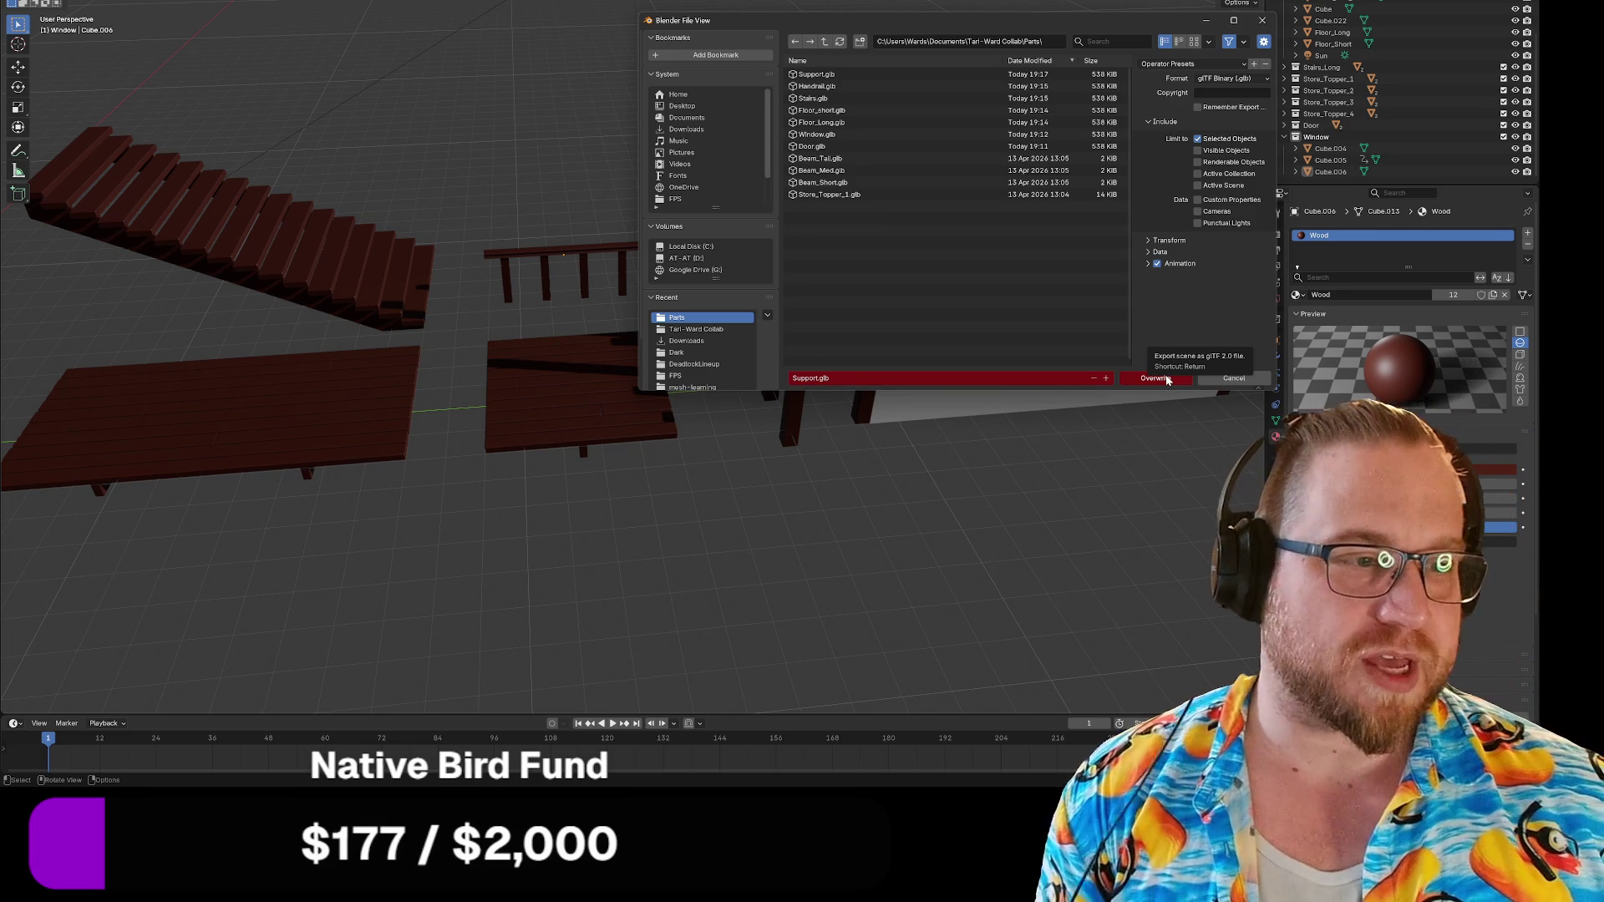
click(1167, 380)
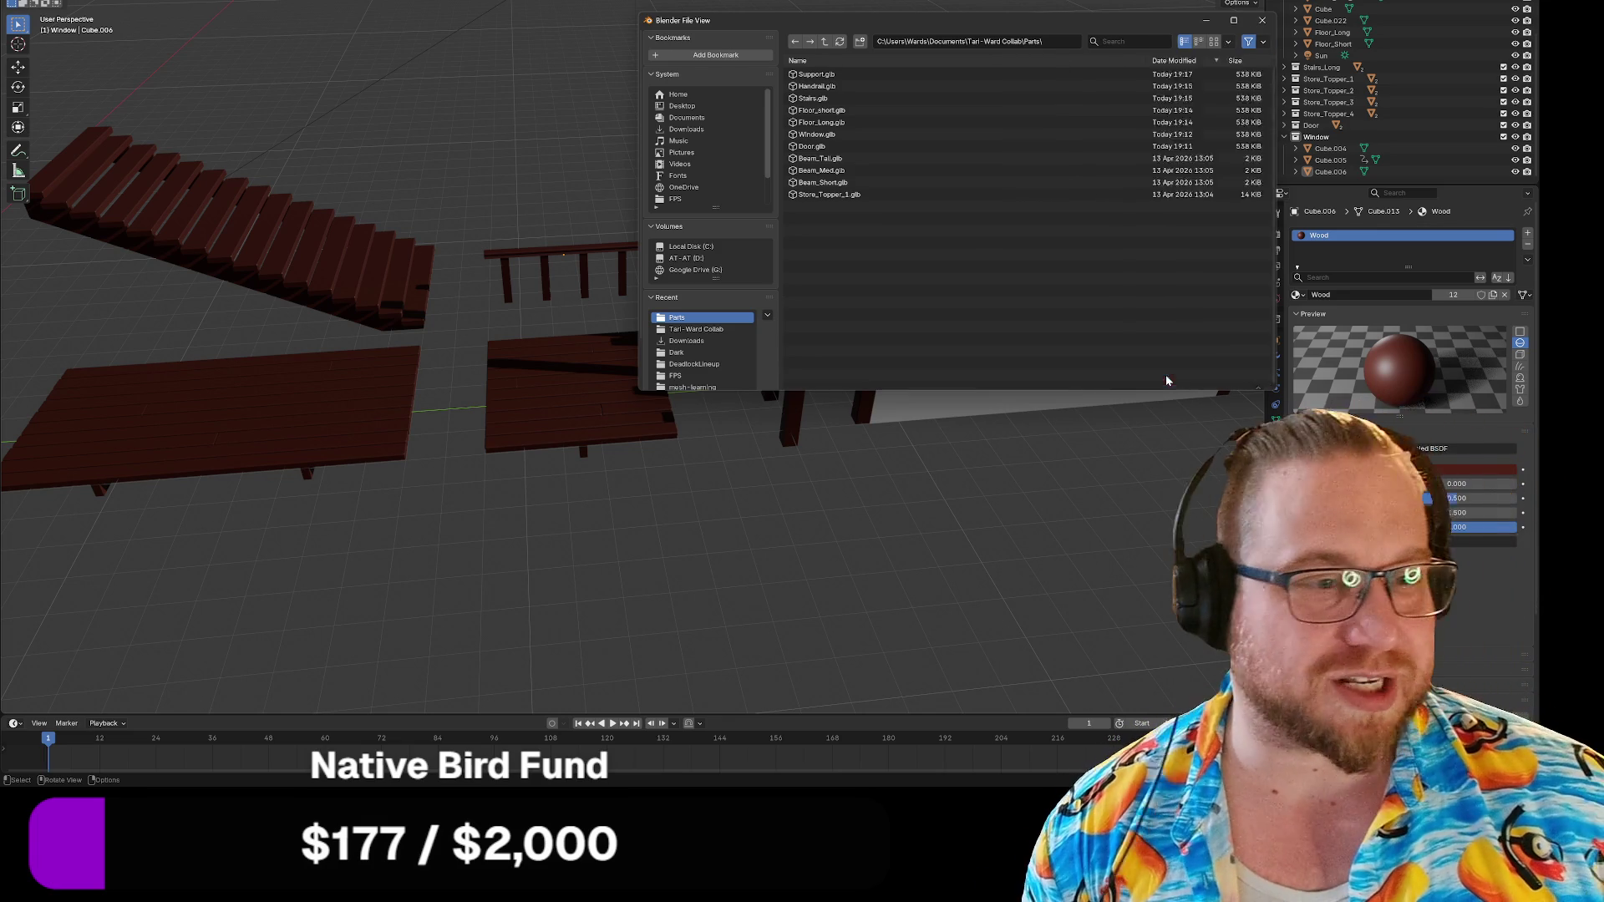
middle_drag(844, 494, 606, 474)
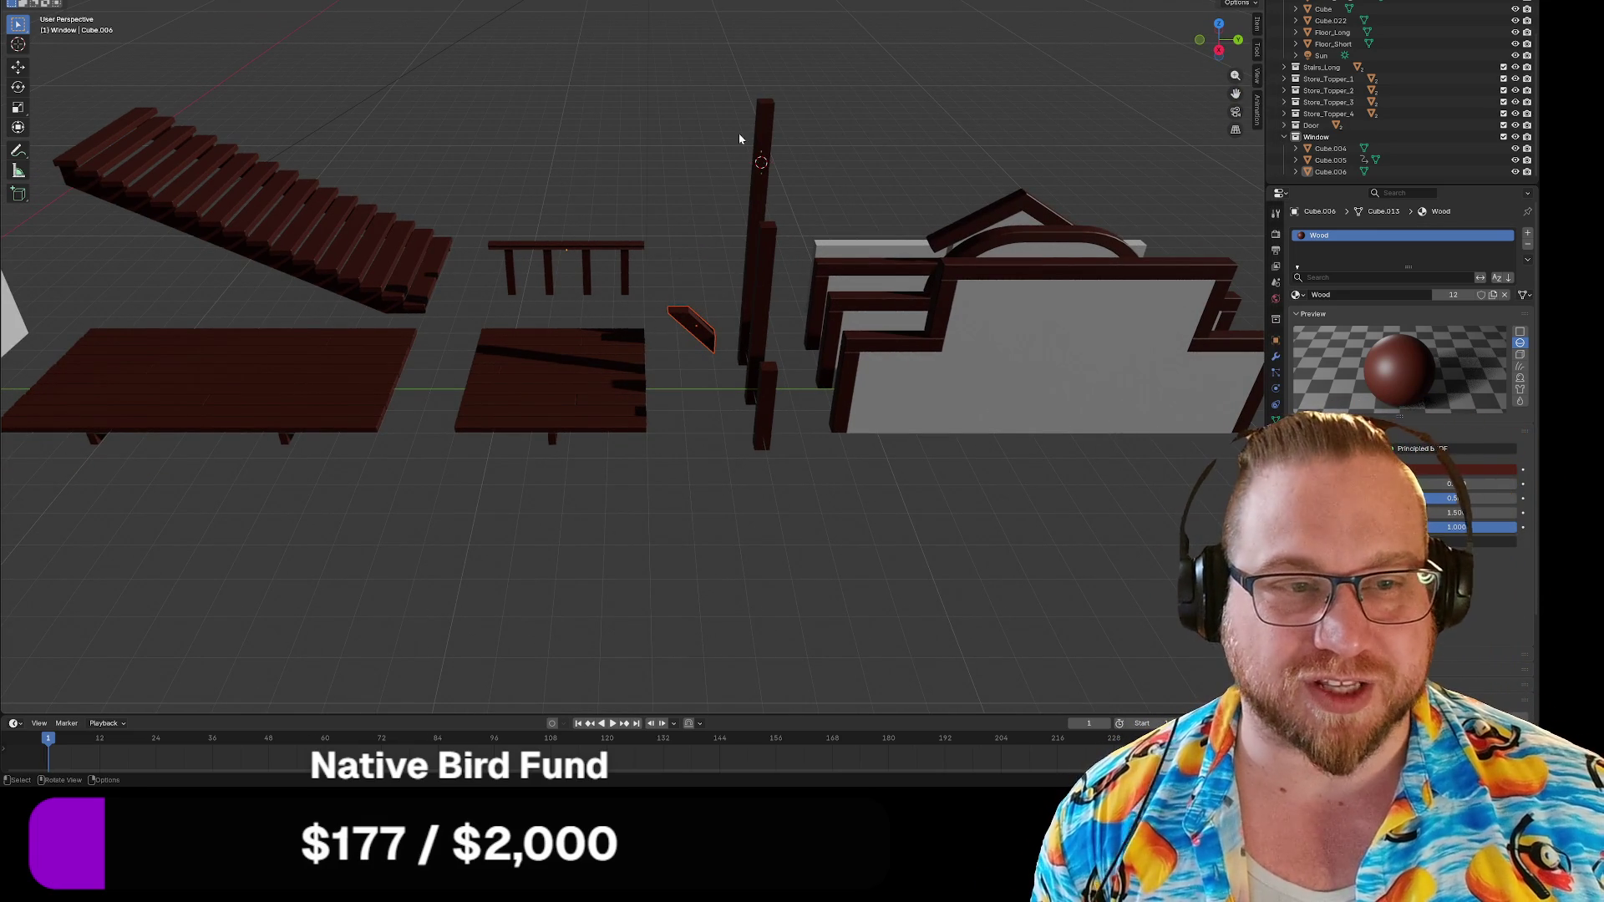
click(553, 396)
click(17, 3)
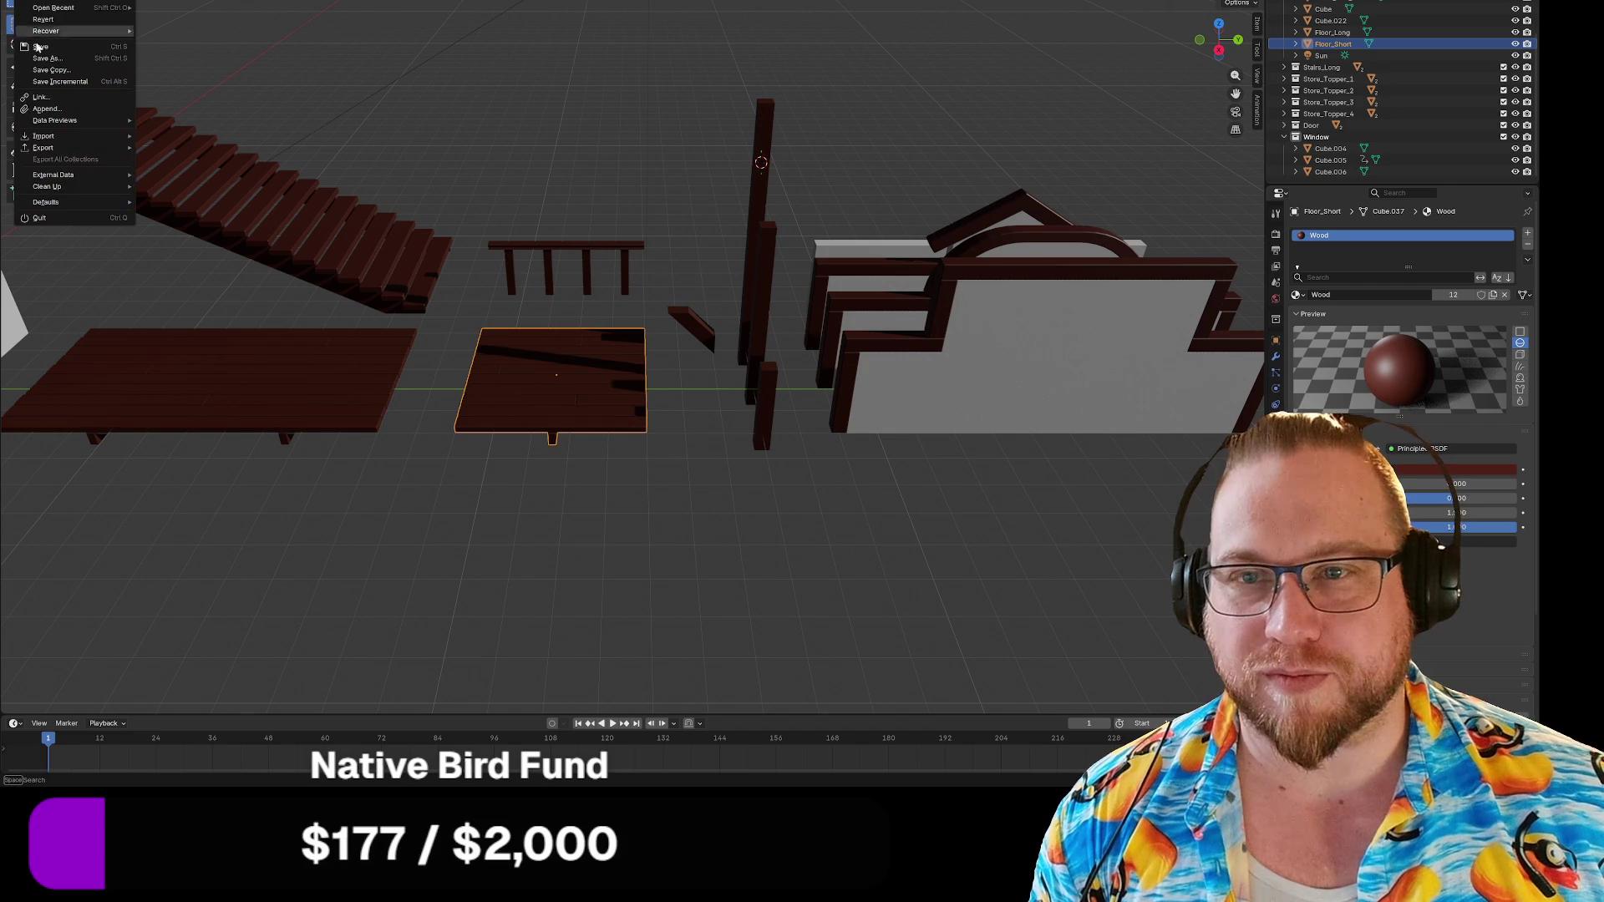
mouse_move(50, 147)
click(189, 253)
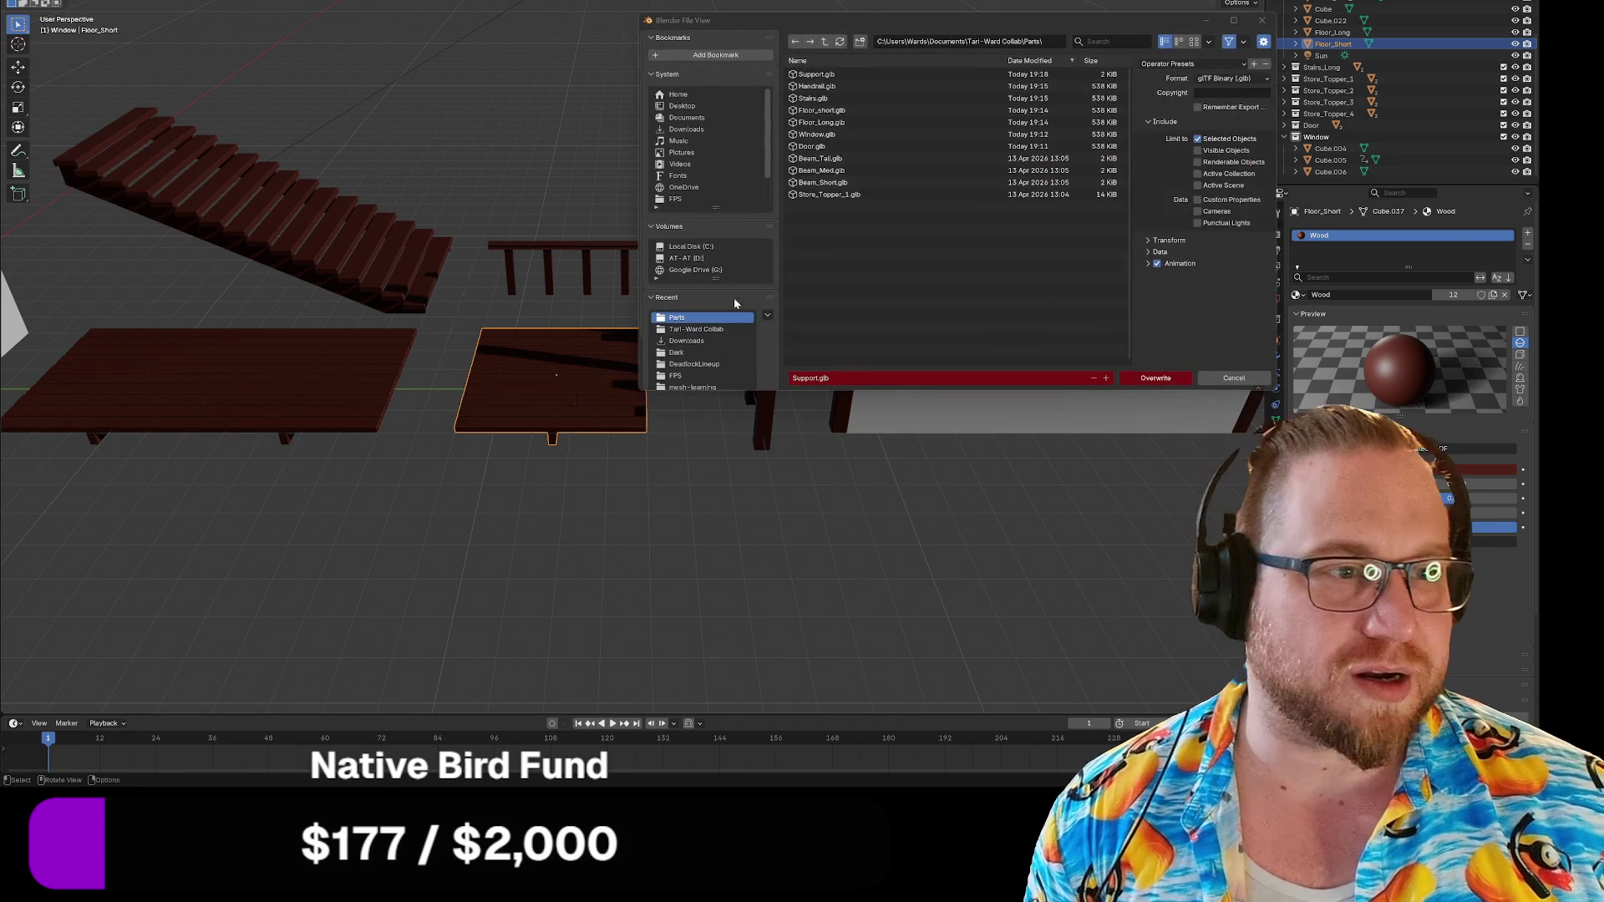
click(829, 183)
click(821, 110)
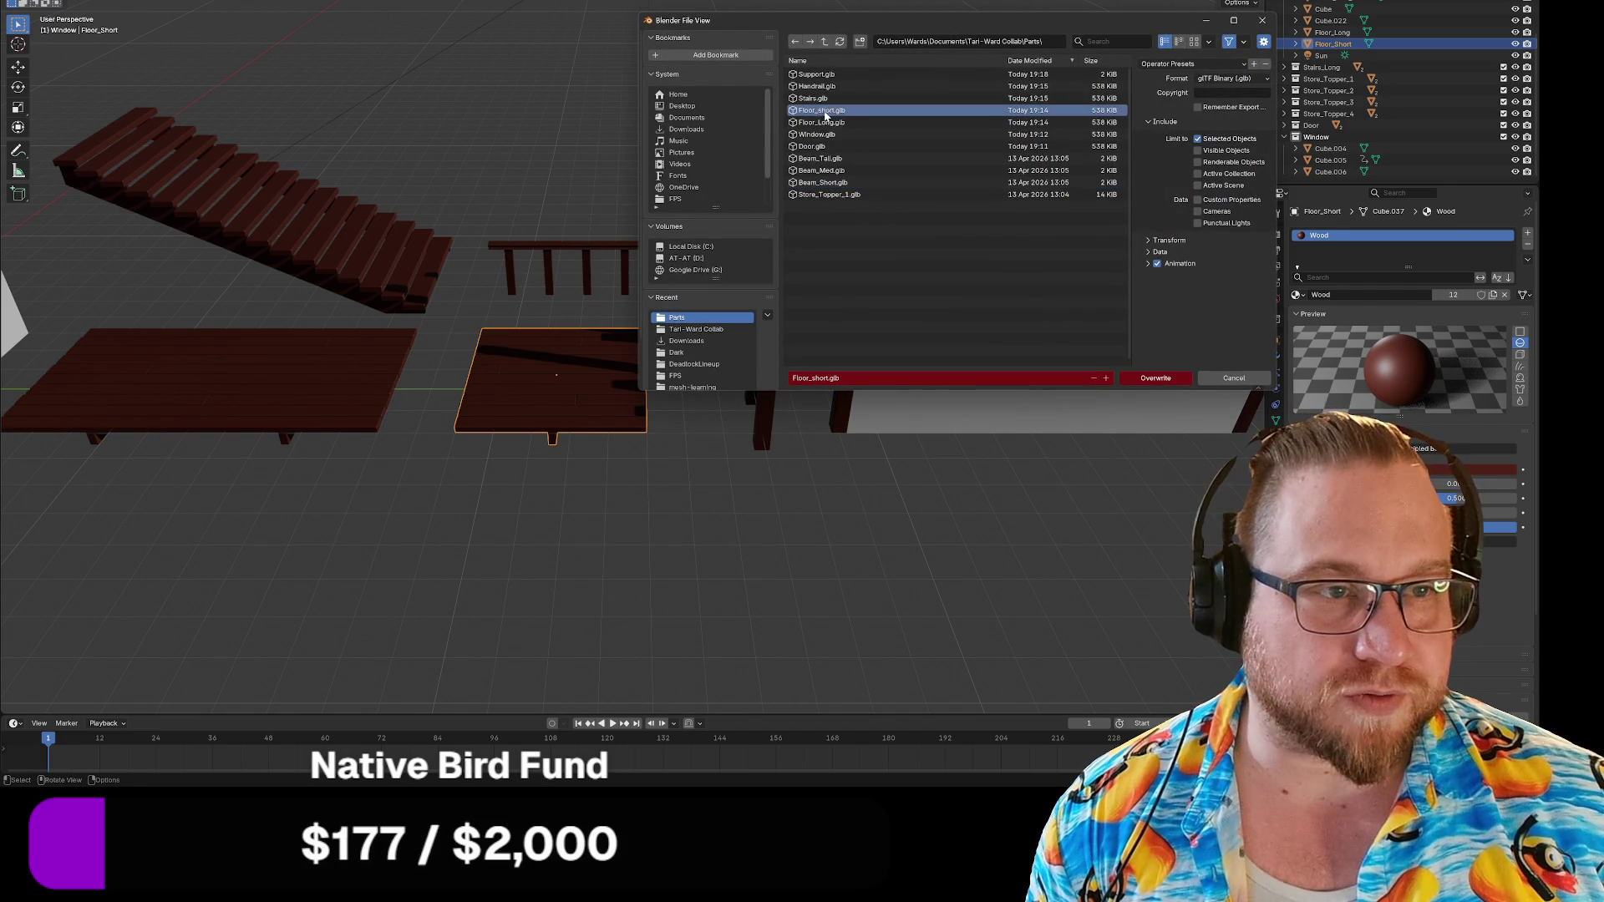
click(1155, 377)
click(291, 390)
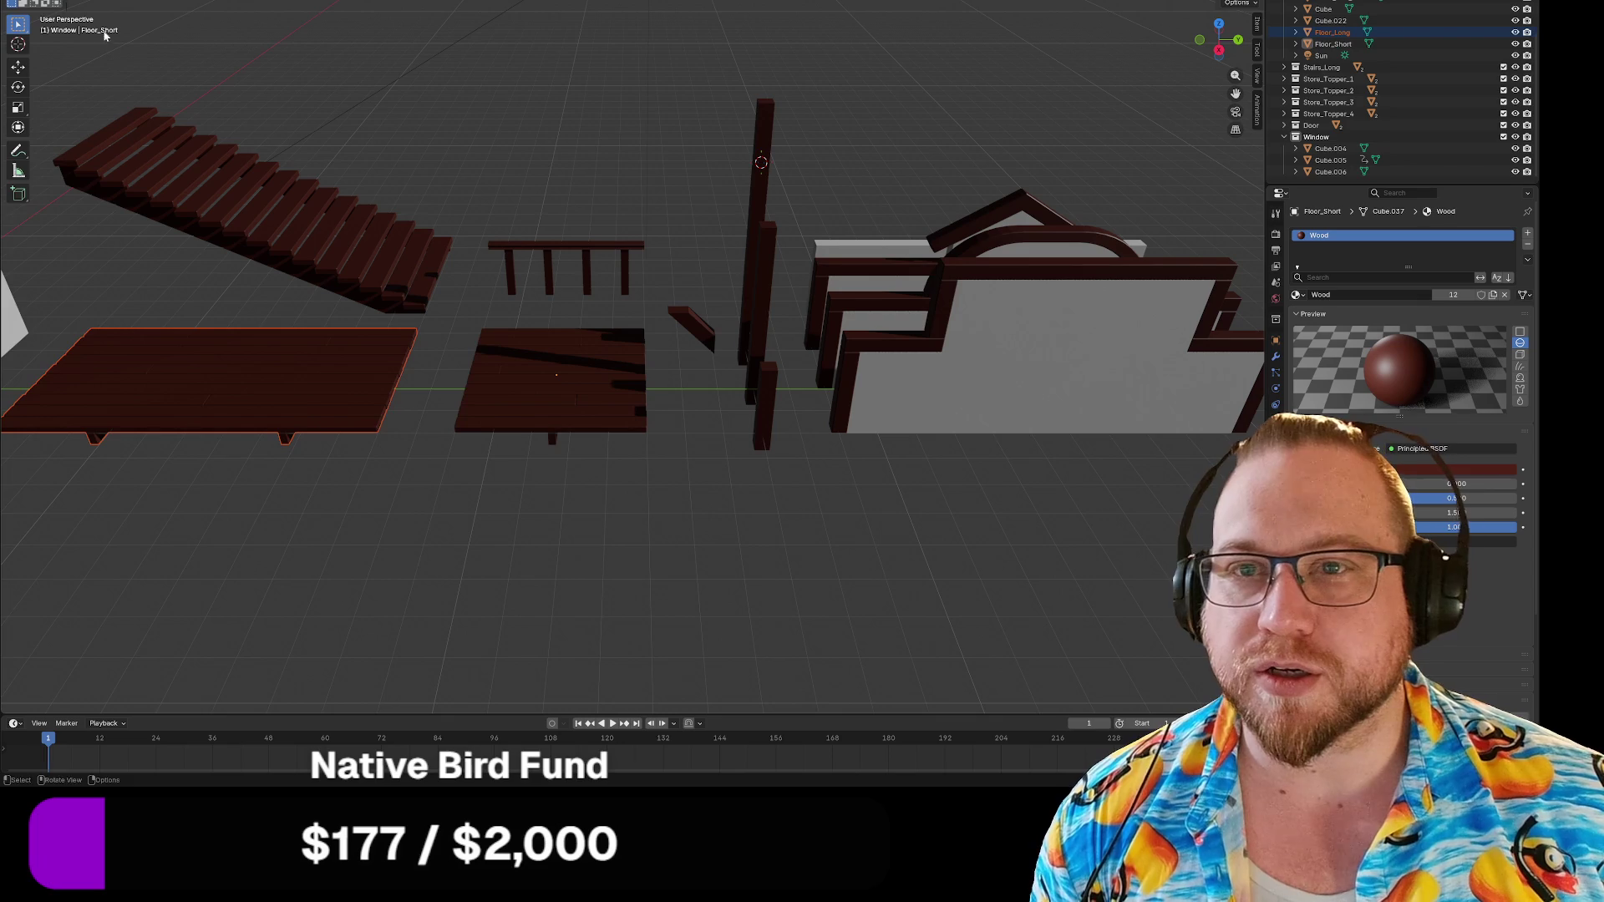
click(21, 0)
mouse_move(41, 151)
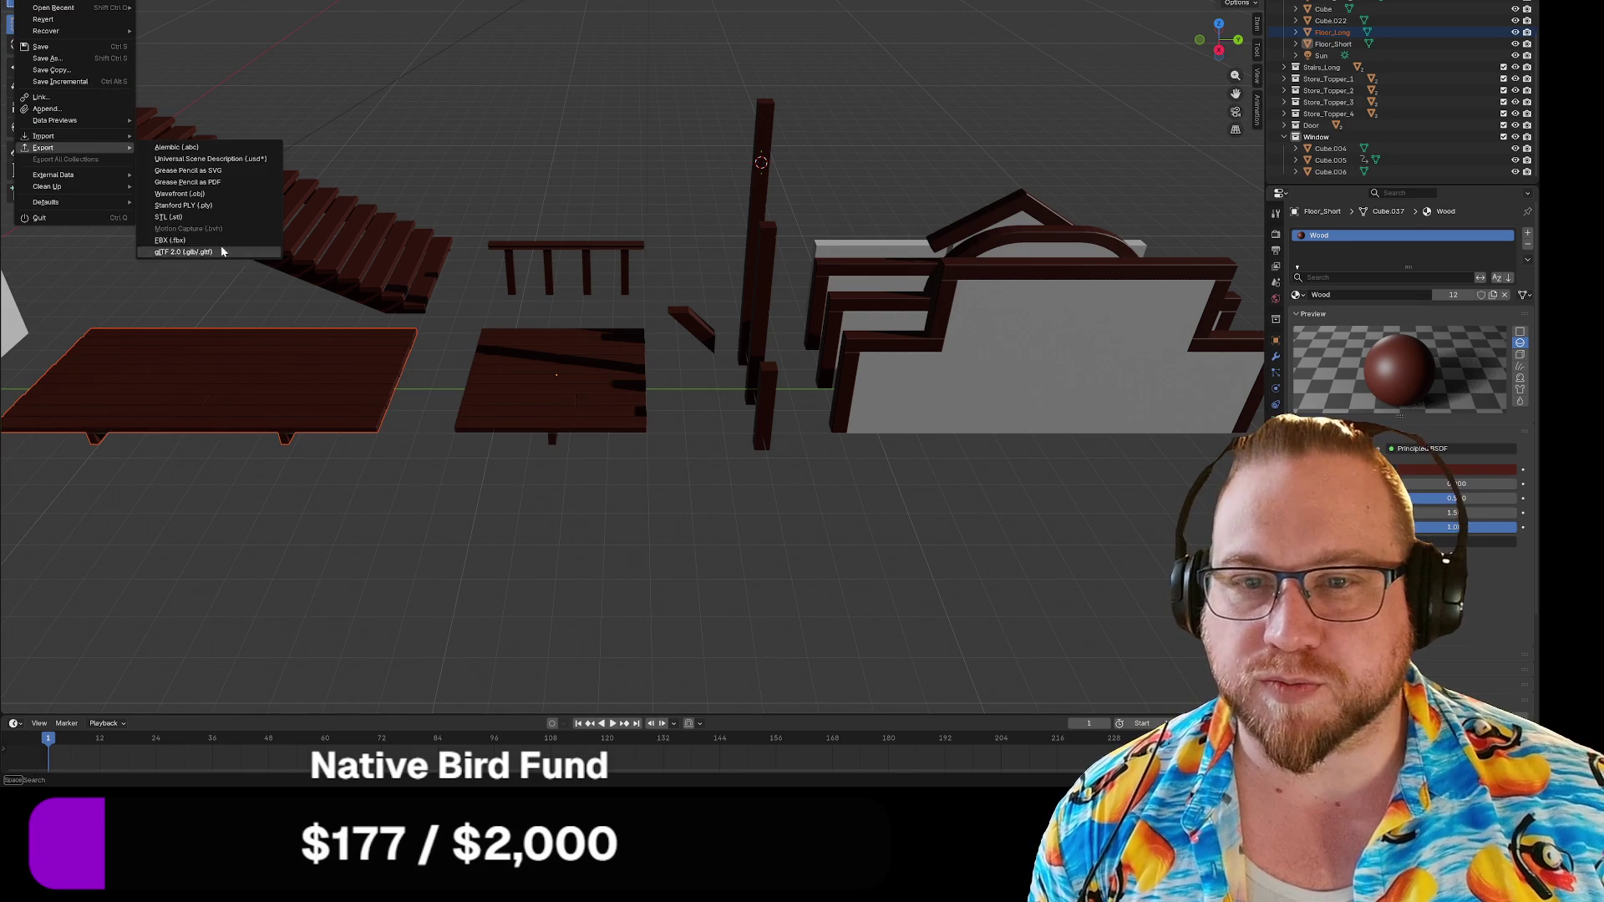
click(192, 248)
click(820, 122)
click(1155, 378)
mouse_move(90, 98)
mouse_down()
mouse_move(137, 251)
mouse_move(422, 313)
mouse_up()
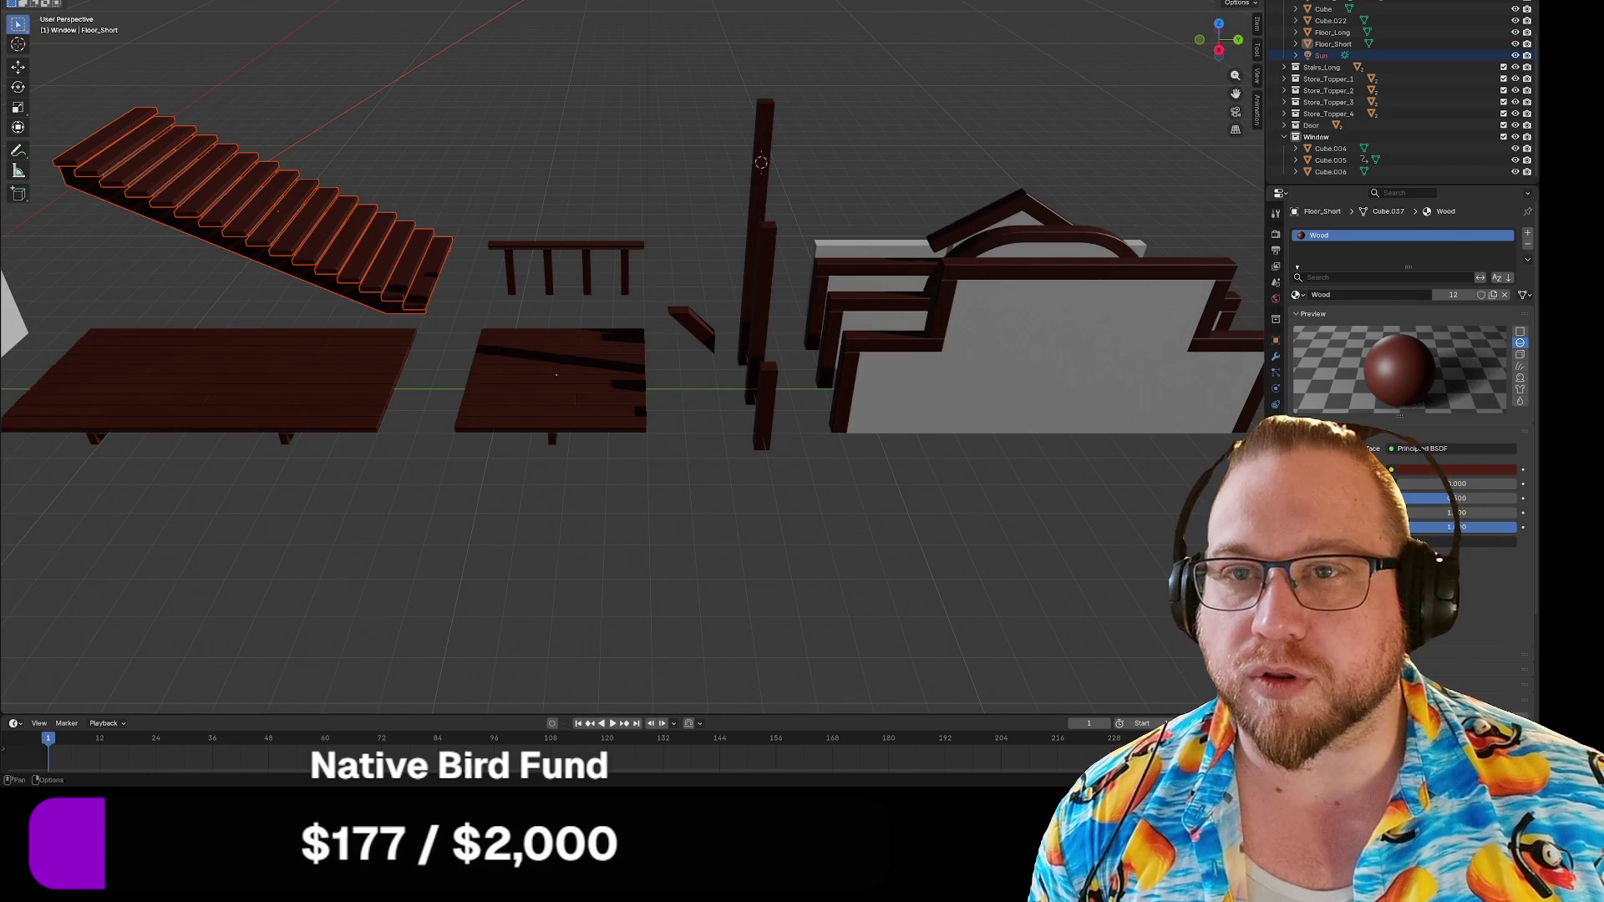
click(29, 1)
mouse_move(43, 148)
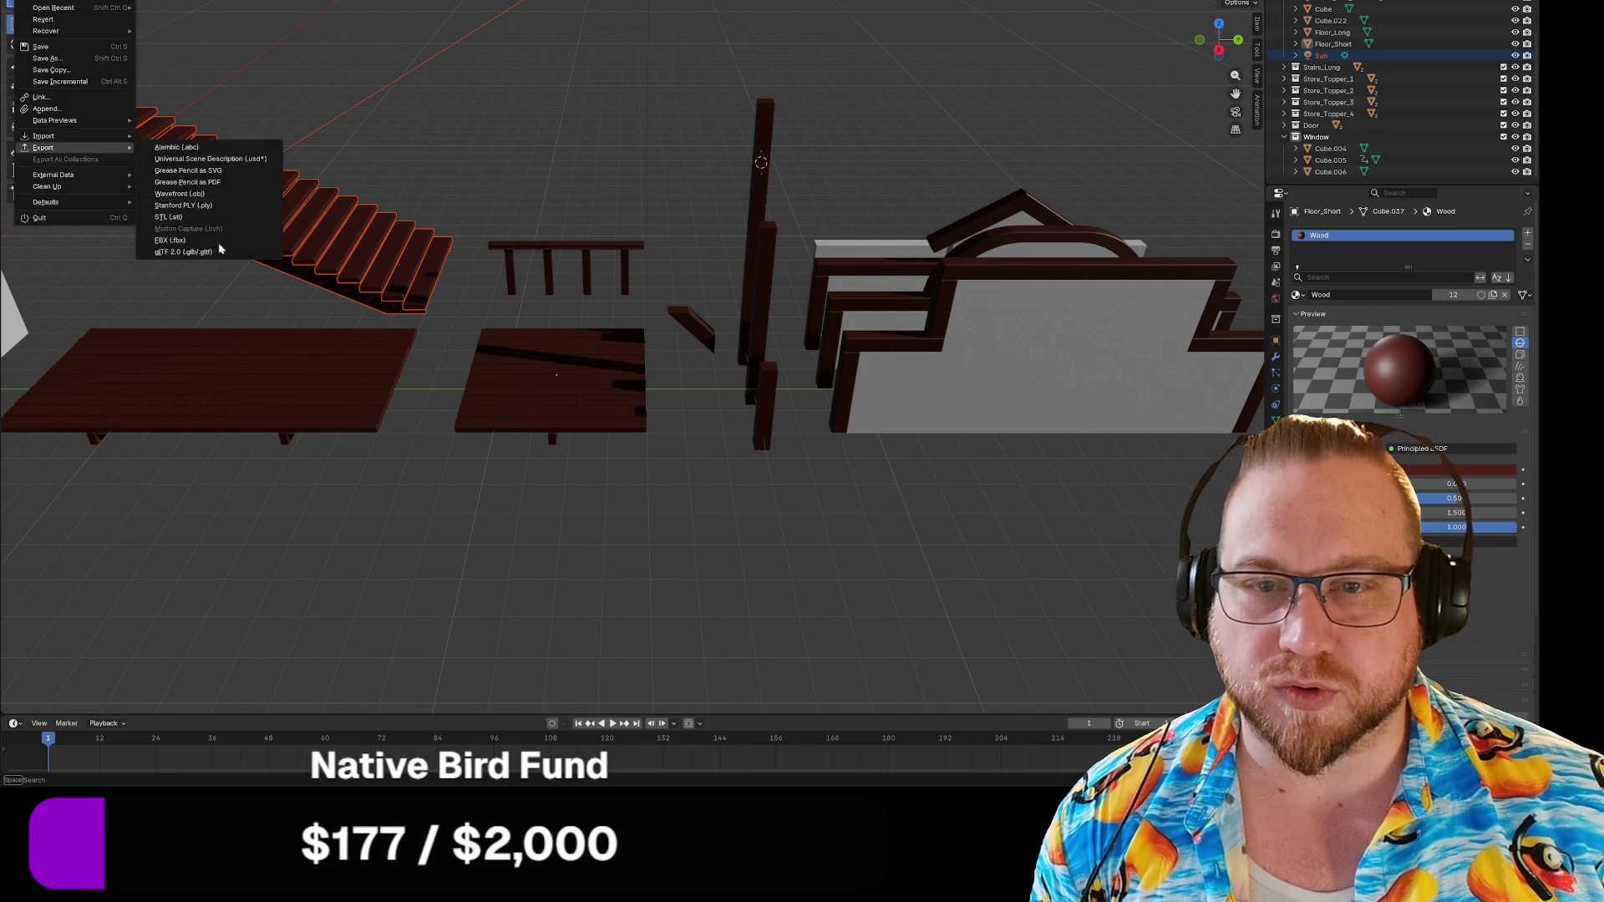
click(183, 251)
click(815, 122)
click(1156, 378)
click(566, 248)
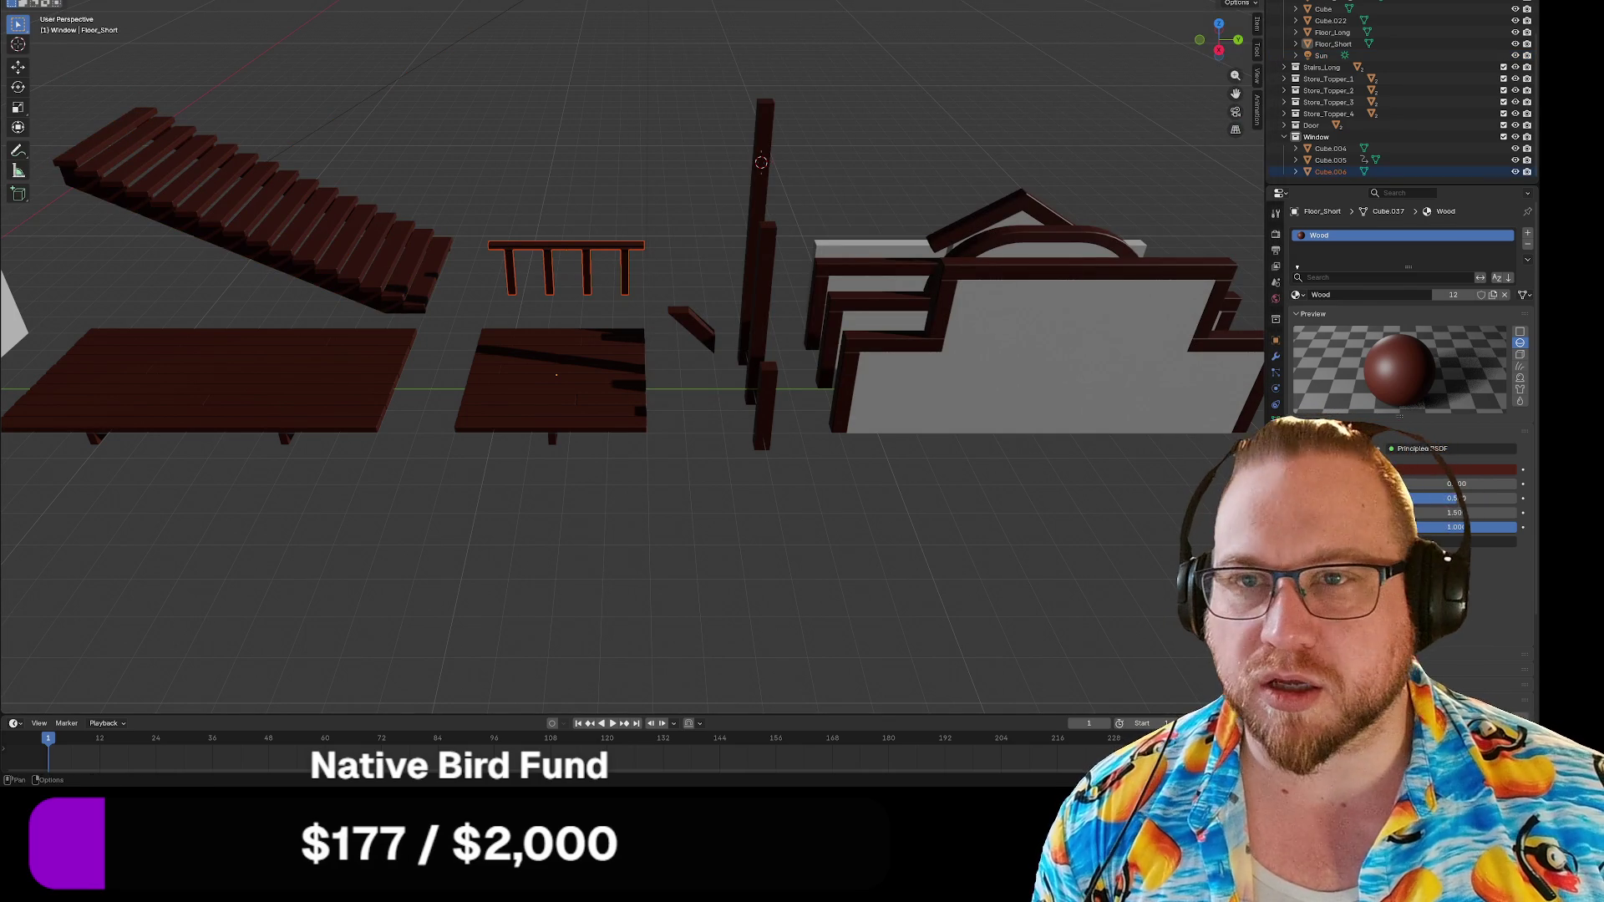
click(29, 2)
mouse_move(44, 148)
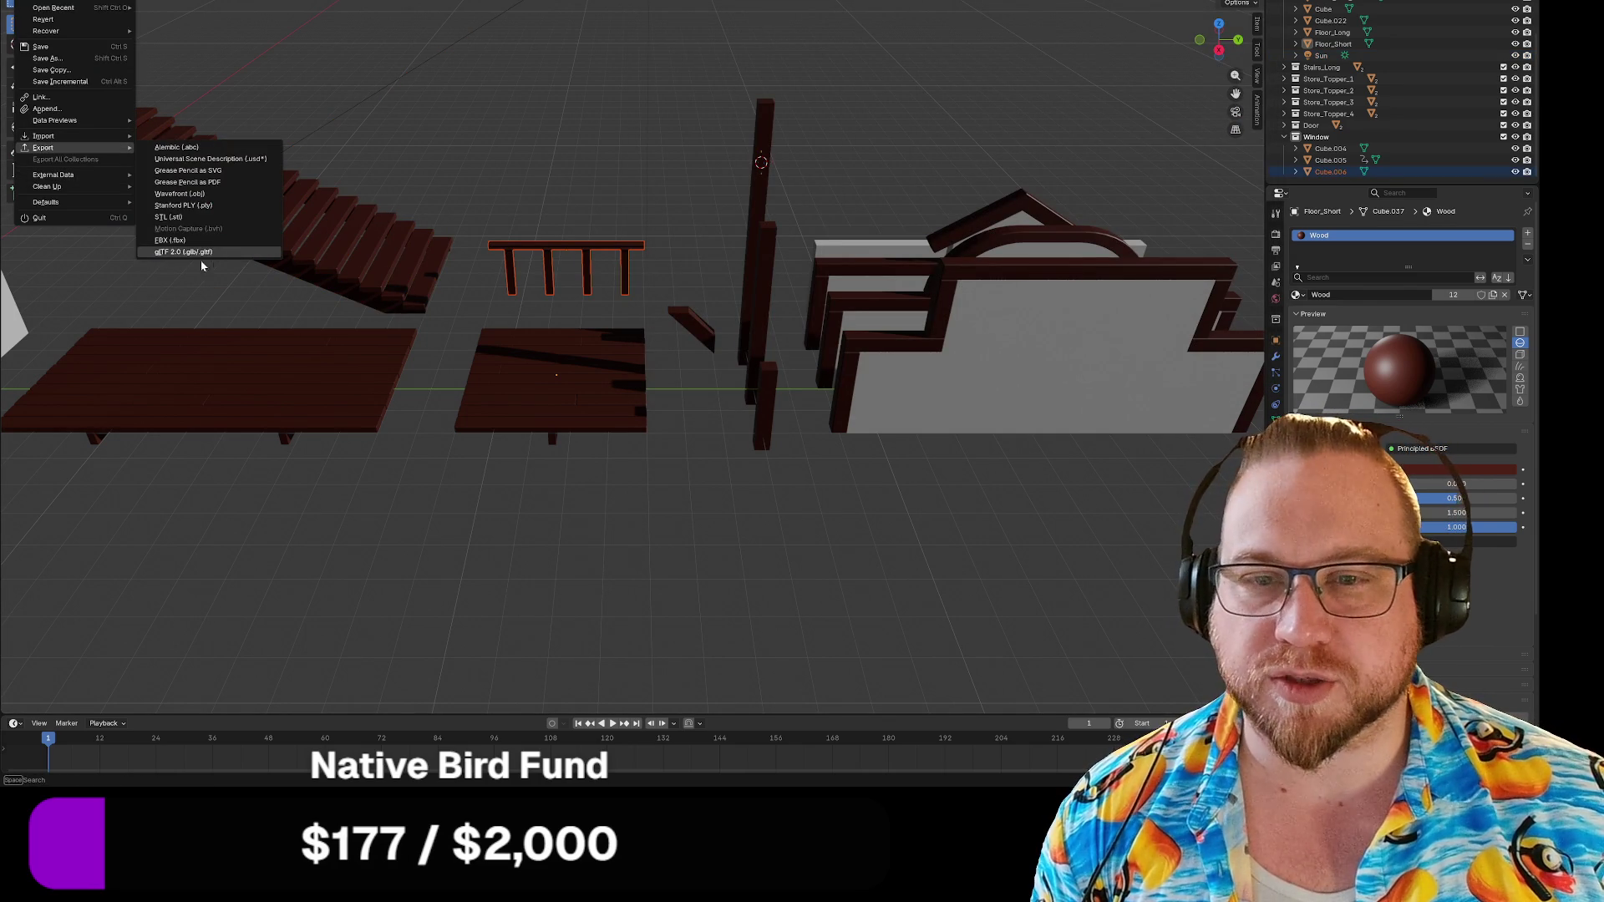
click(204, 252)
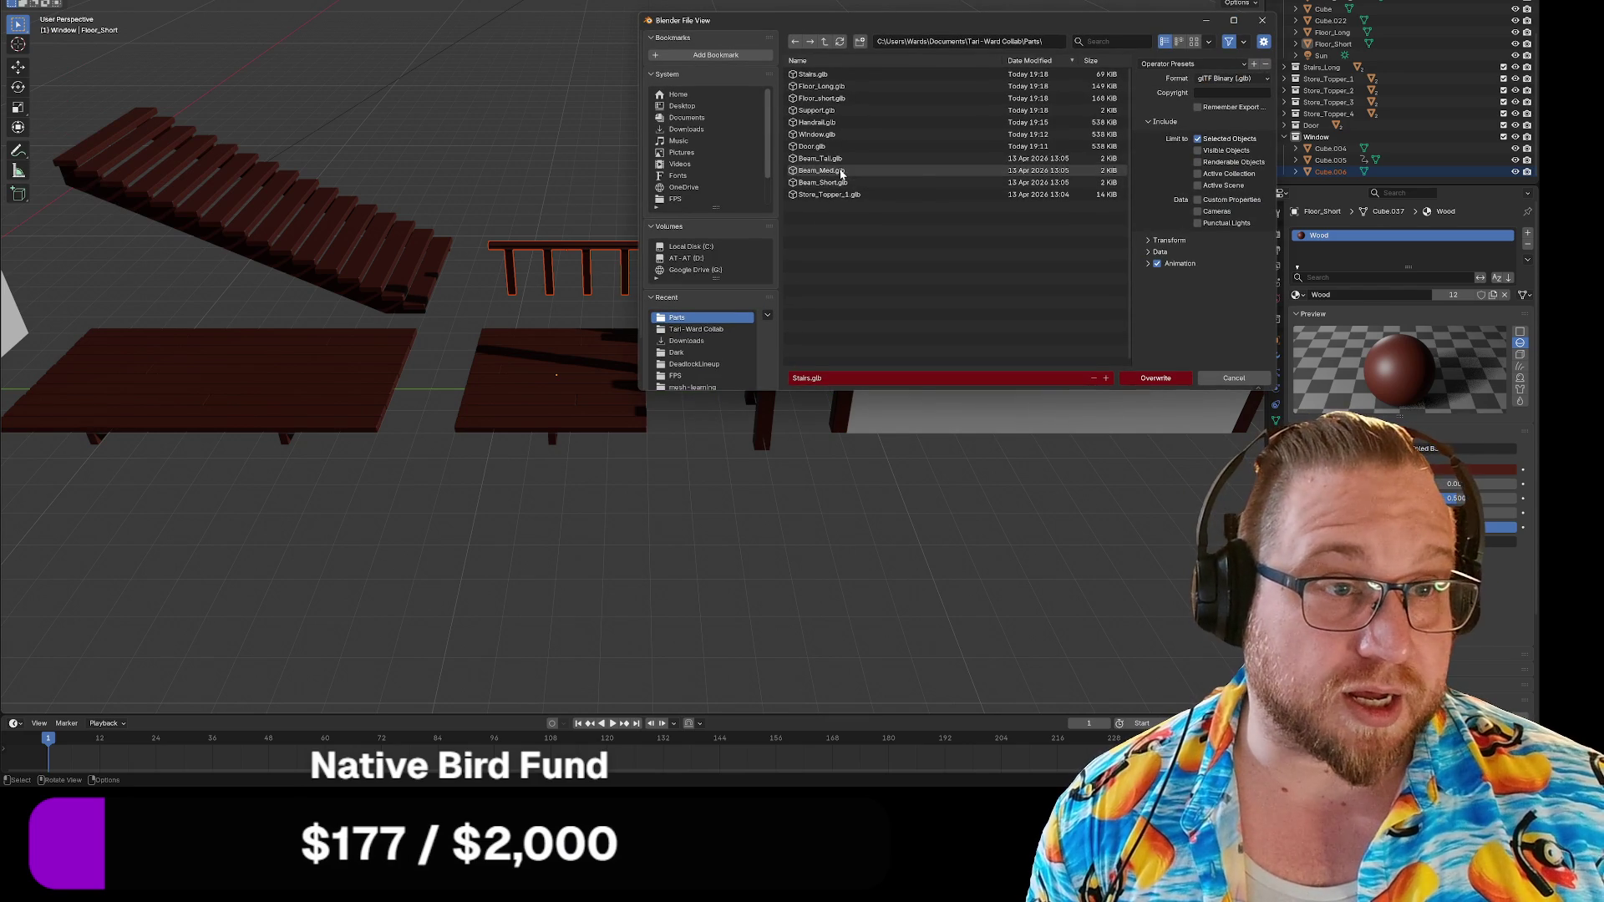
click(817, 122)
click(1178, 380)
mouse_move(794, 453)
middle_down()
mouse_move(702, 465)
mouse_move(884, 326)
mouse_move(576, 386)
mouse_move(307, 249)
middle_up()
click(281, 374)
right_click(277, 315)
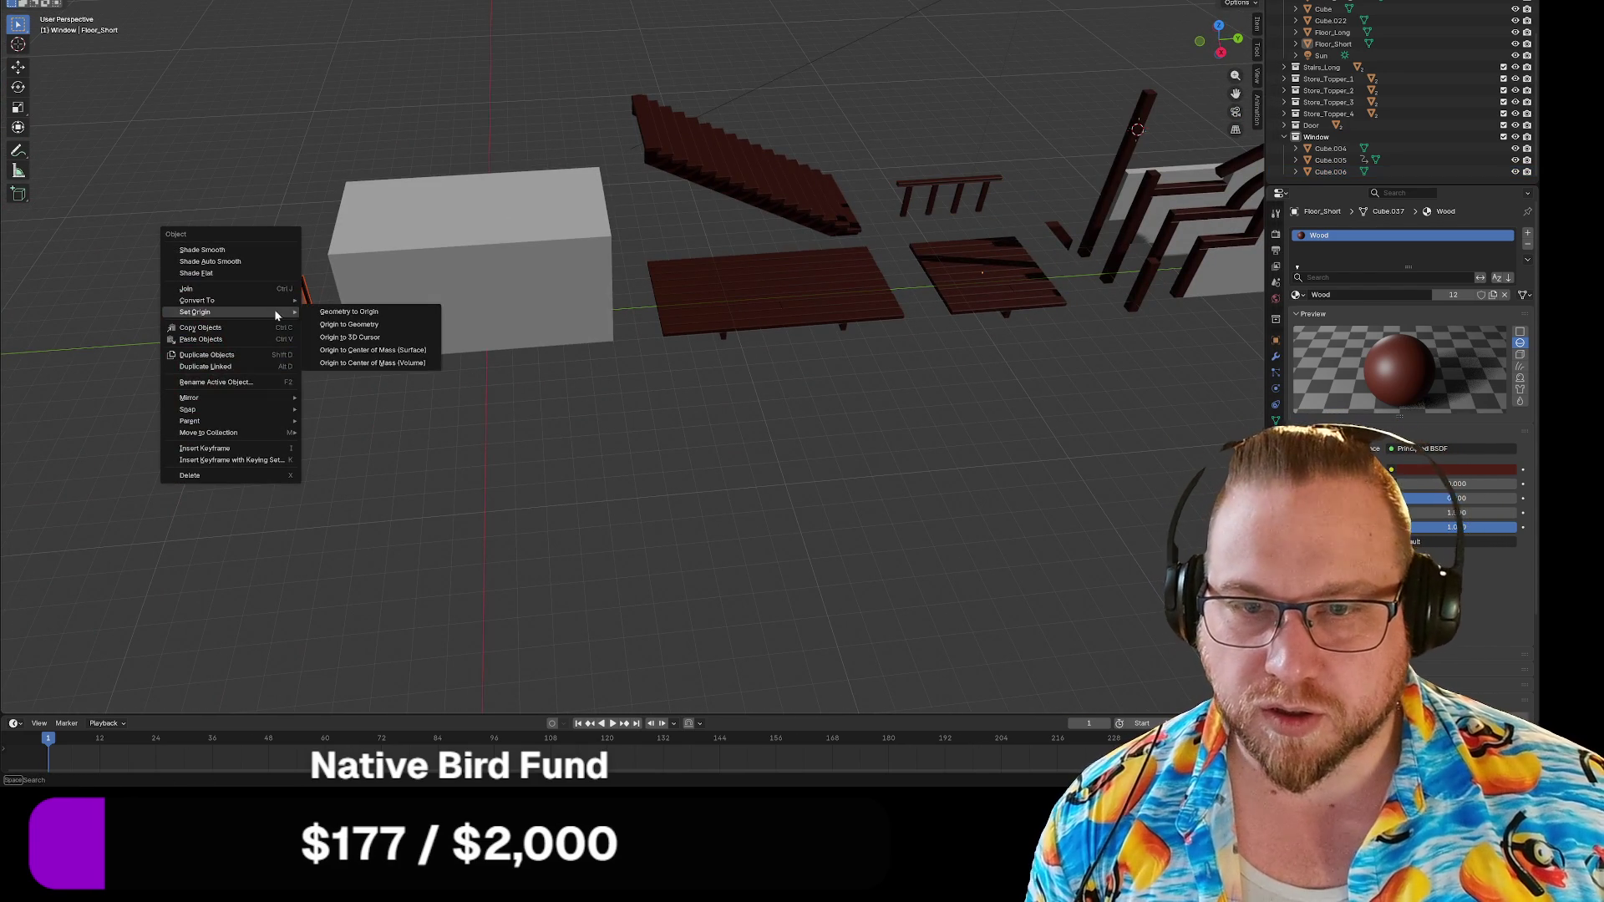
click(274, 255)
click(209, 389)
drag(188, 349, 212, 390)
click(212, 390)
mouse_move(215, 415)
middle_down()
mouse_move(275, 415)
mouse_move(331, 368)
middle_up()
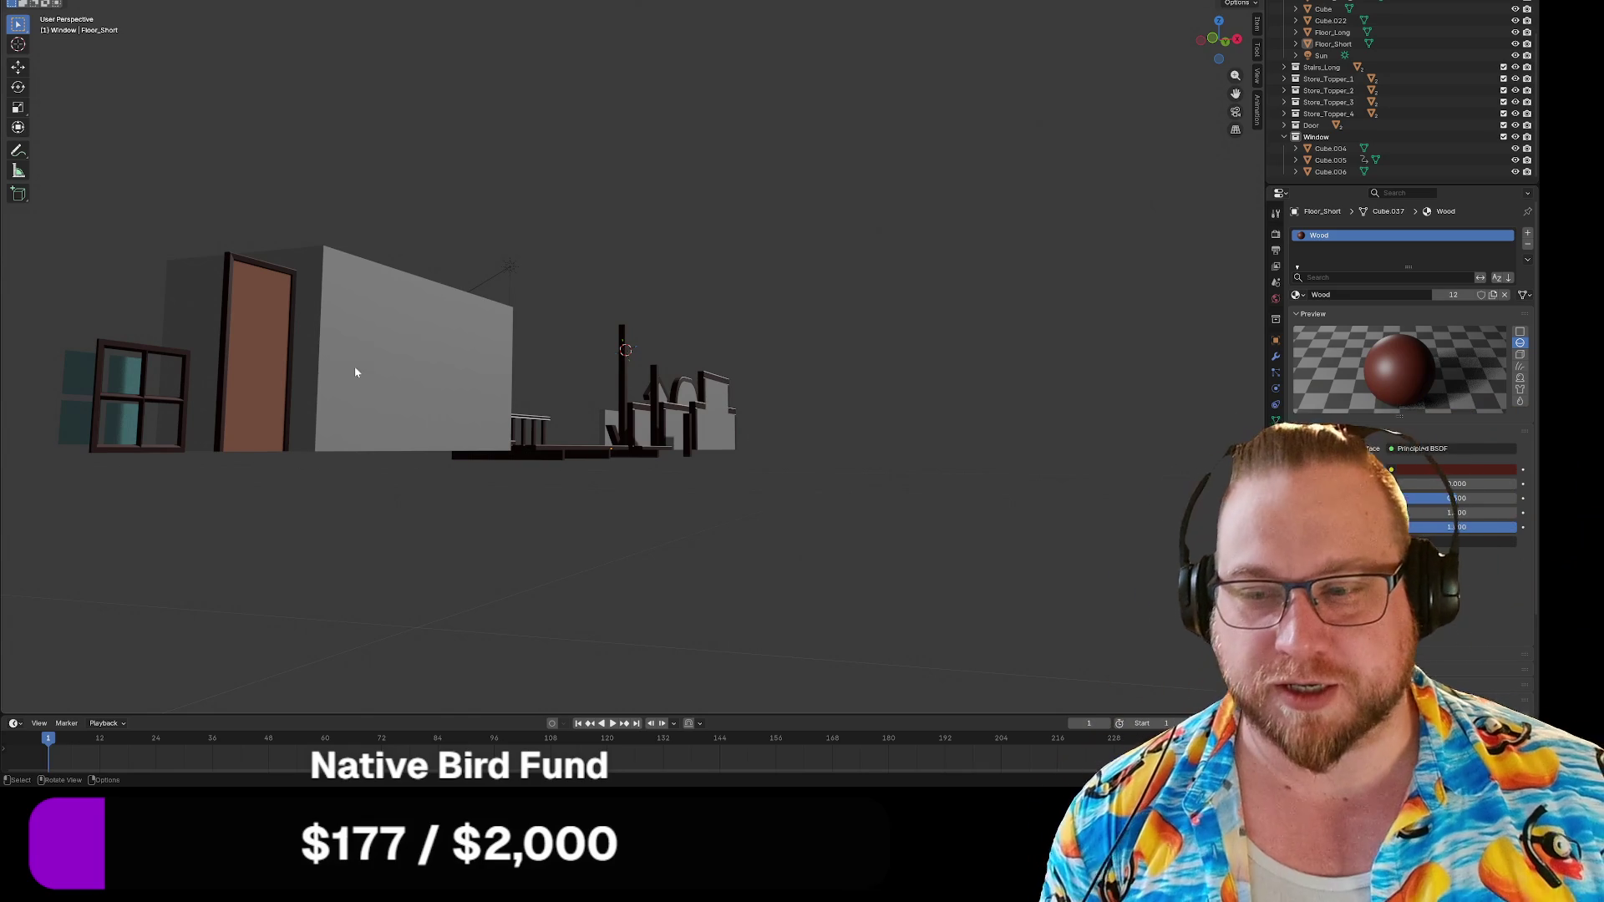
mouse_move(528, 320)
middle_down()
mouse_move(458, 333)
mouse_move(449, 351)
middle_up()
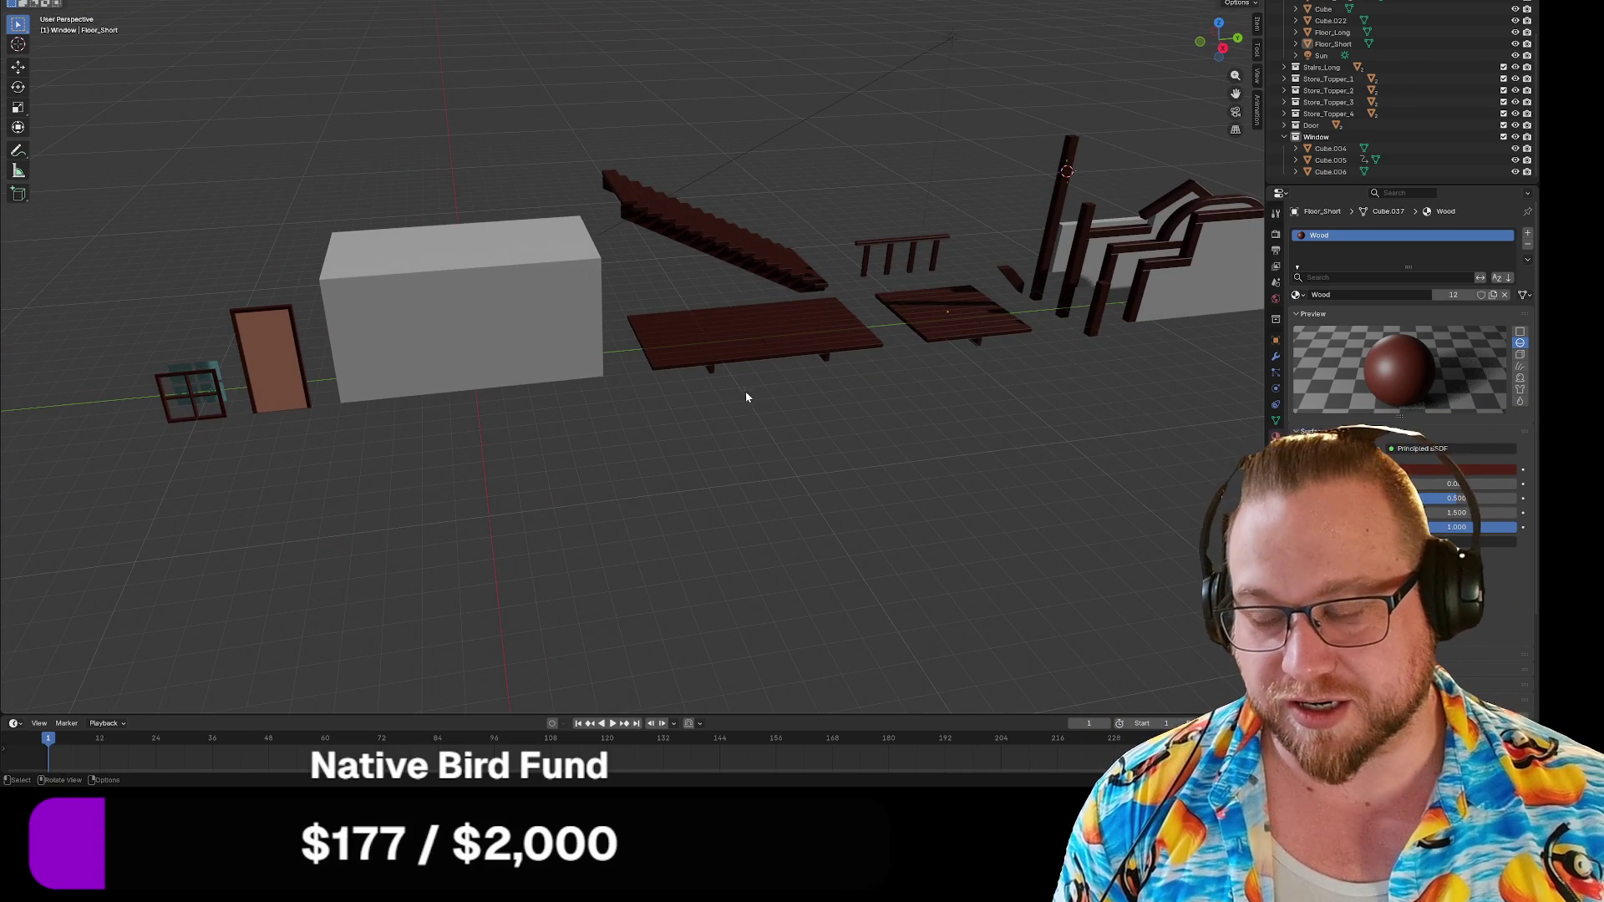
mouse_move(984, 438)
shift+middle_down()
mouse_move(693, 480)
mouse_move(902, 465)
mouse_move(876, 468)
shift+middle_up()
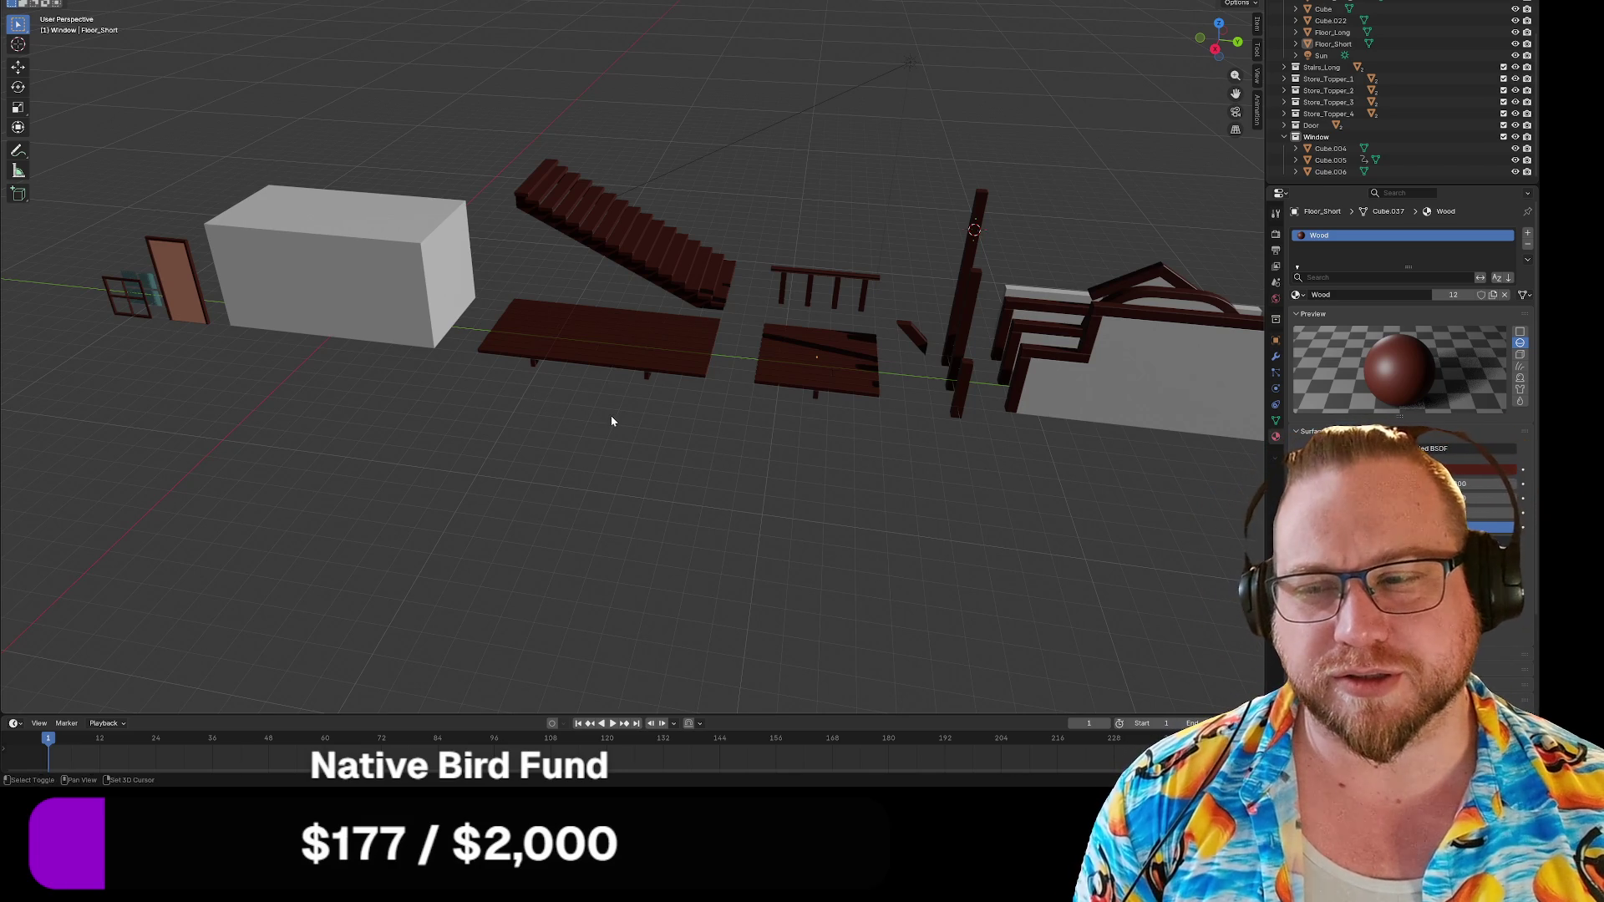
mouse_move(652, 437)
shift+middle_down()
mouse_move(400, 457)
mouse_move(415, 494)
mouse_move(707, 545)
mouse_move(601, 518)
shift+middle_up()
Select the tall vertical beam and export it as glTF, overwriting Beam_Tall.glb.
click(568, 250)
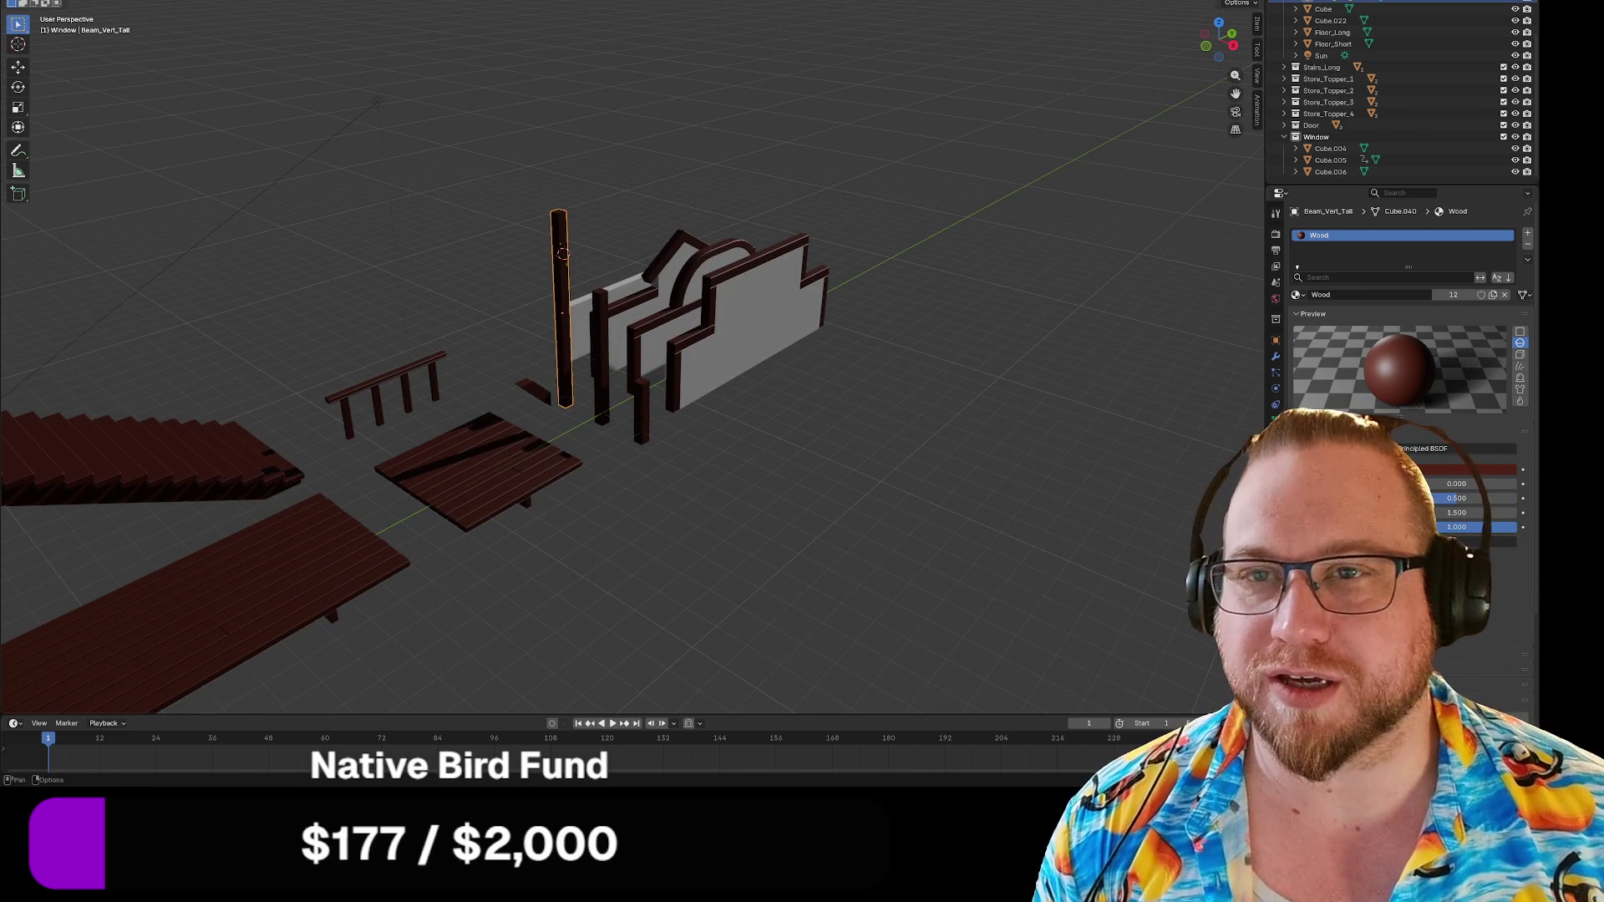
click(25, 3)
mouse_move(75, 142)
click(192, 253)
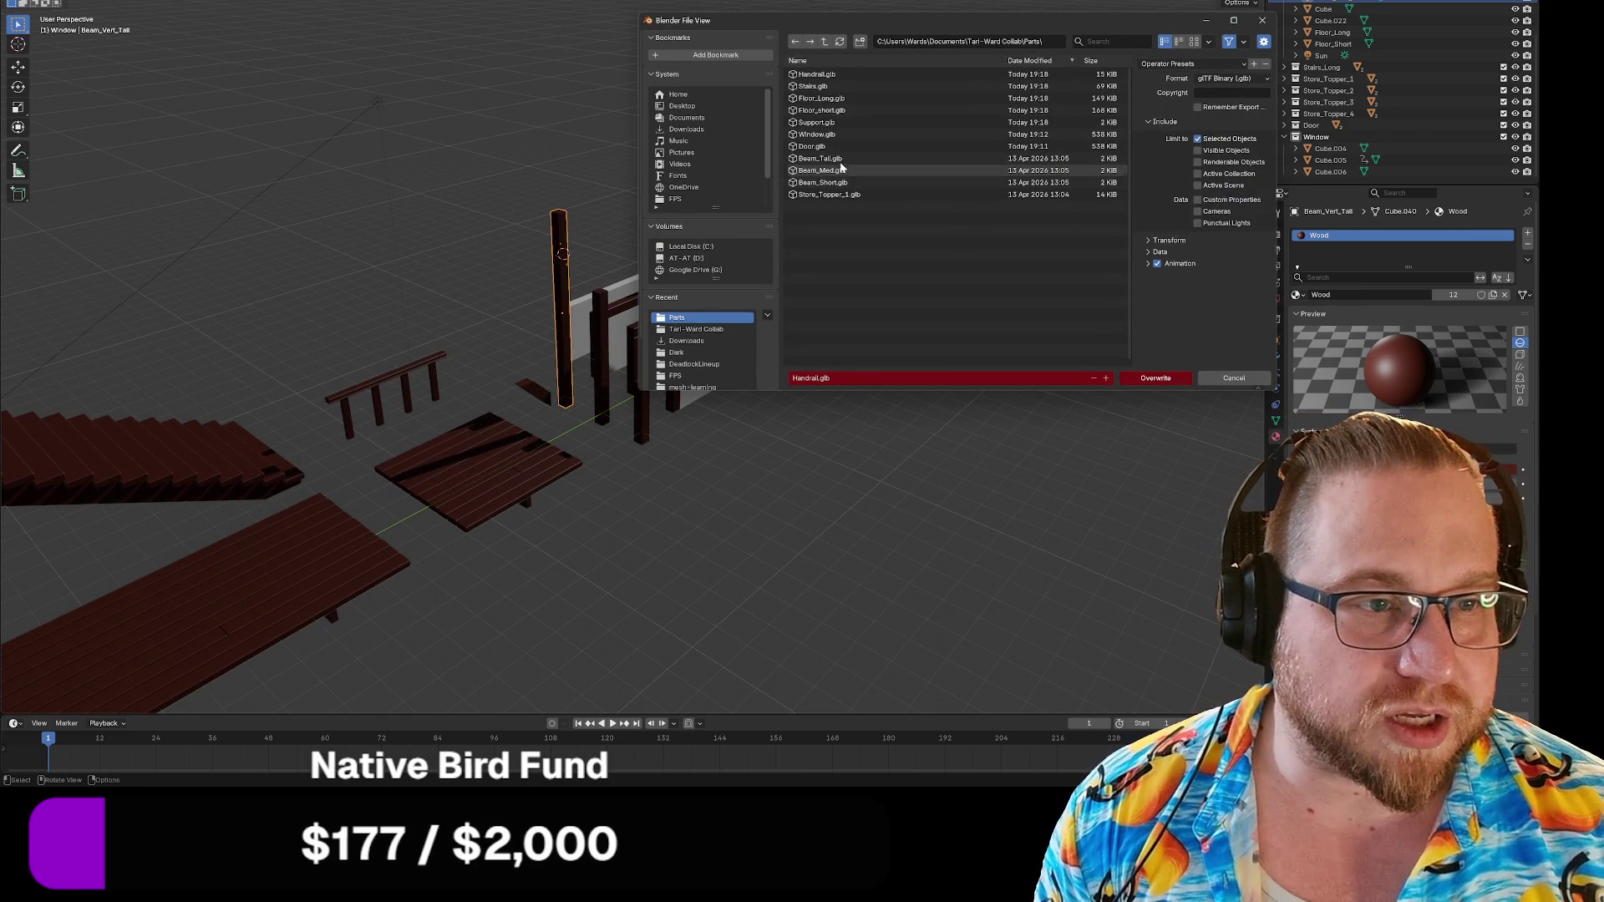
click(823, 158)
click(1165, 381)
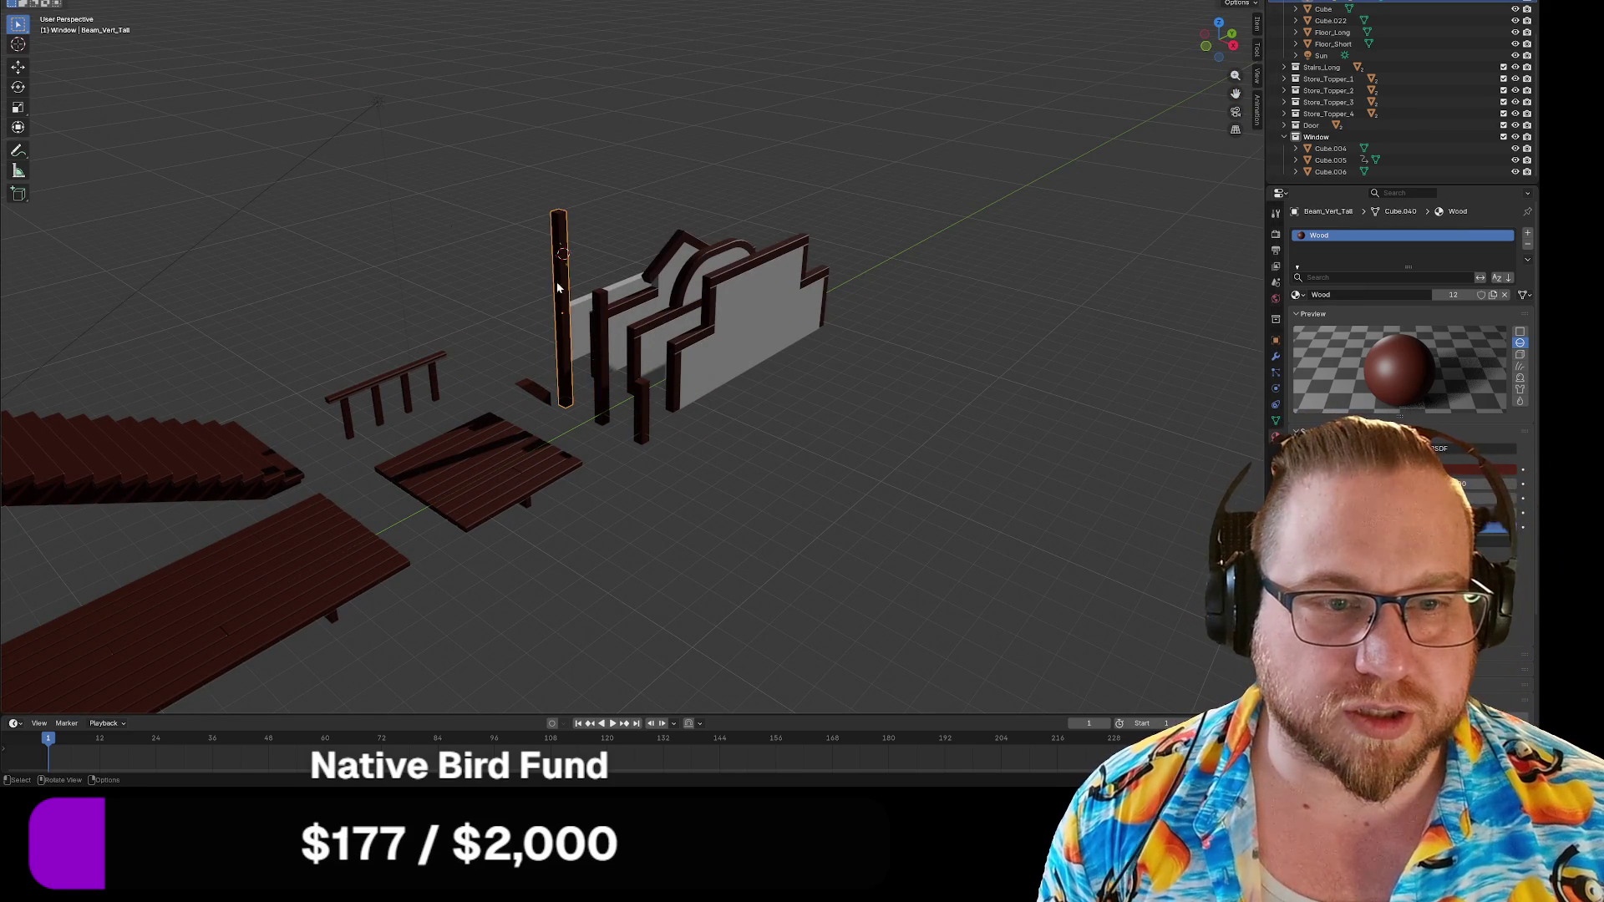
Select the medium vertical beam and export it as glTF, overwriting Beam_Med.glb.
click(592, 309)
click(25, 2)
mouse_move(50, 147)
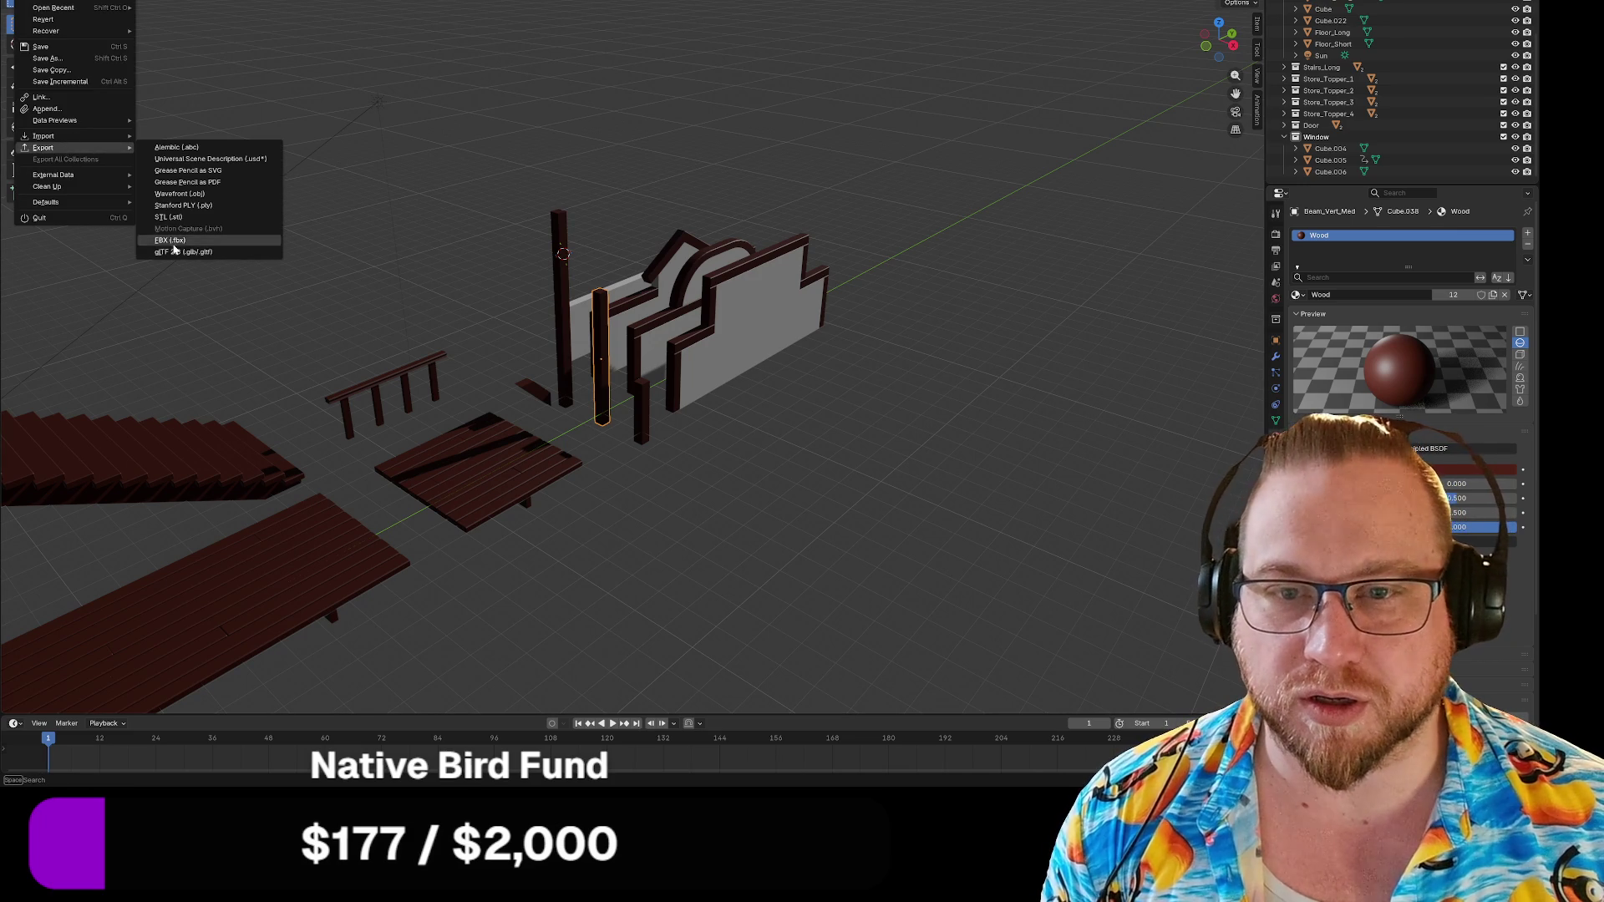
click(177, 252)
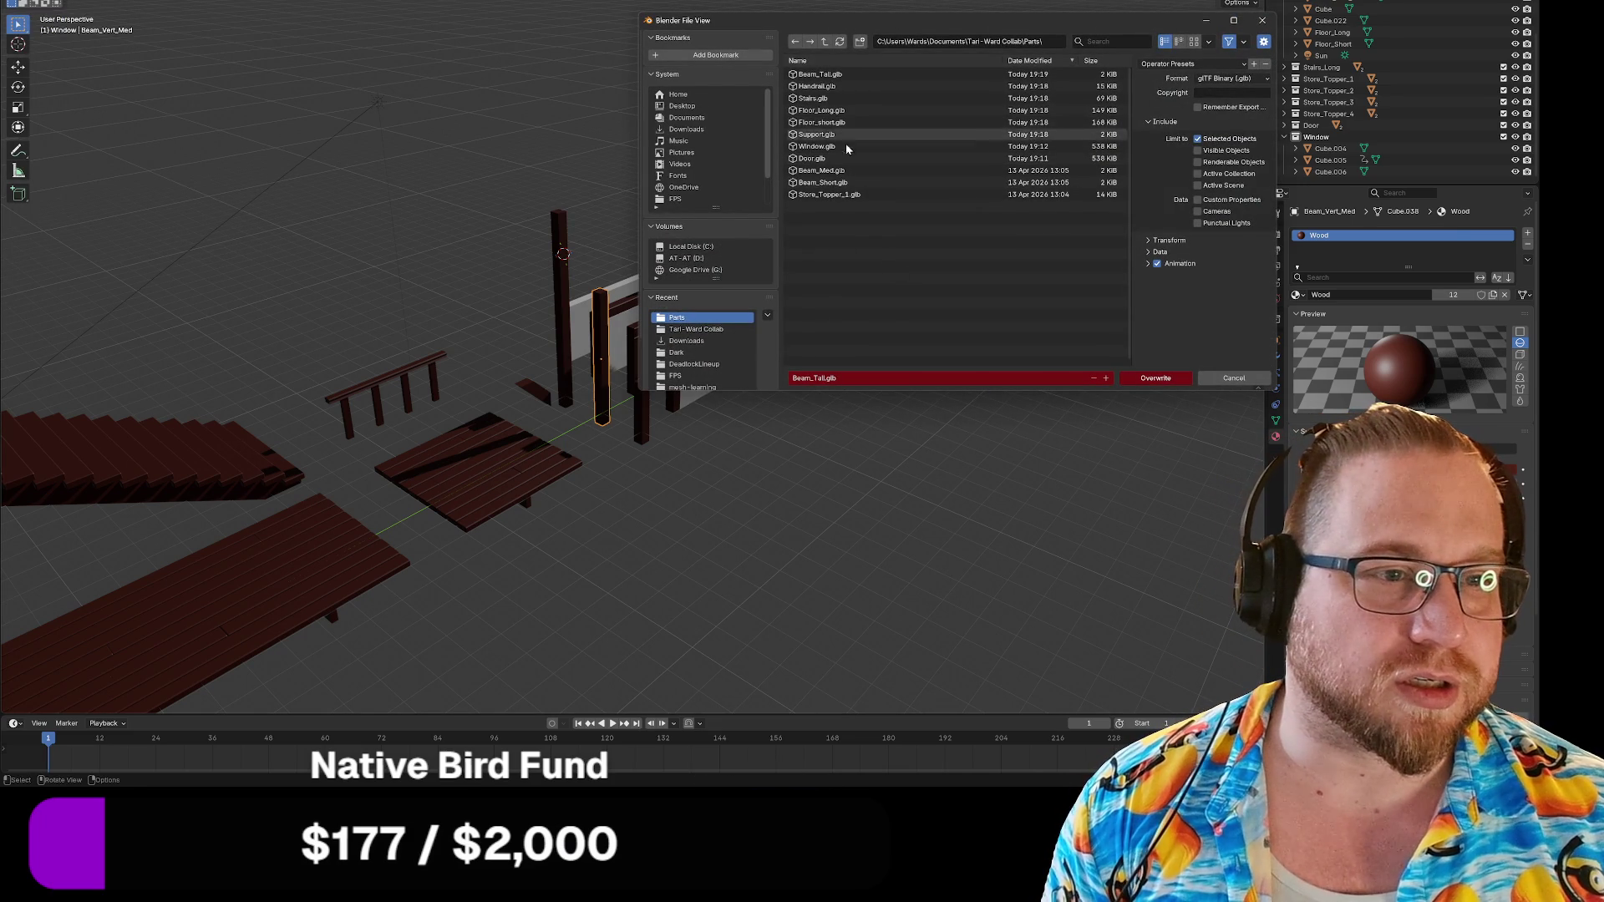
click(852, 170)
click(1165, 379)
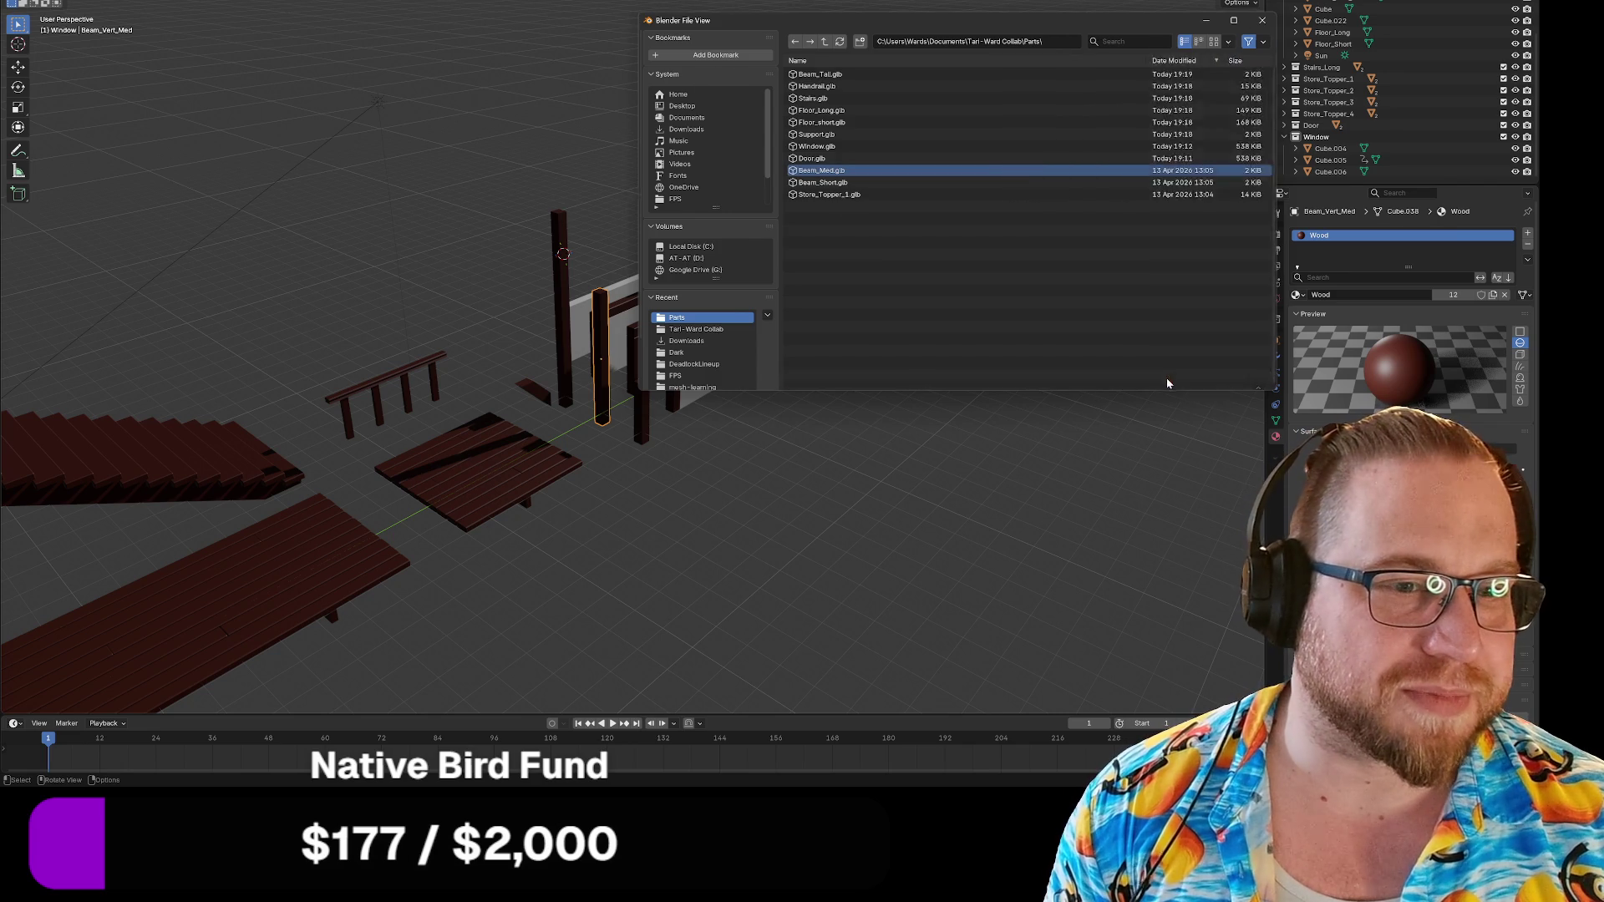
Select the short vertical beam and export it as glTF, overwriting Beam_Short.glb.
click(640, 397)
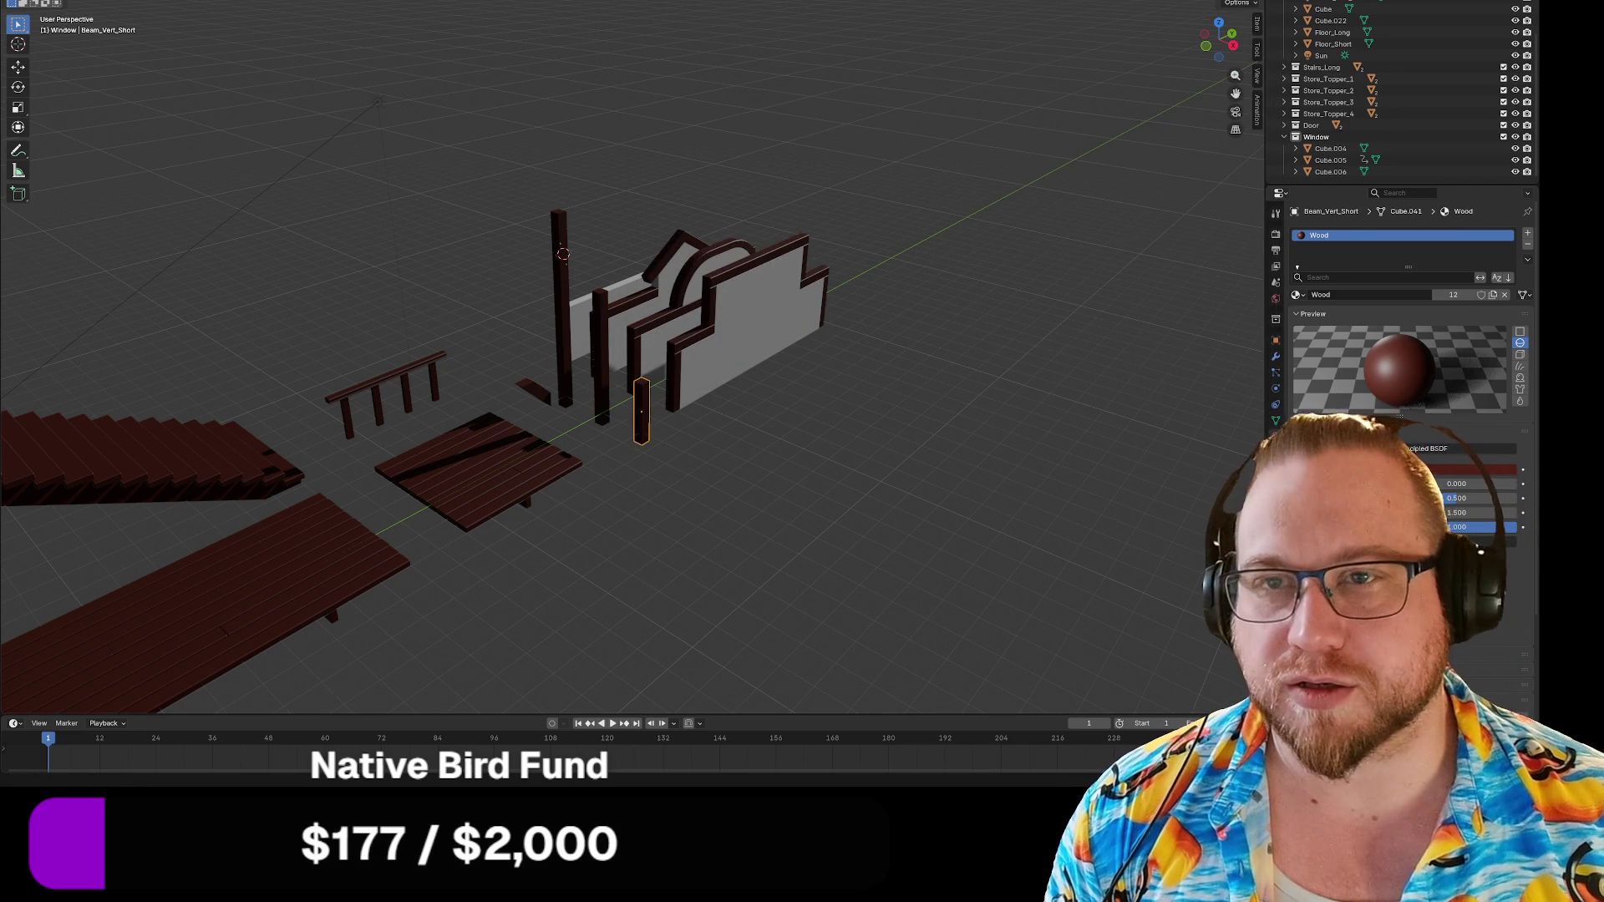
click(48, 5)
mouse_move(51, 150)
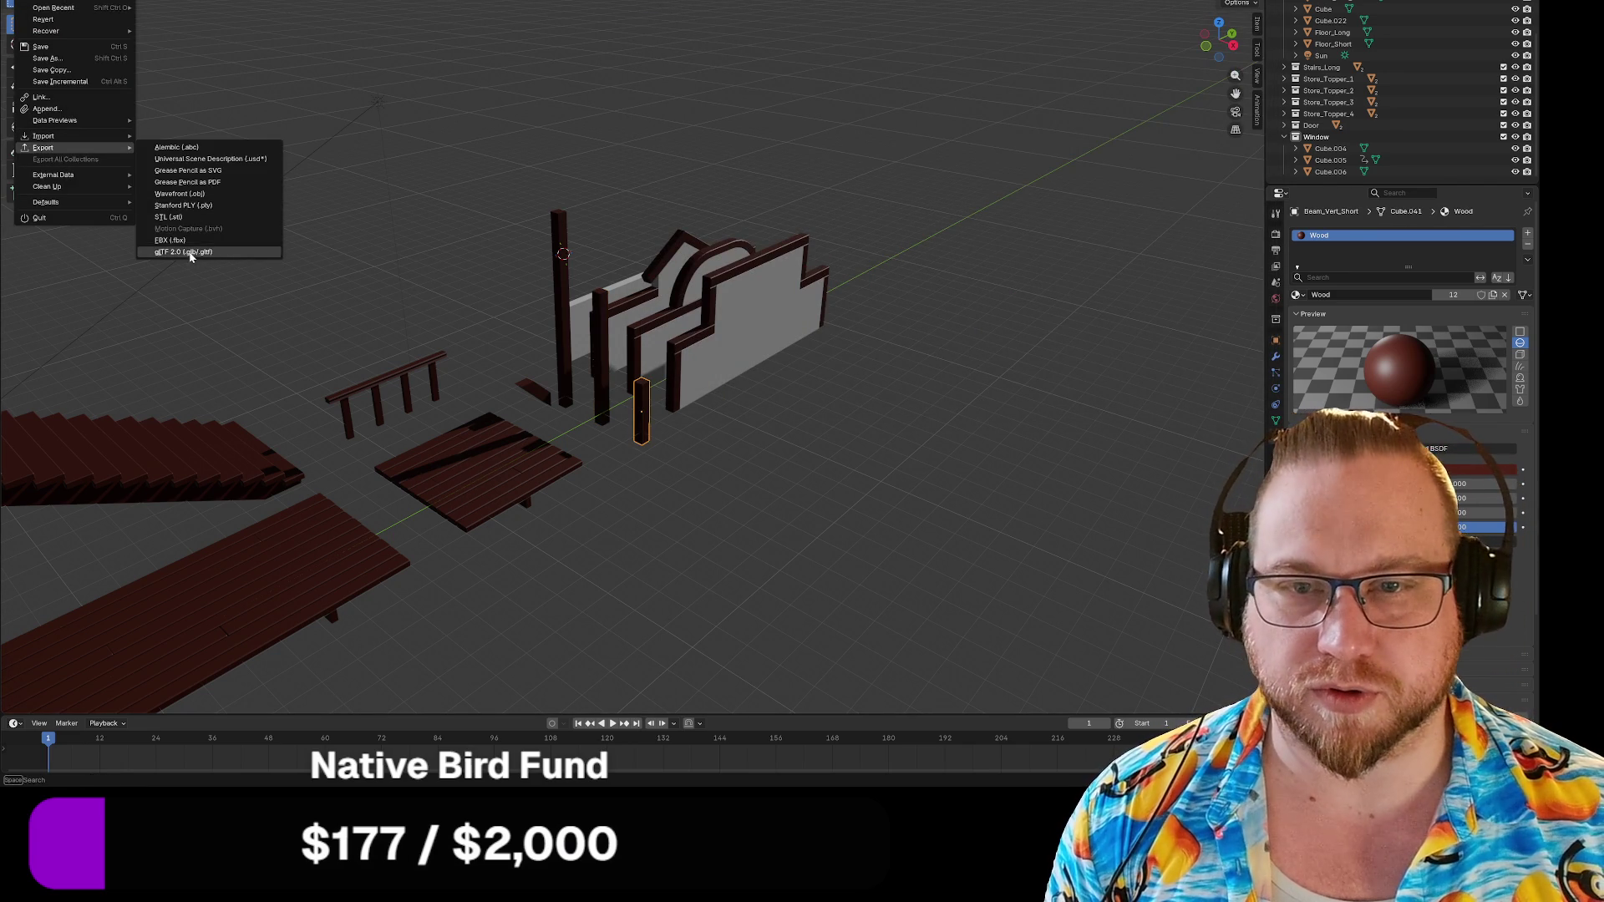
click(184, 252)
click(831, 183)
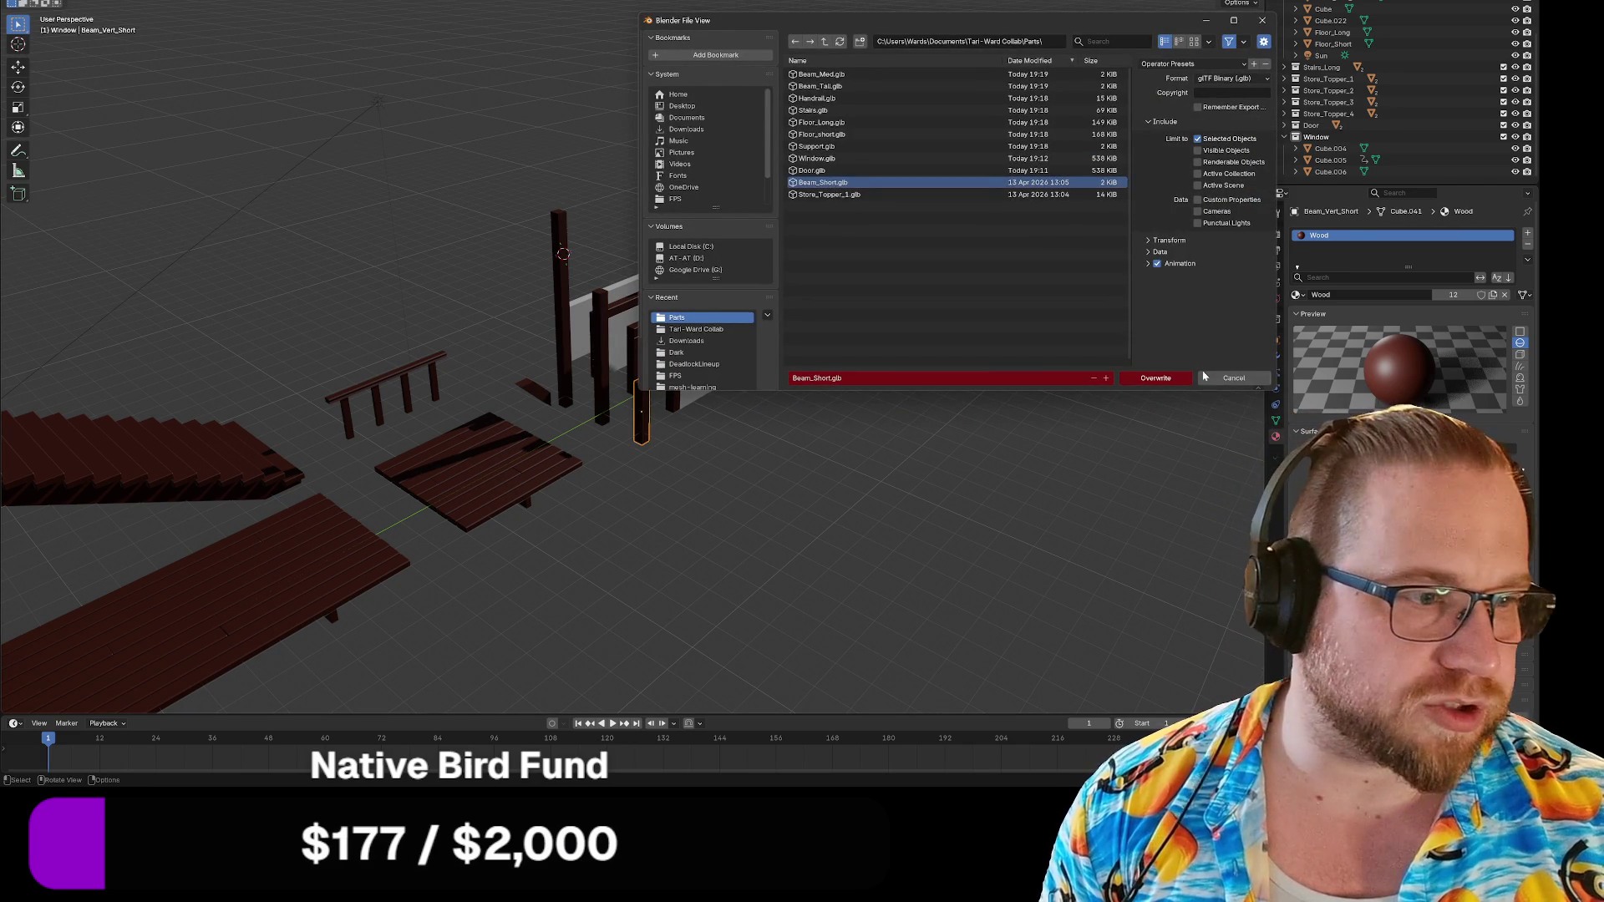
click(1157, 379)
Export the store topper as glTF, overwriting Store_Topper_1.glb.
mouse_move(656, 459)
middle_down()
mouse_move(765, 500)
mouse_move(874, 505)
middle_up()
scroll(716, 484, up, 2)
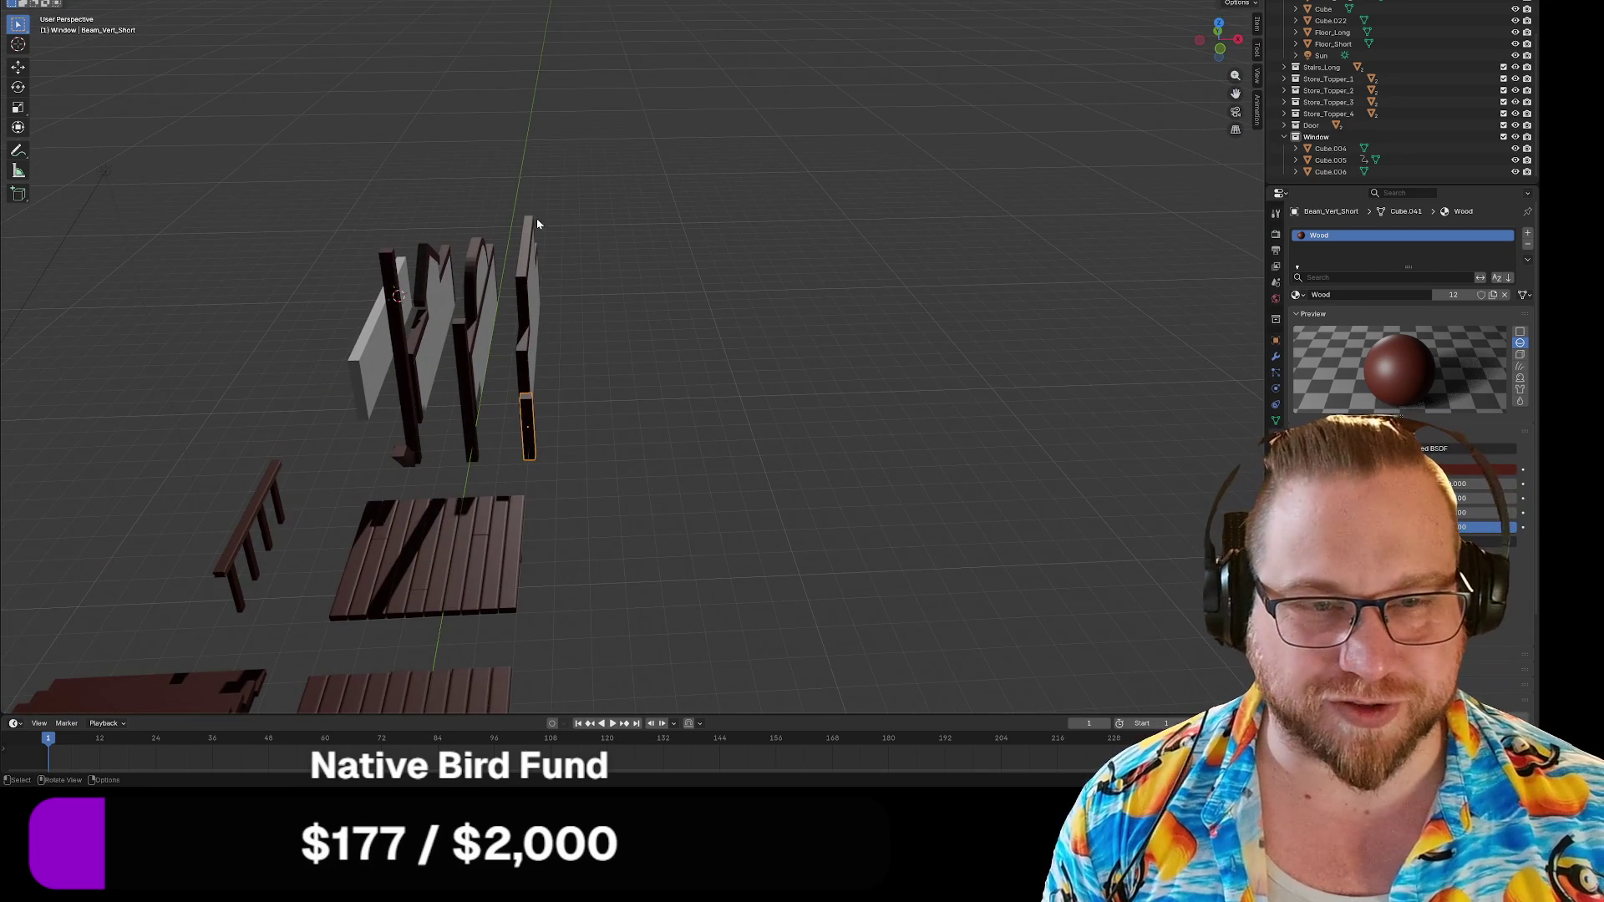
middle_drag(744, 316, 689, 311)
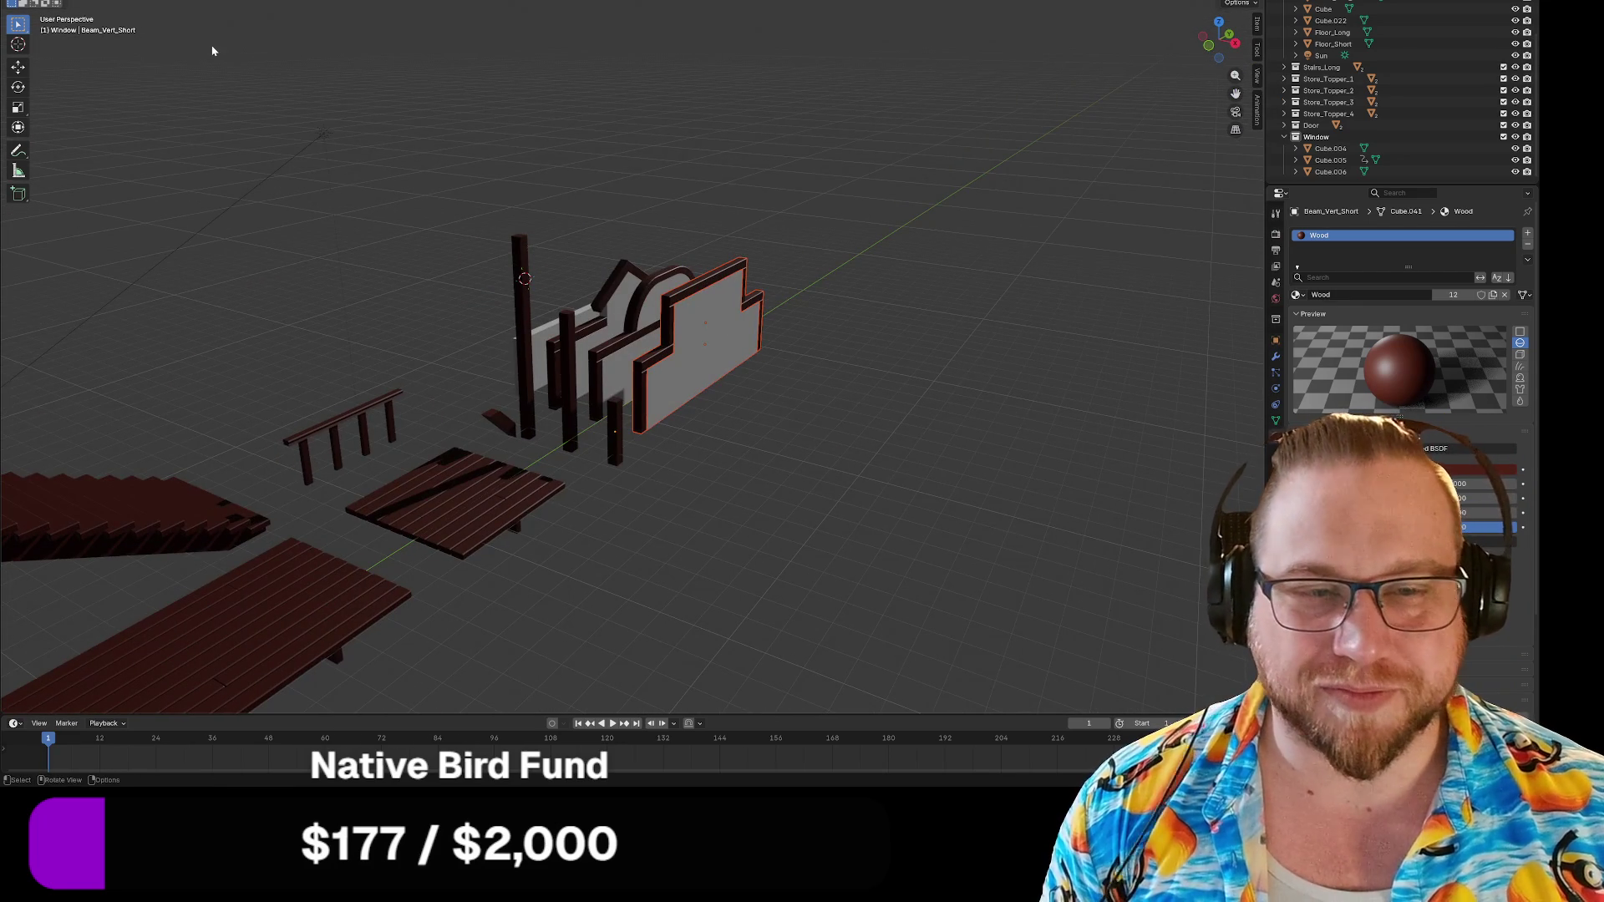
click(25, 2)
mouse_move(90, 148)
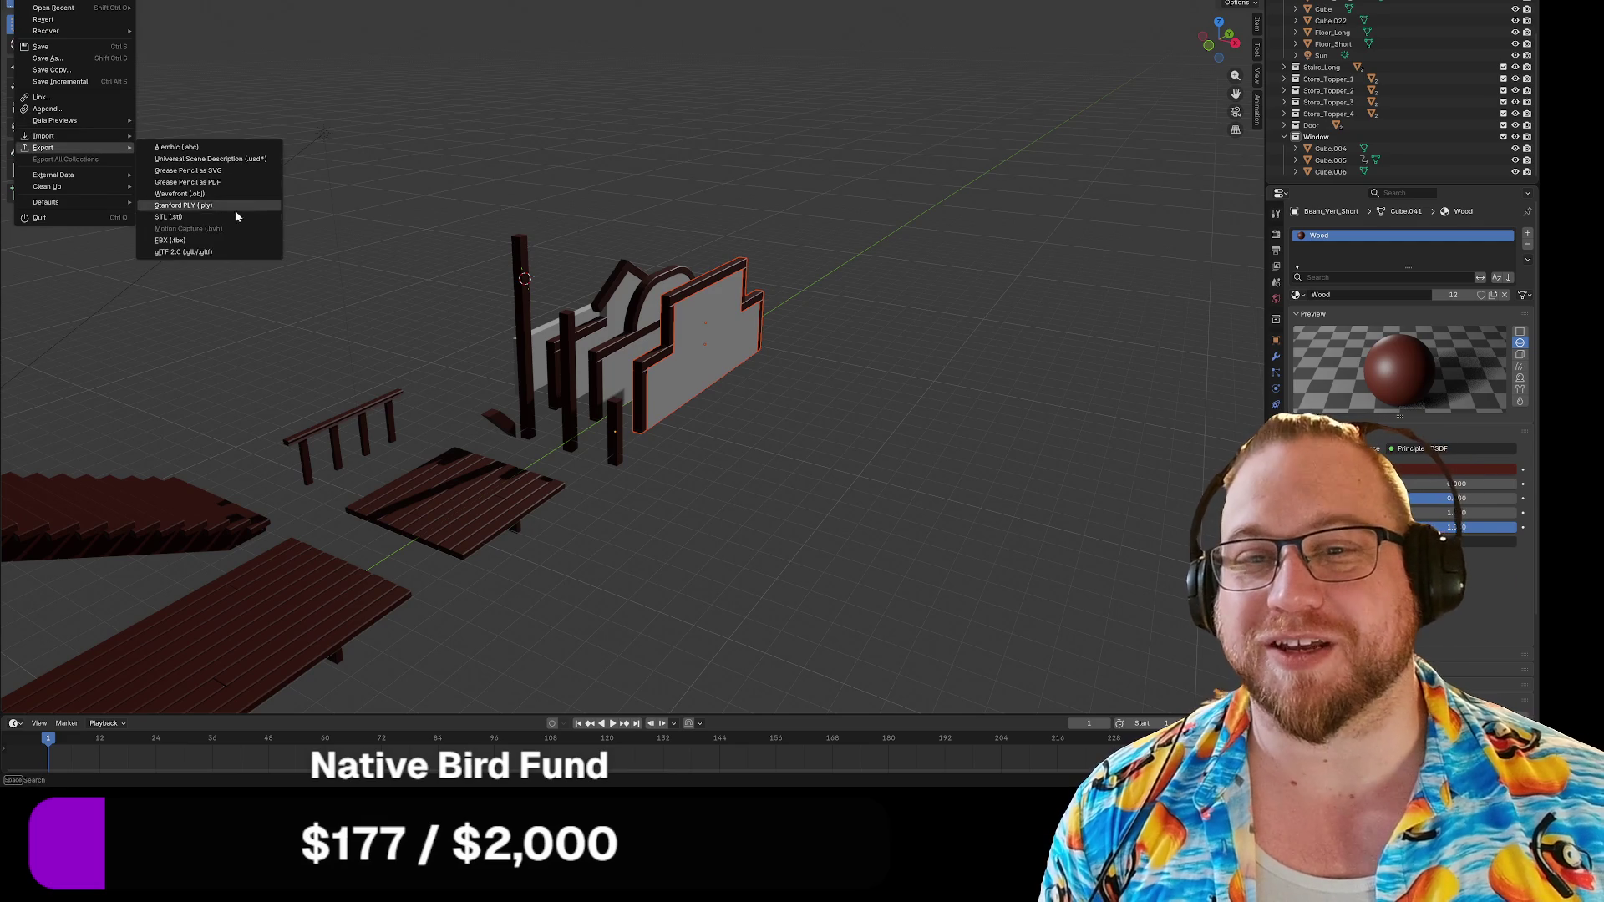
click(213, 253)
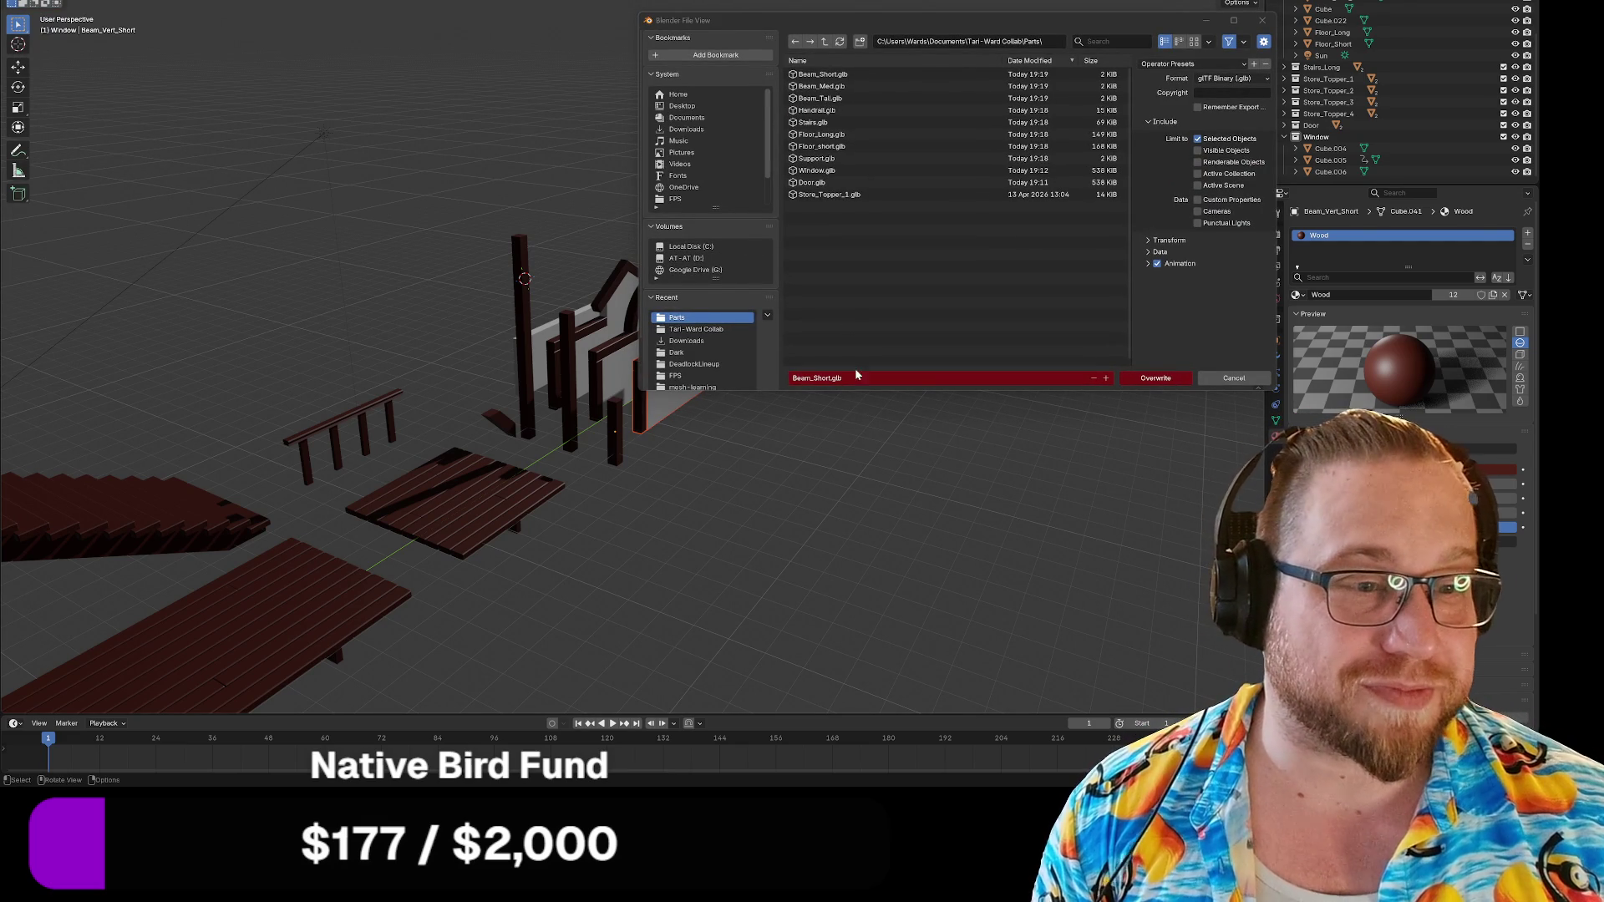
click(1125, 383)
mouse_move(1121, 384)
middle_down()
mouse_move(908, 425)
mouse_move(747, 563)
mouse_move(734, 546)
mouse_move(782, 524)
middle_up()
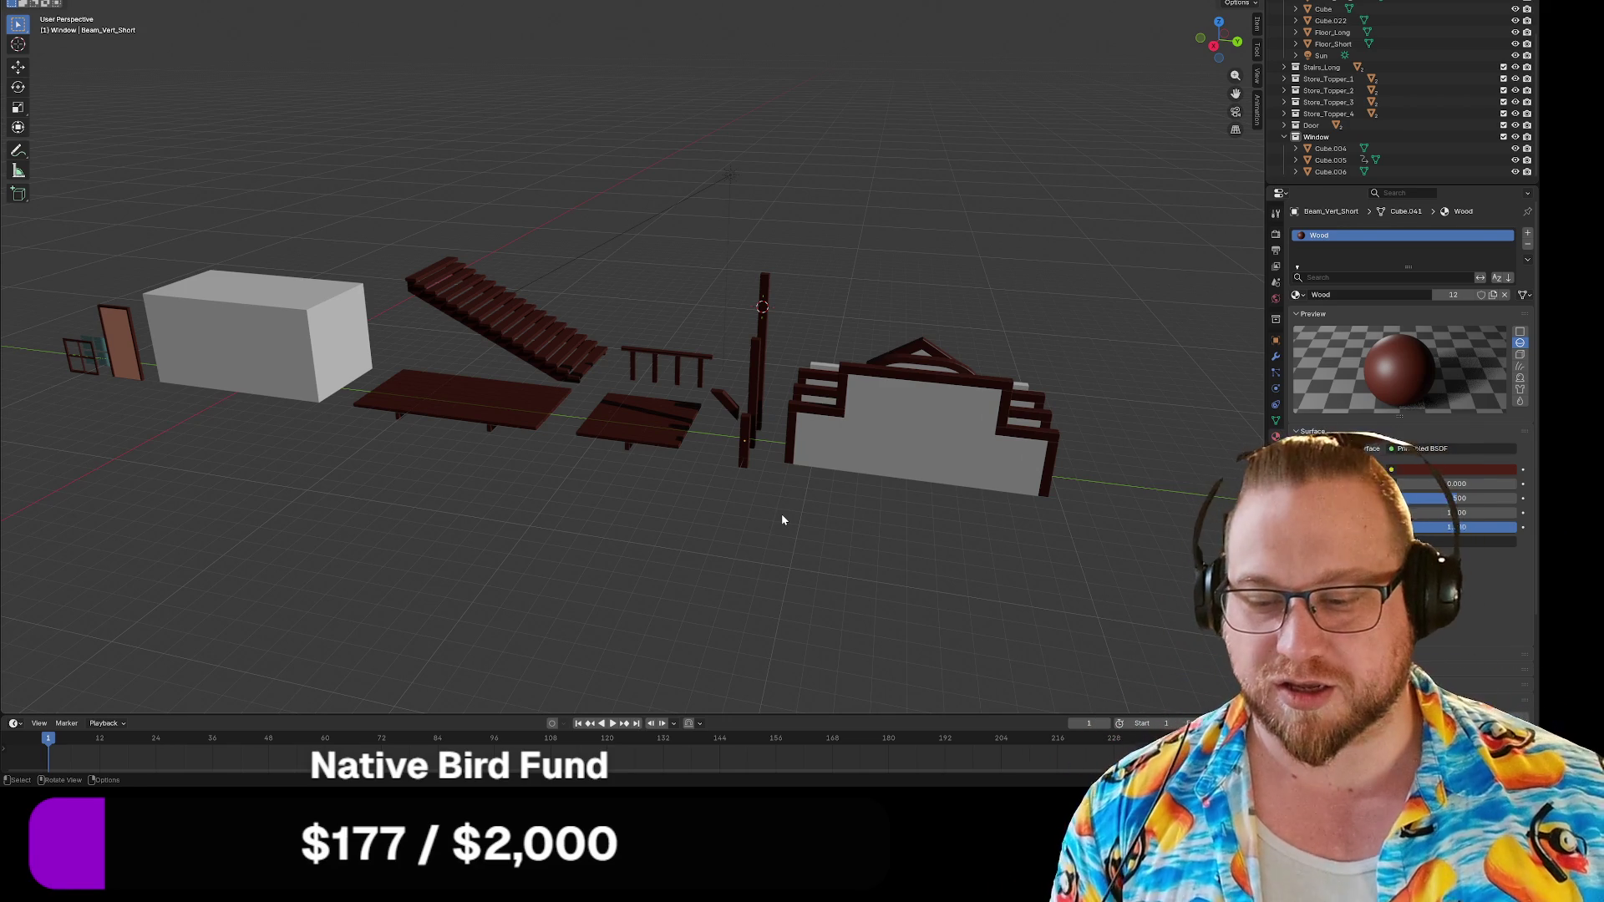
Review the parts in the viewport and save Buildings.blend.
middle_drag(720, 530, 737, 558)
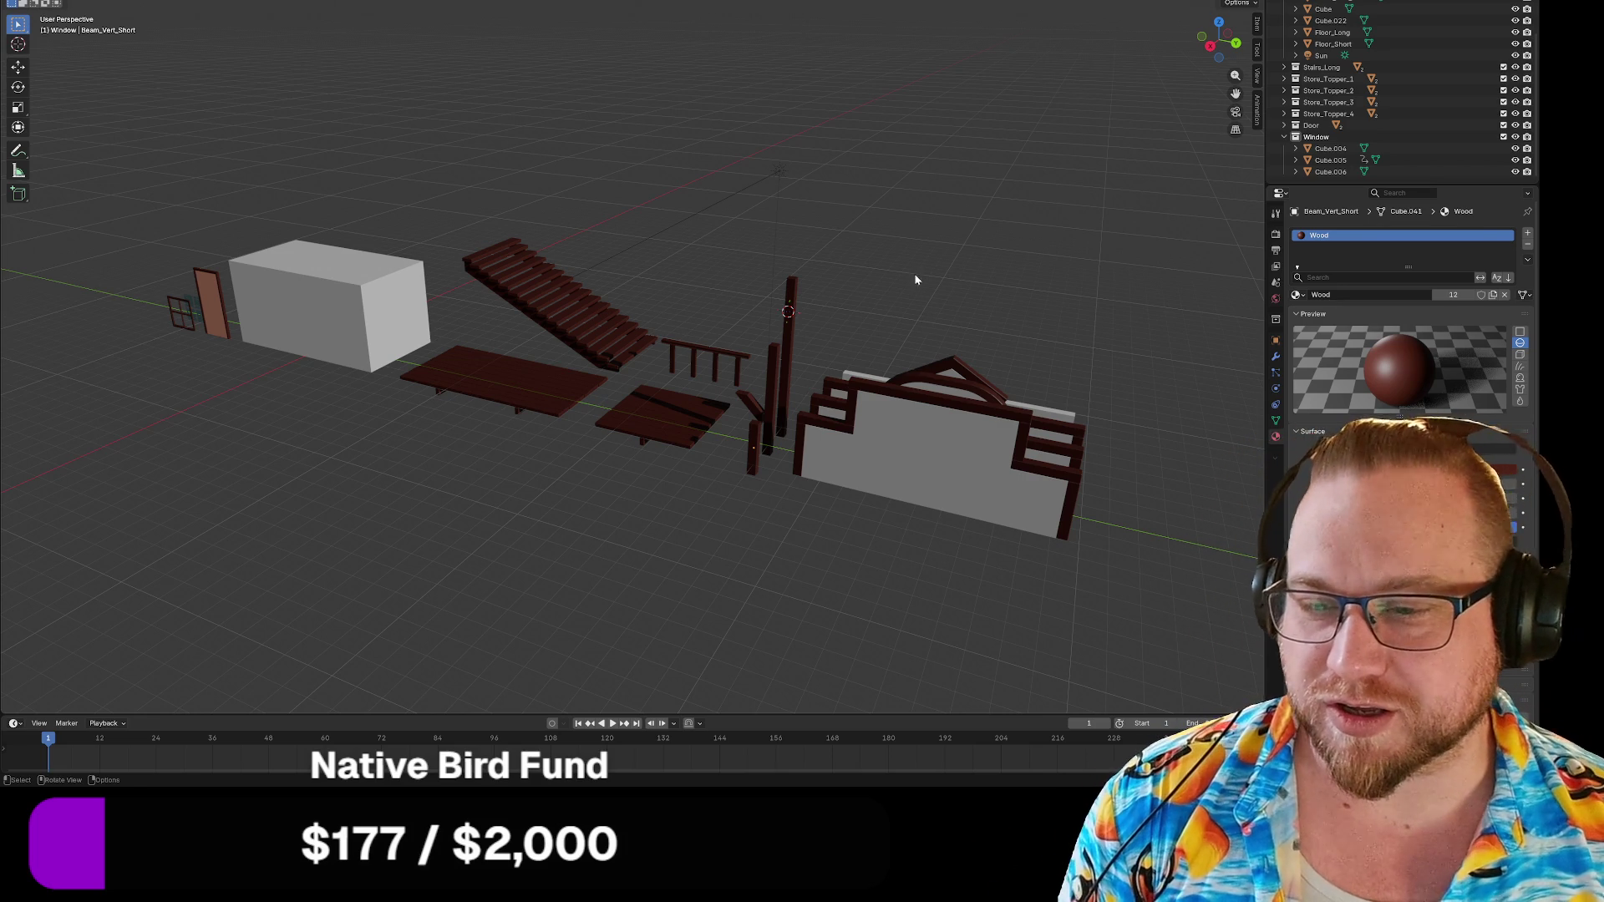
mouse_move(1009, 314)
middle_down()
mouse_move(981, 308)
mouse_move(1040, 316)
mouse_move(1079, 352)
mouse_move(977, 322)
mouse_move(924, 334)
mouse_move(863, 241)
mouse_move(899, 329)
mouse_move(943, 328)
mouse_move(803, 203)
middle_up()
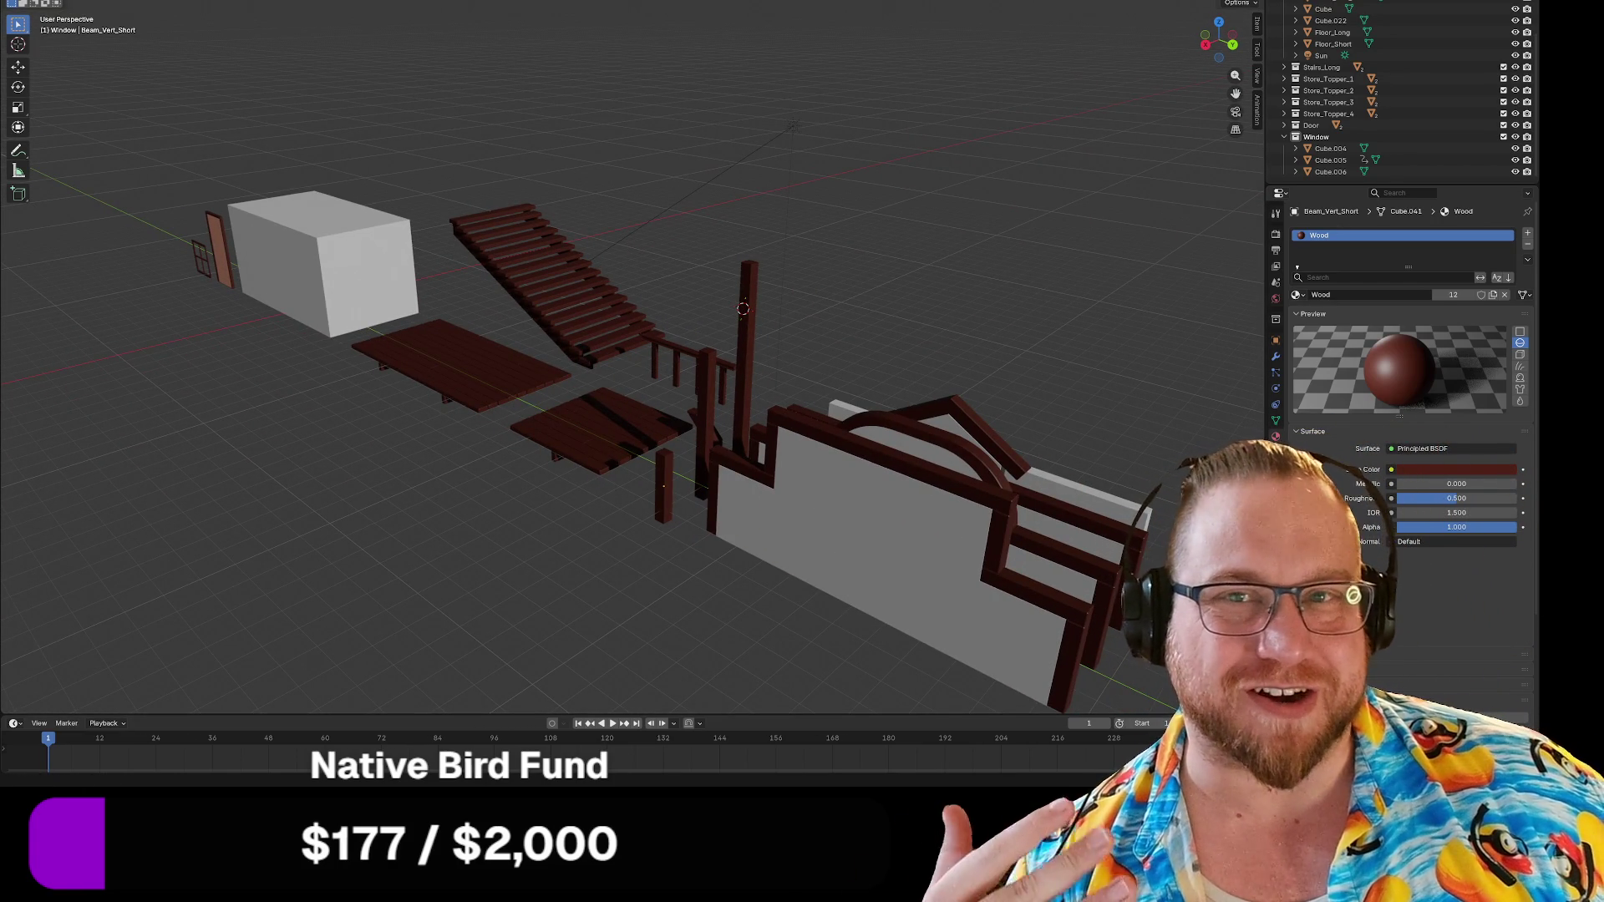
click(25, 2)
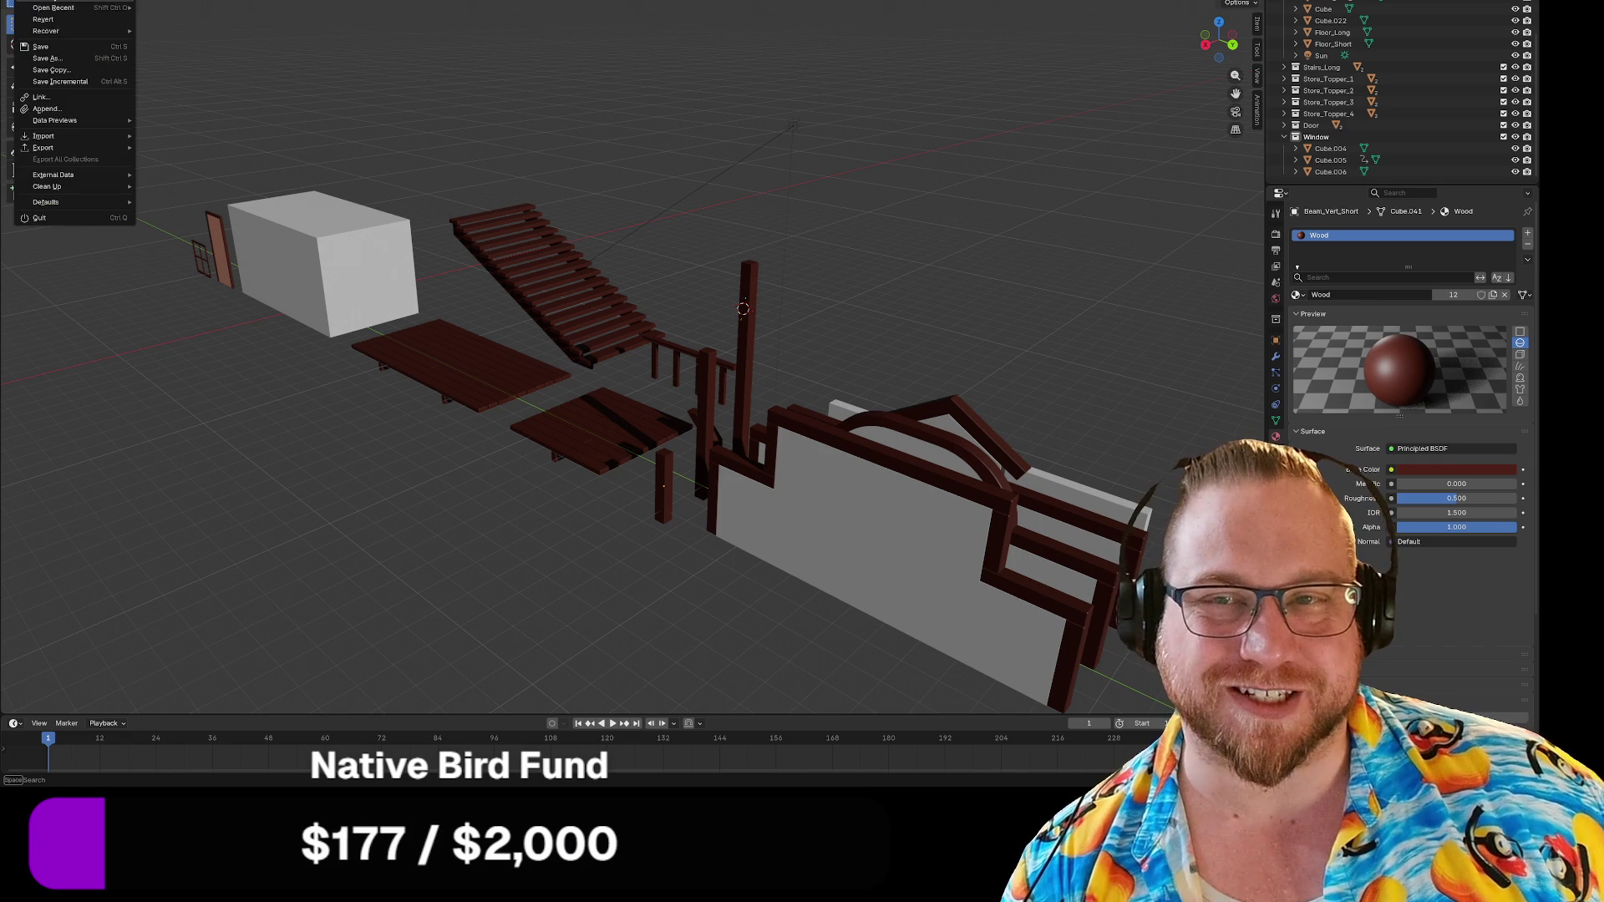
click(59, 47)
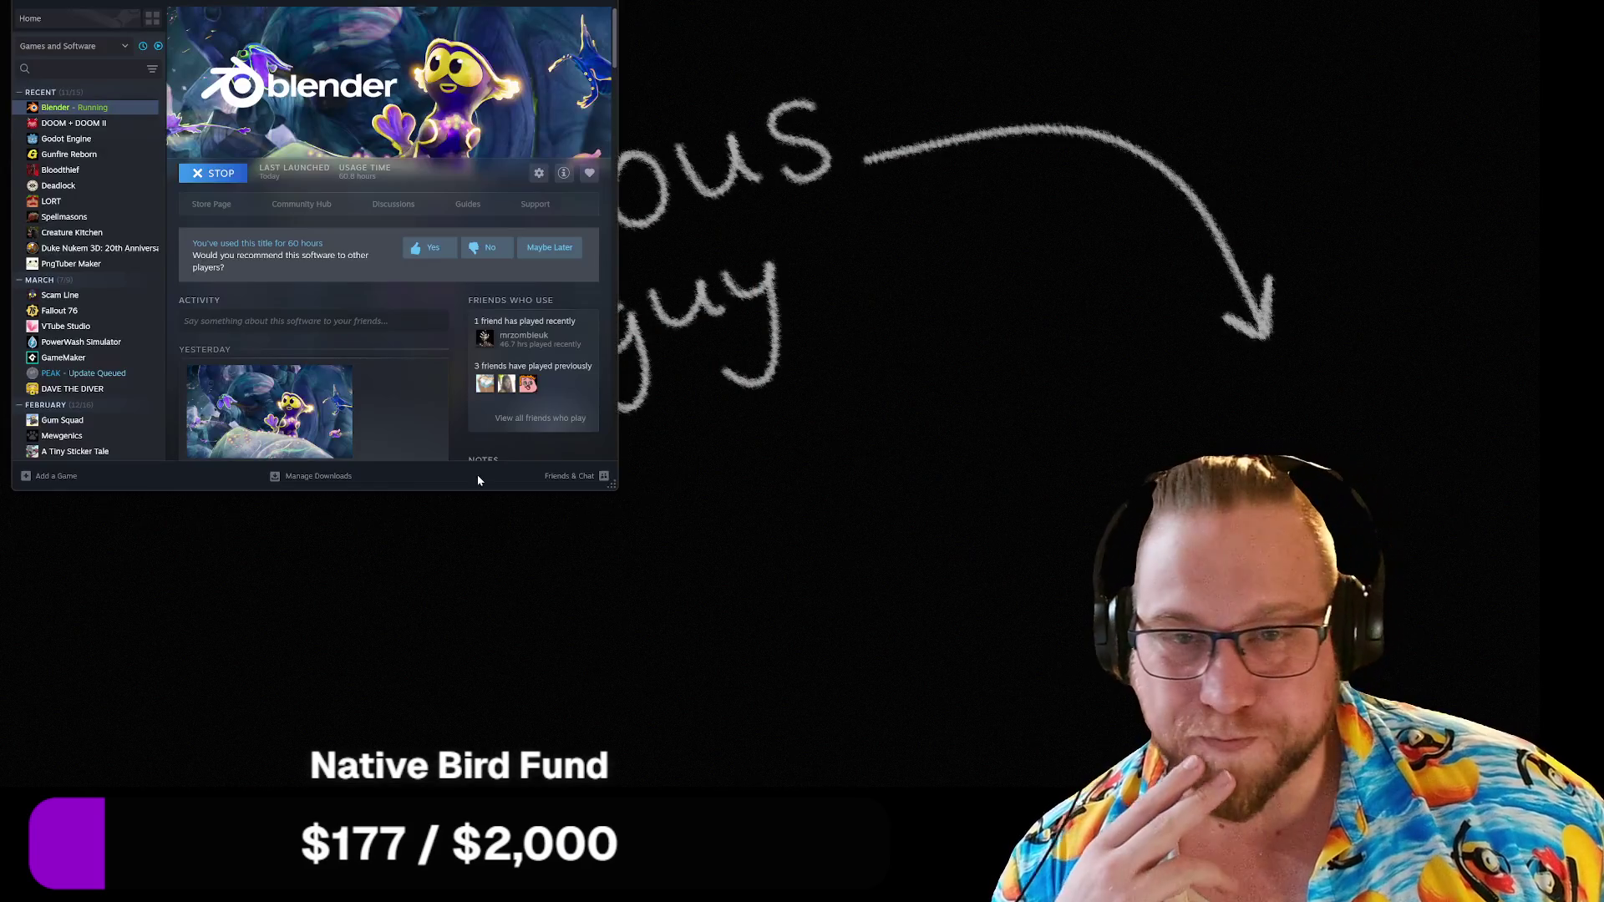
Open Godot Engine's page in the Steam library and launch it.
click(66, 139)
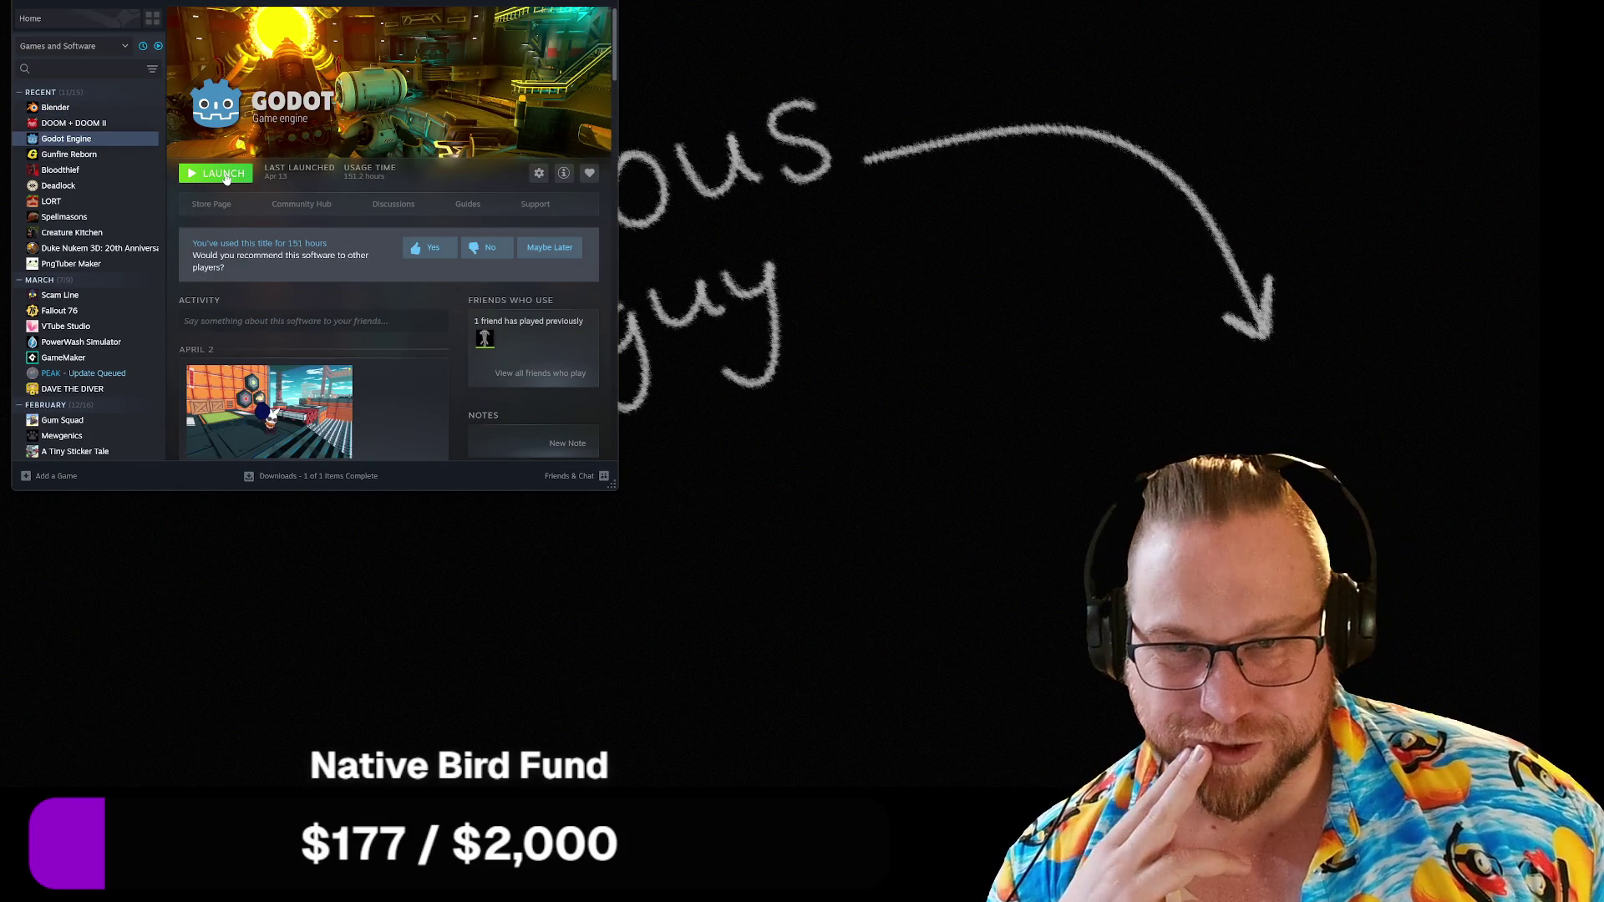
click(224, 175)
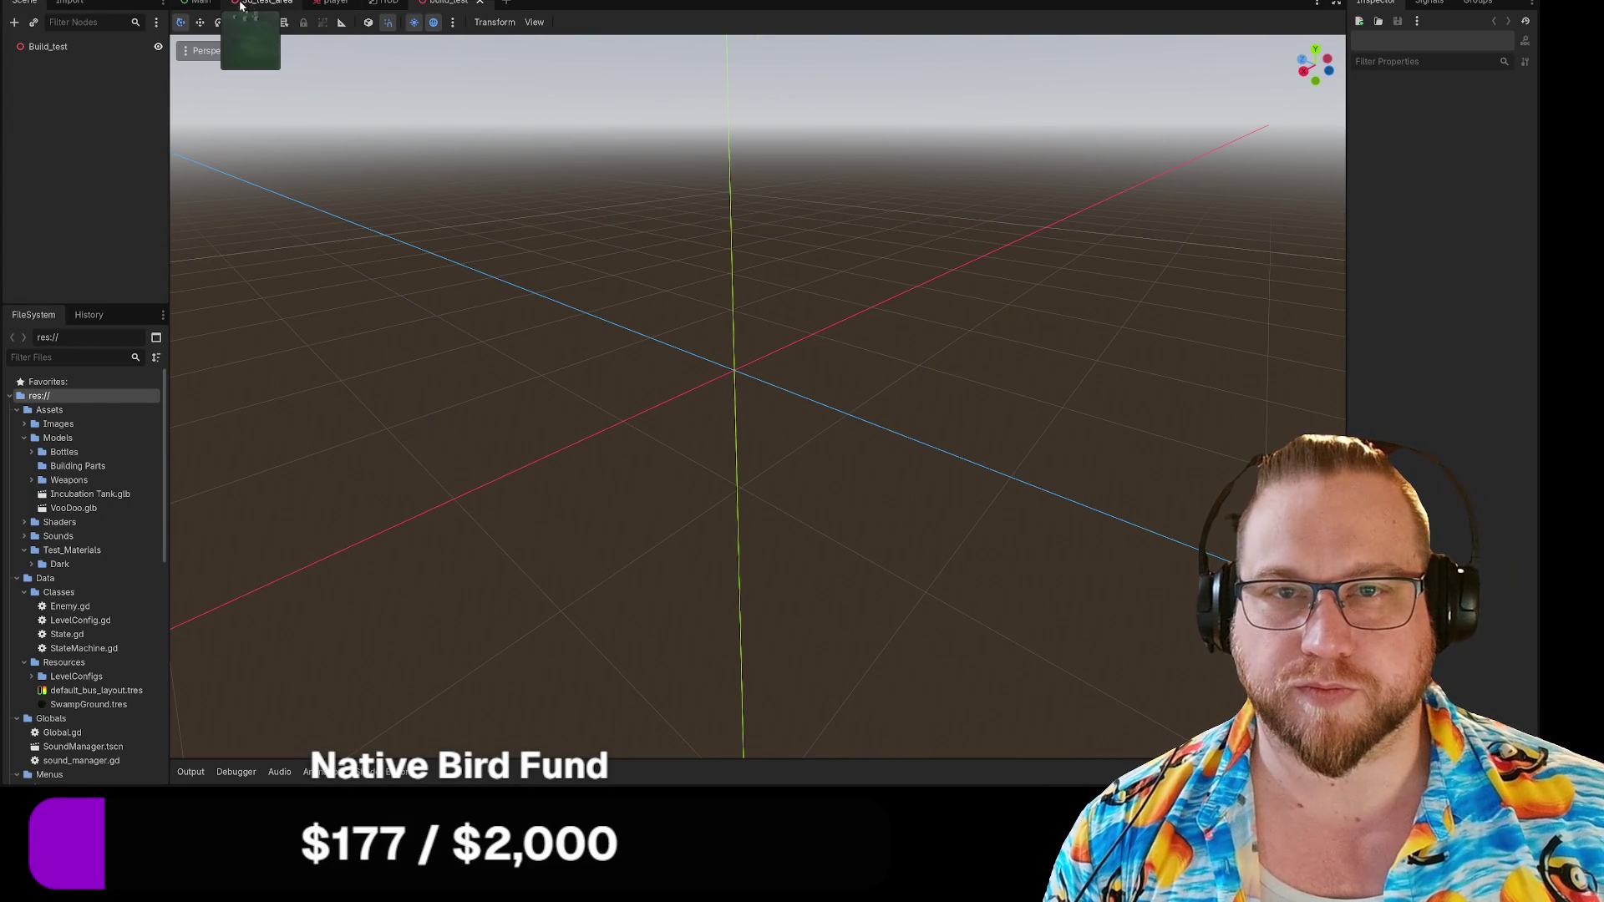
Run the 3d_test_area scene with F5, start the game from its menu, then stop it.
click(266, 2)
key(F5)
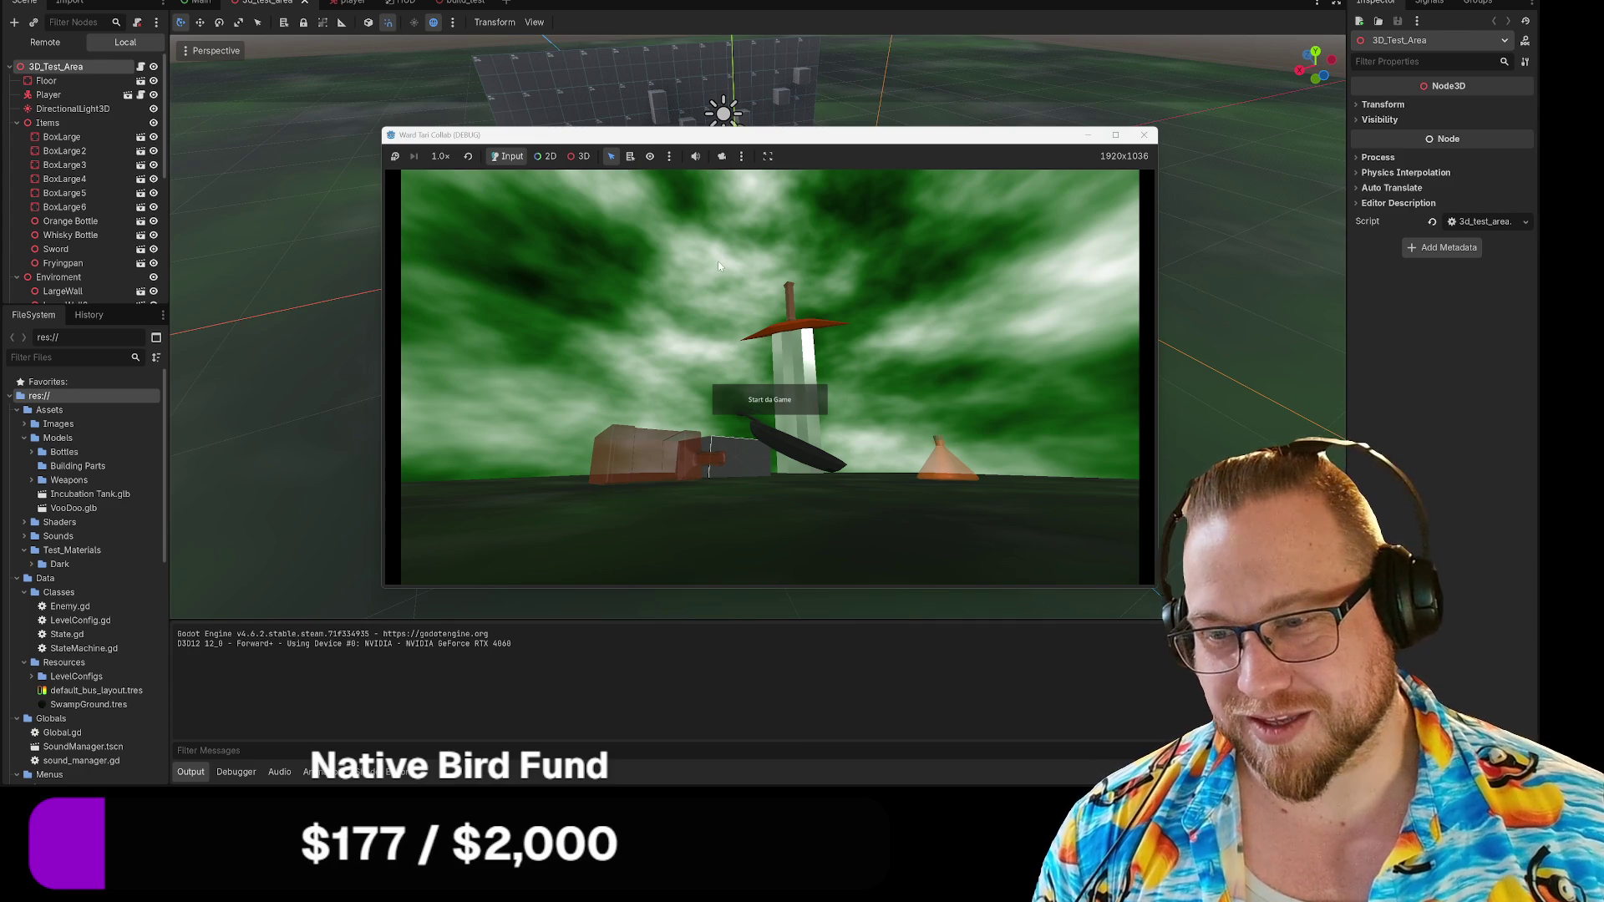
click(762, 394)
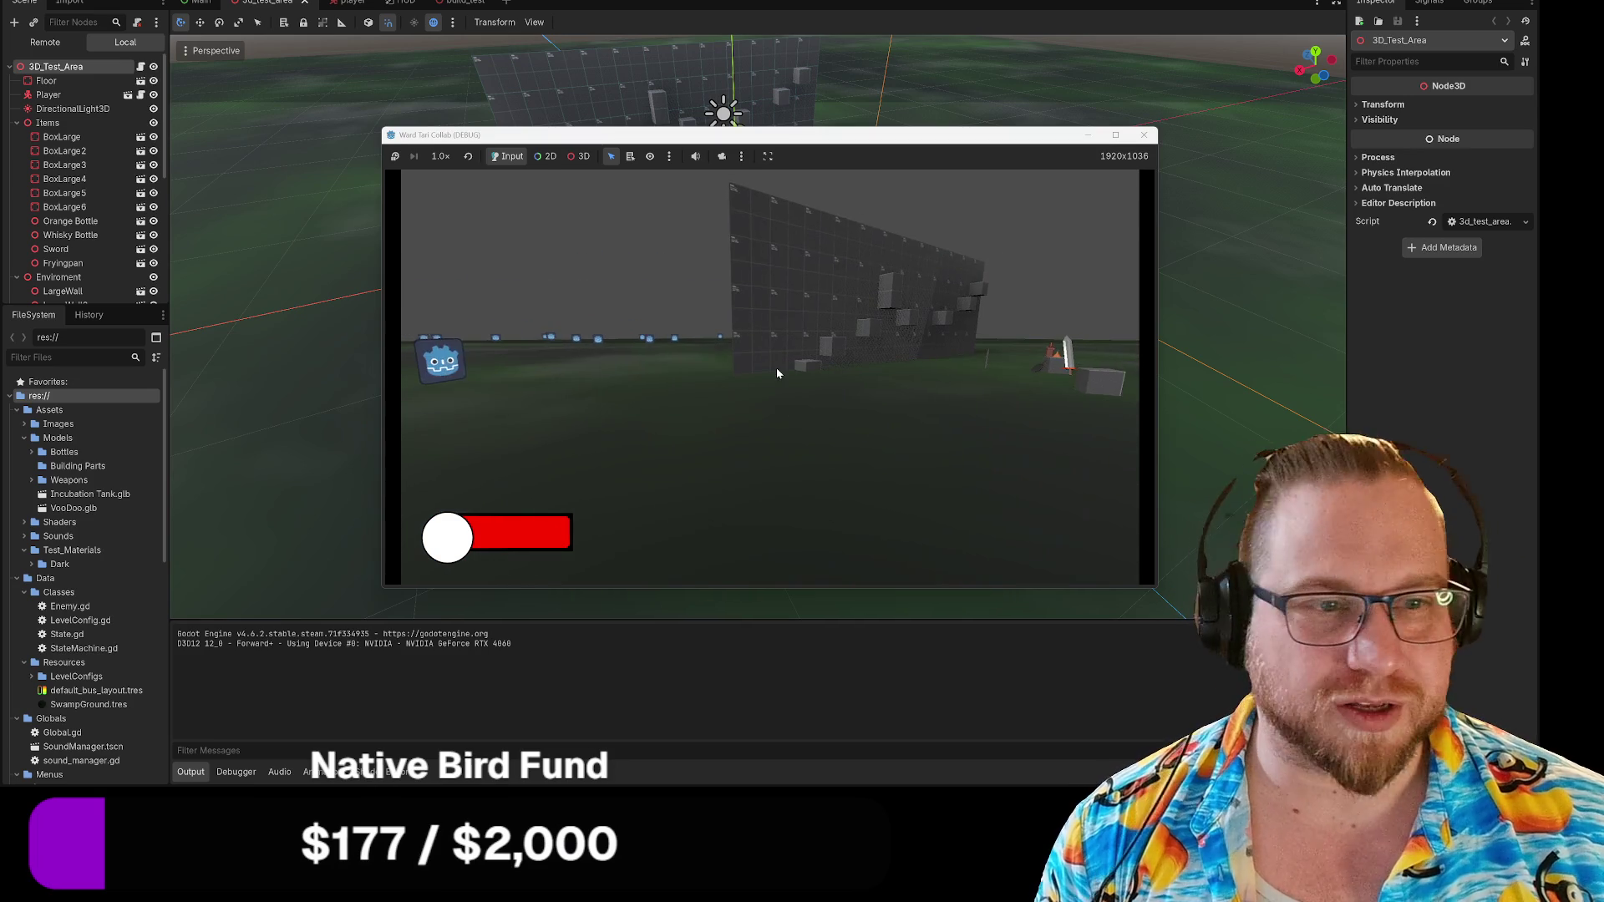
click(1146, 140)
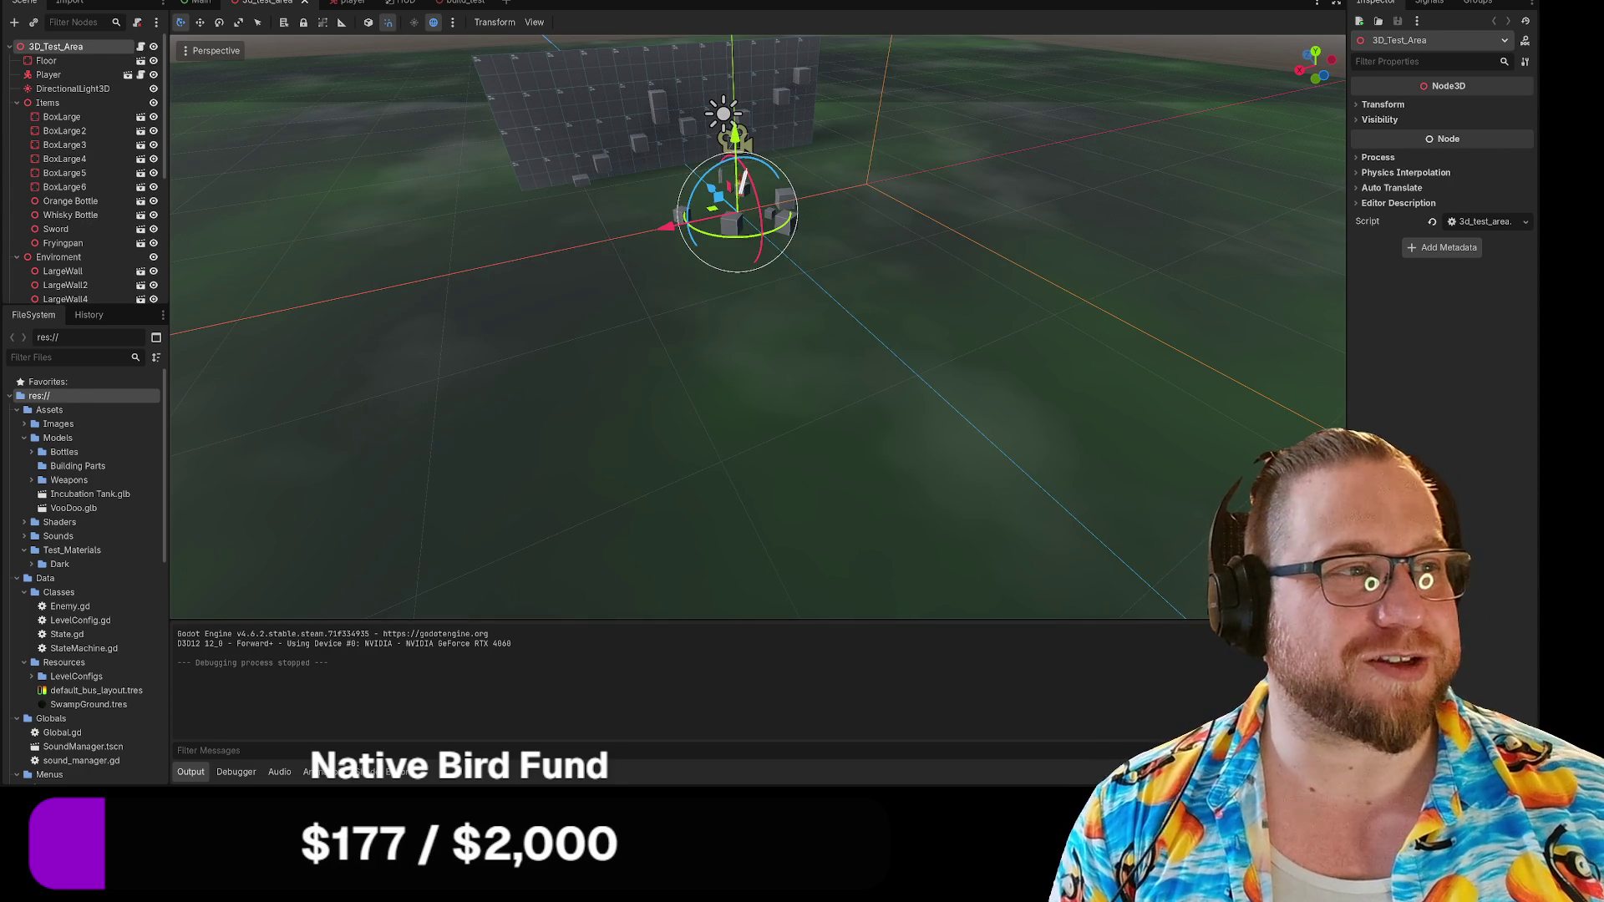
Run the project again with F5, start the game, then stop it to return to the editor.
key(F5)
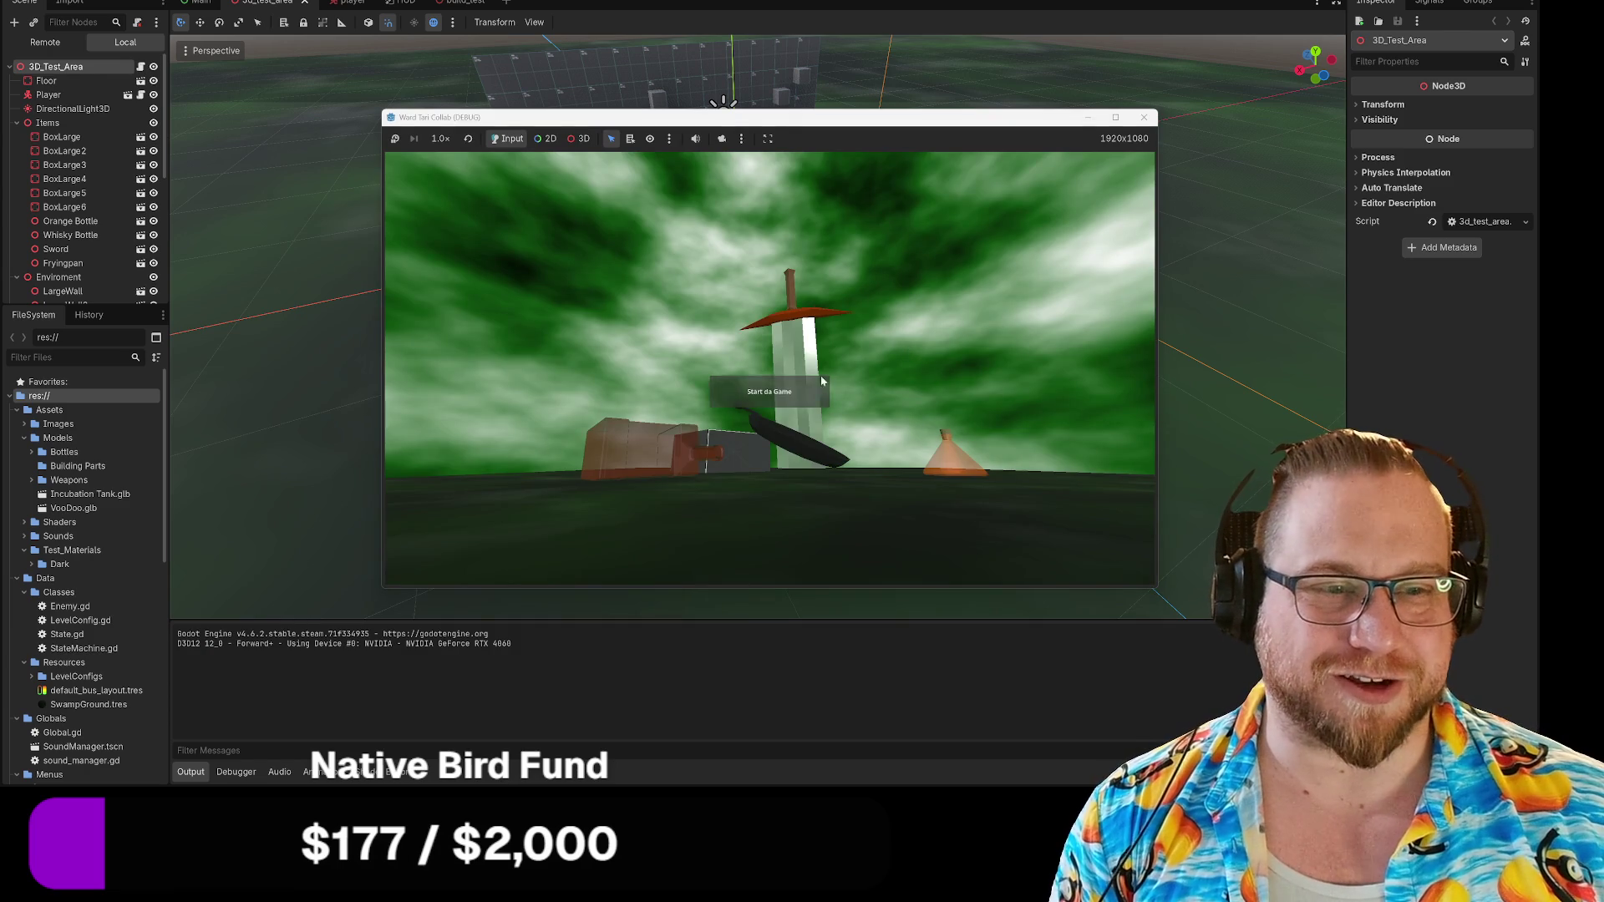
click(766, 393)
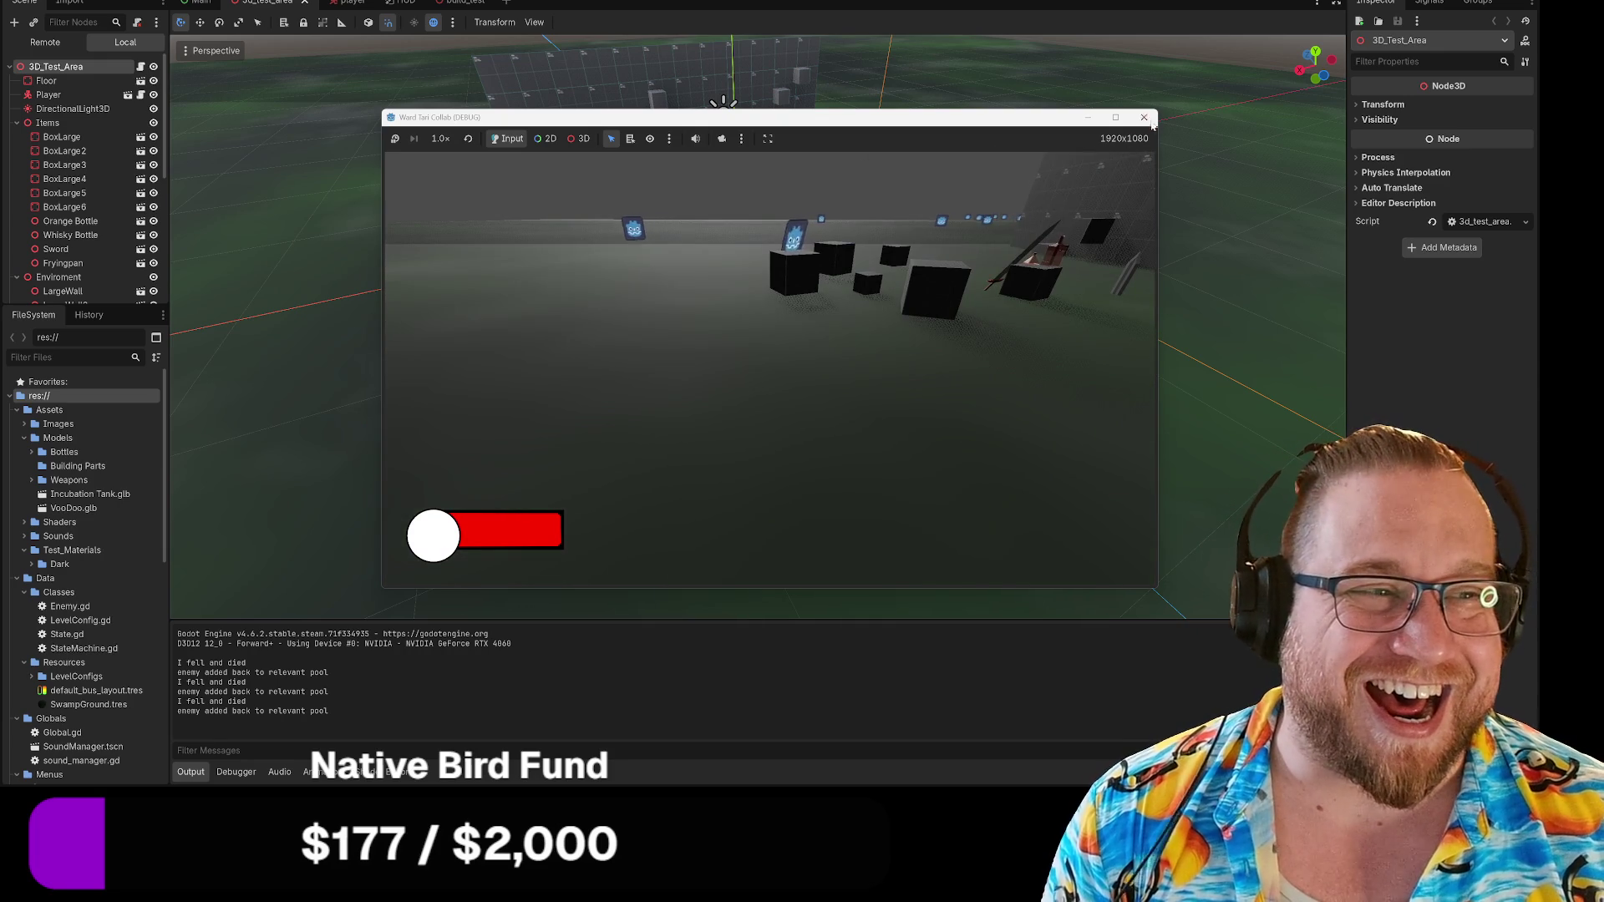
click(1144, 117)
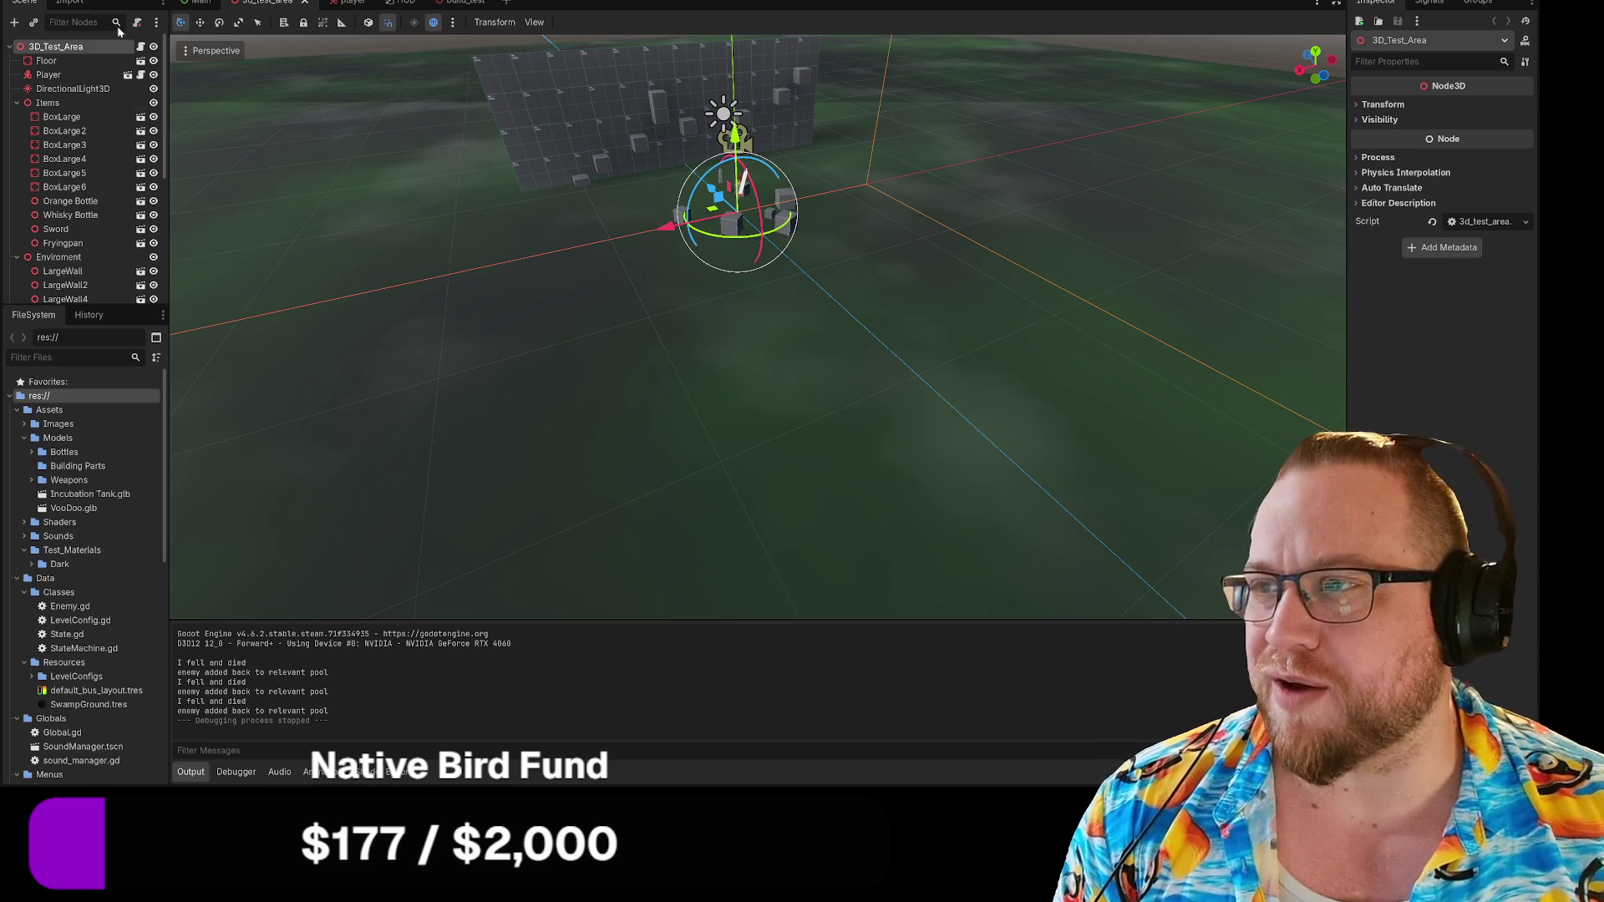
Select the Floor node and the Building Parts folder, then open File Explorer with Win+E.
click(770, 327)
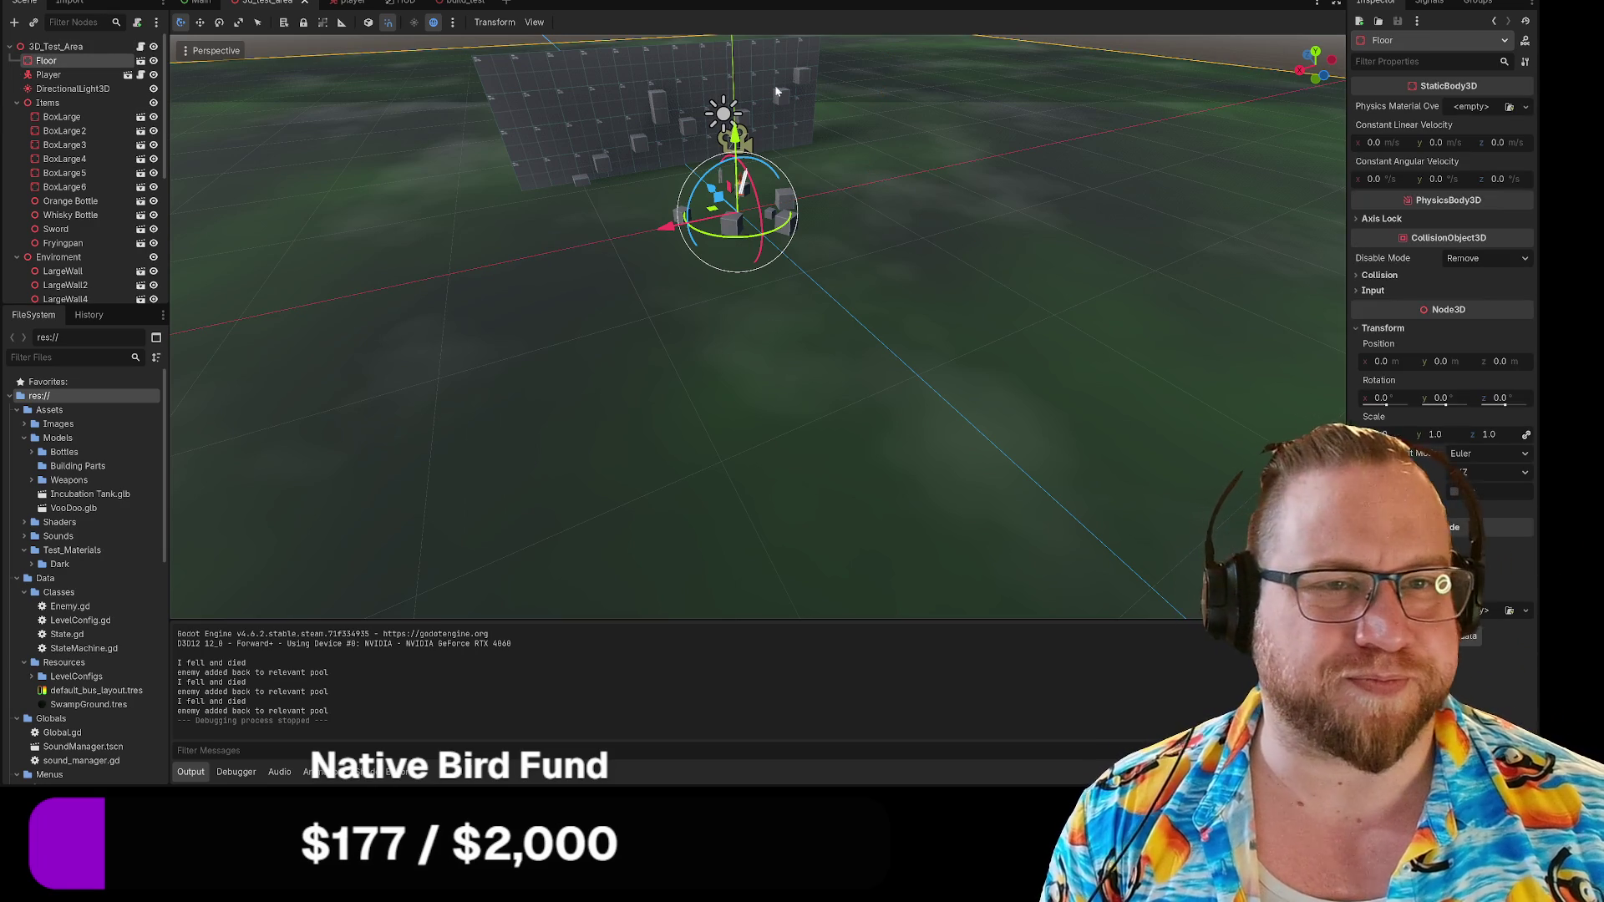
click(388, 25)
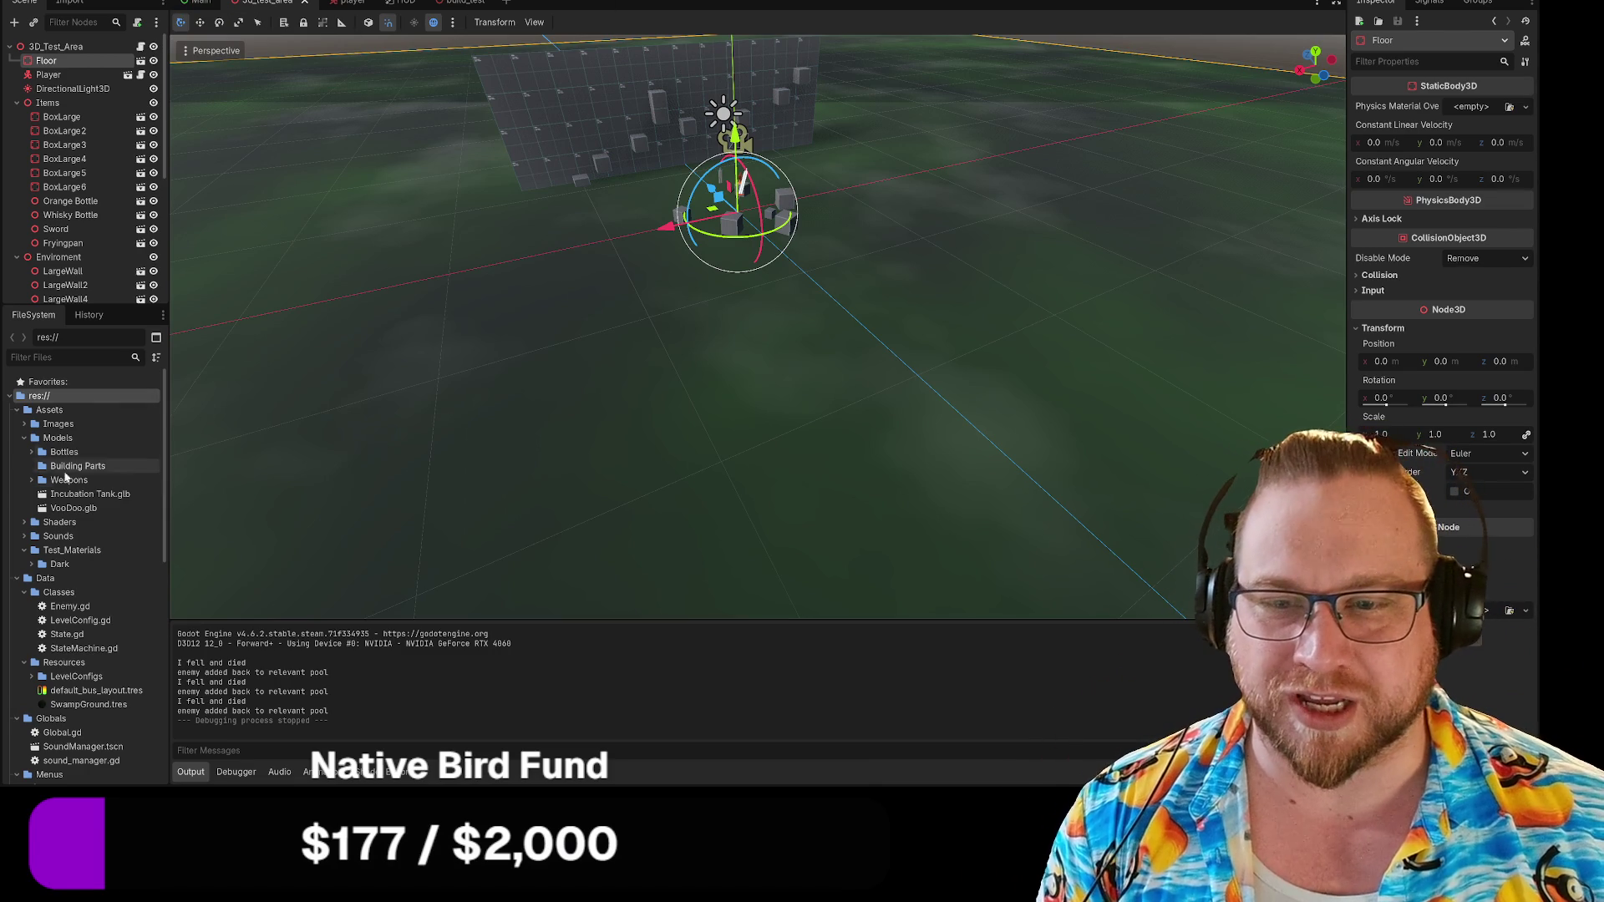
click(50, 466)
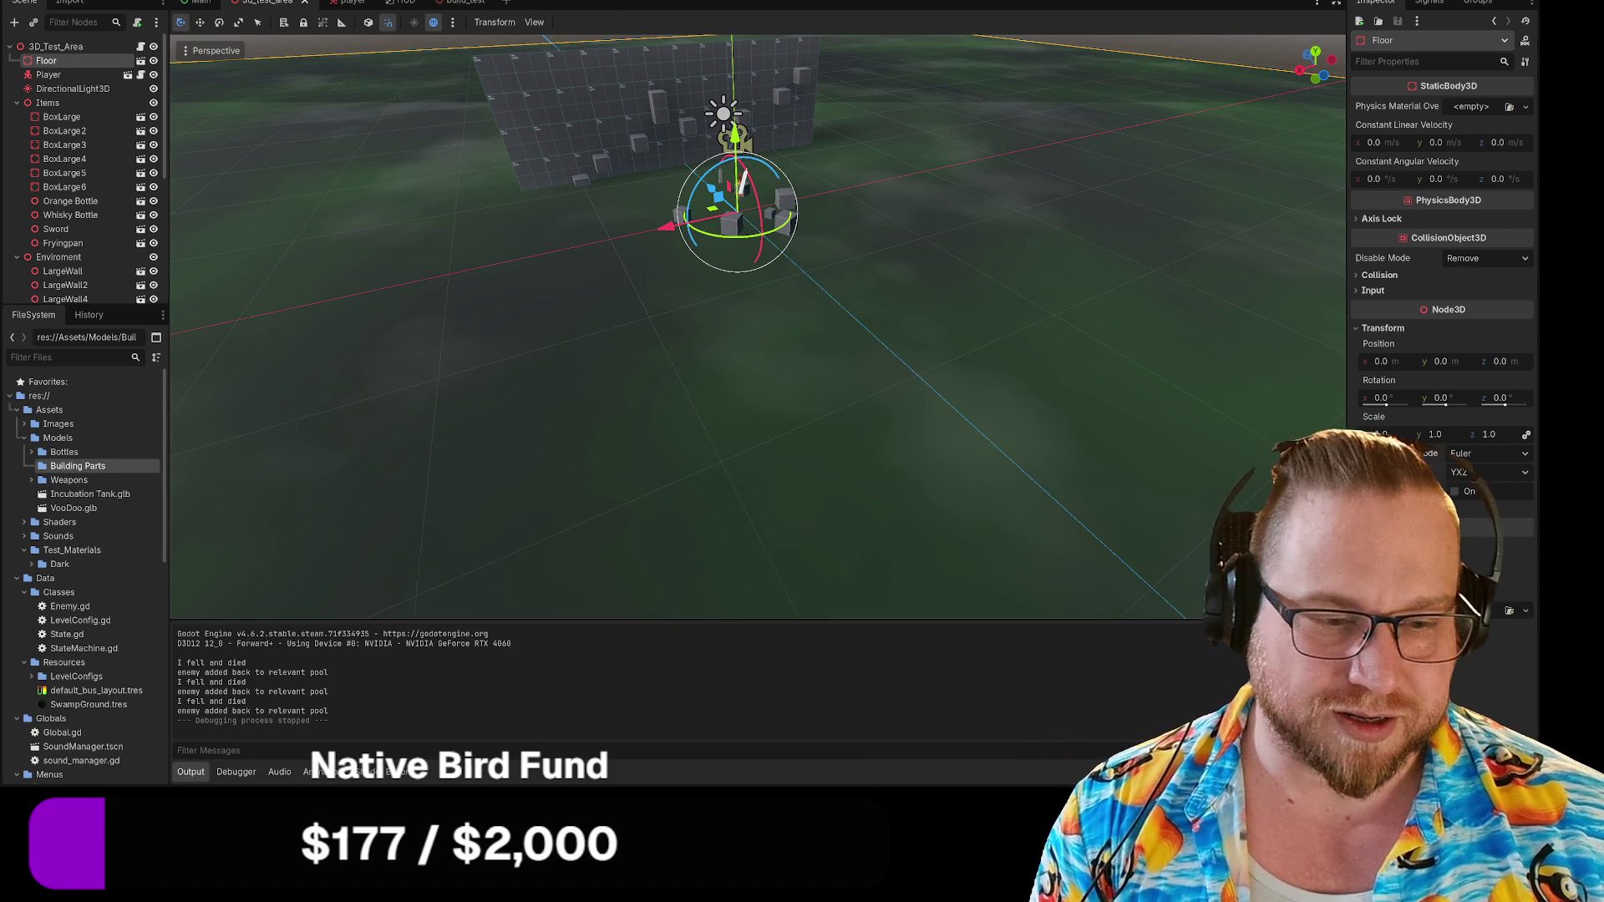
key(super+e)
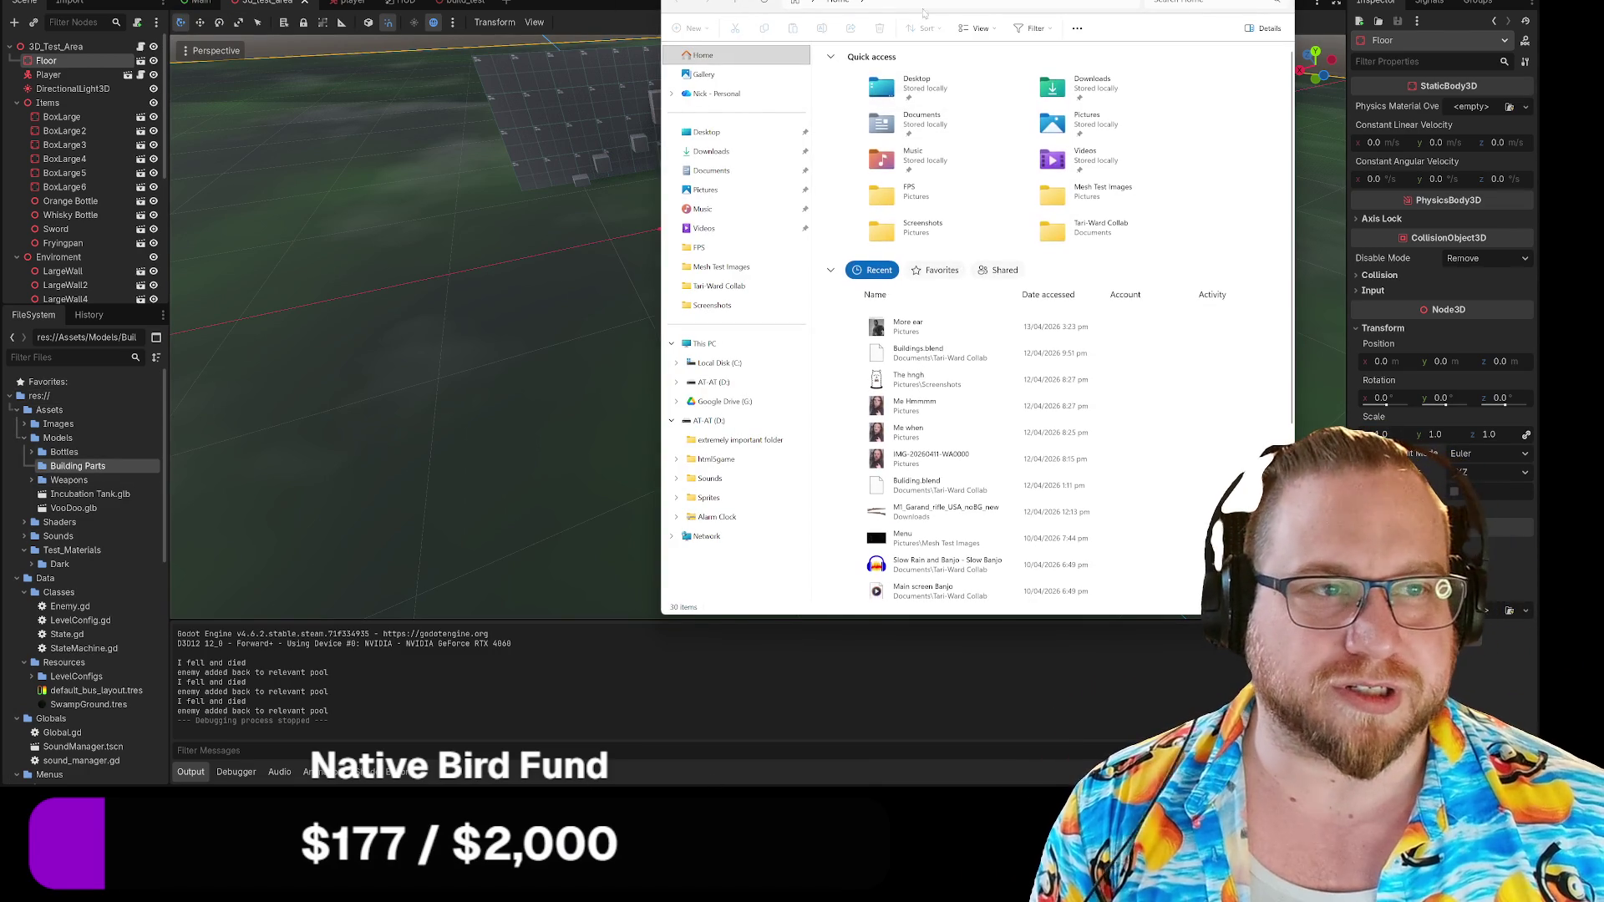
Open the Parts folder and drag Beam_Med.glb through Support.glb into Godot's Building Parts folder.
mouse_move(896, 13)
mouse_down()
mouse_move(367, 13)
mouse_move(414, 5)
mouse_up()
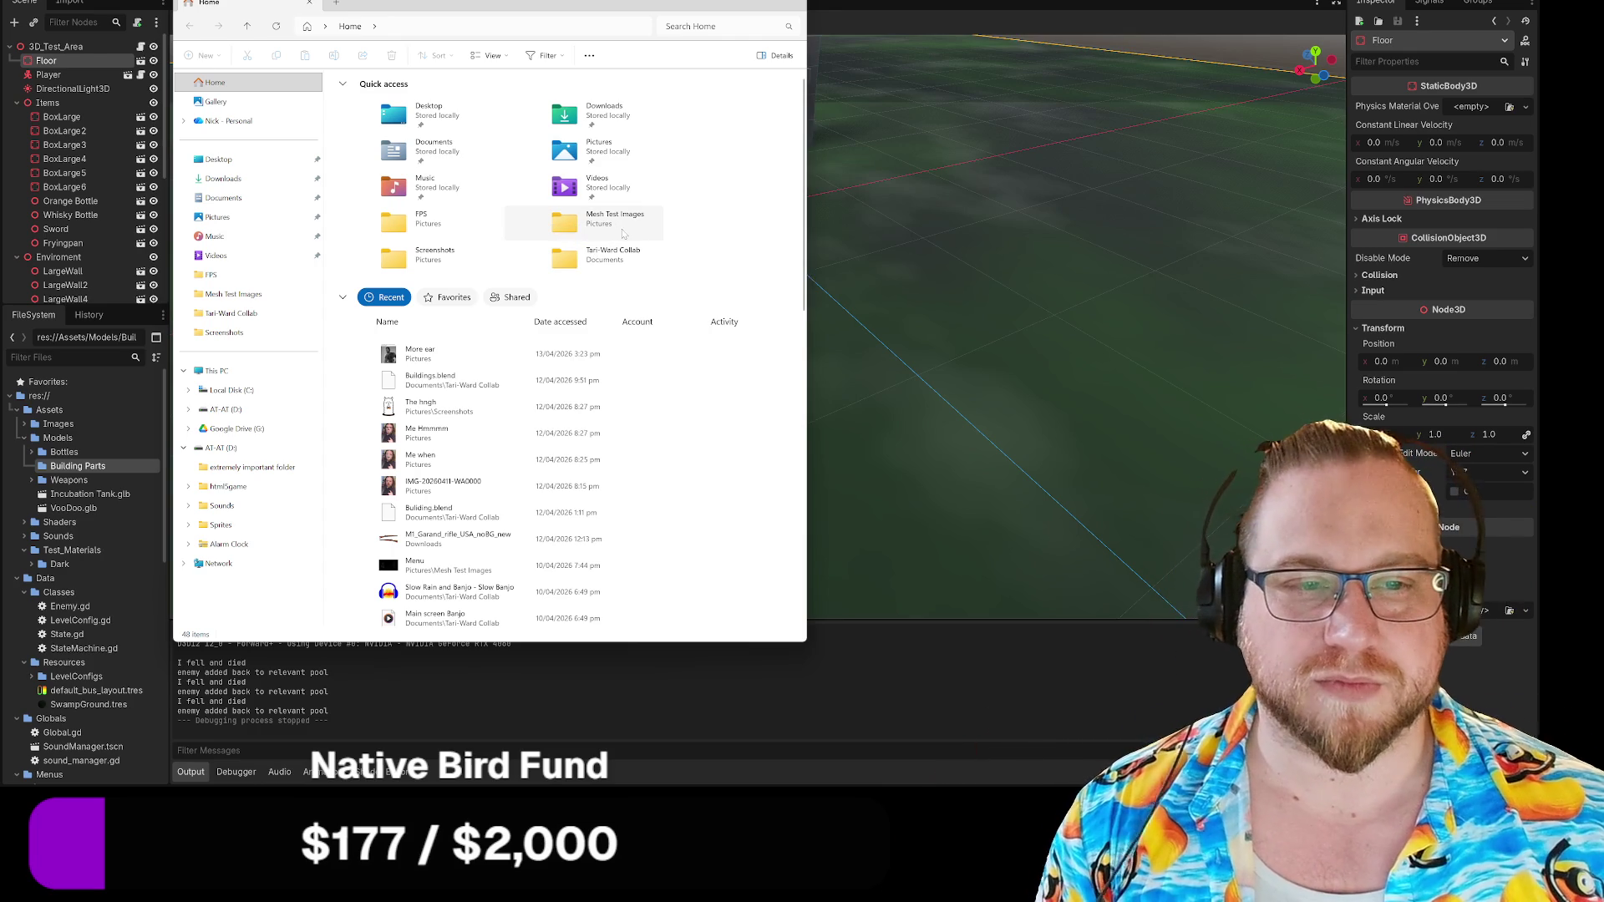
double_click(594, 259)
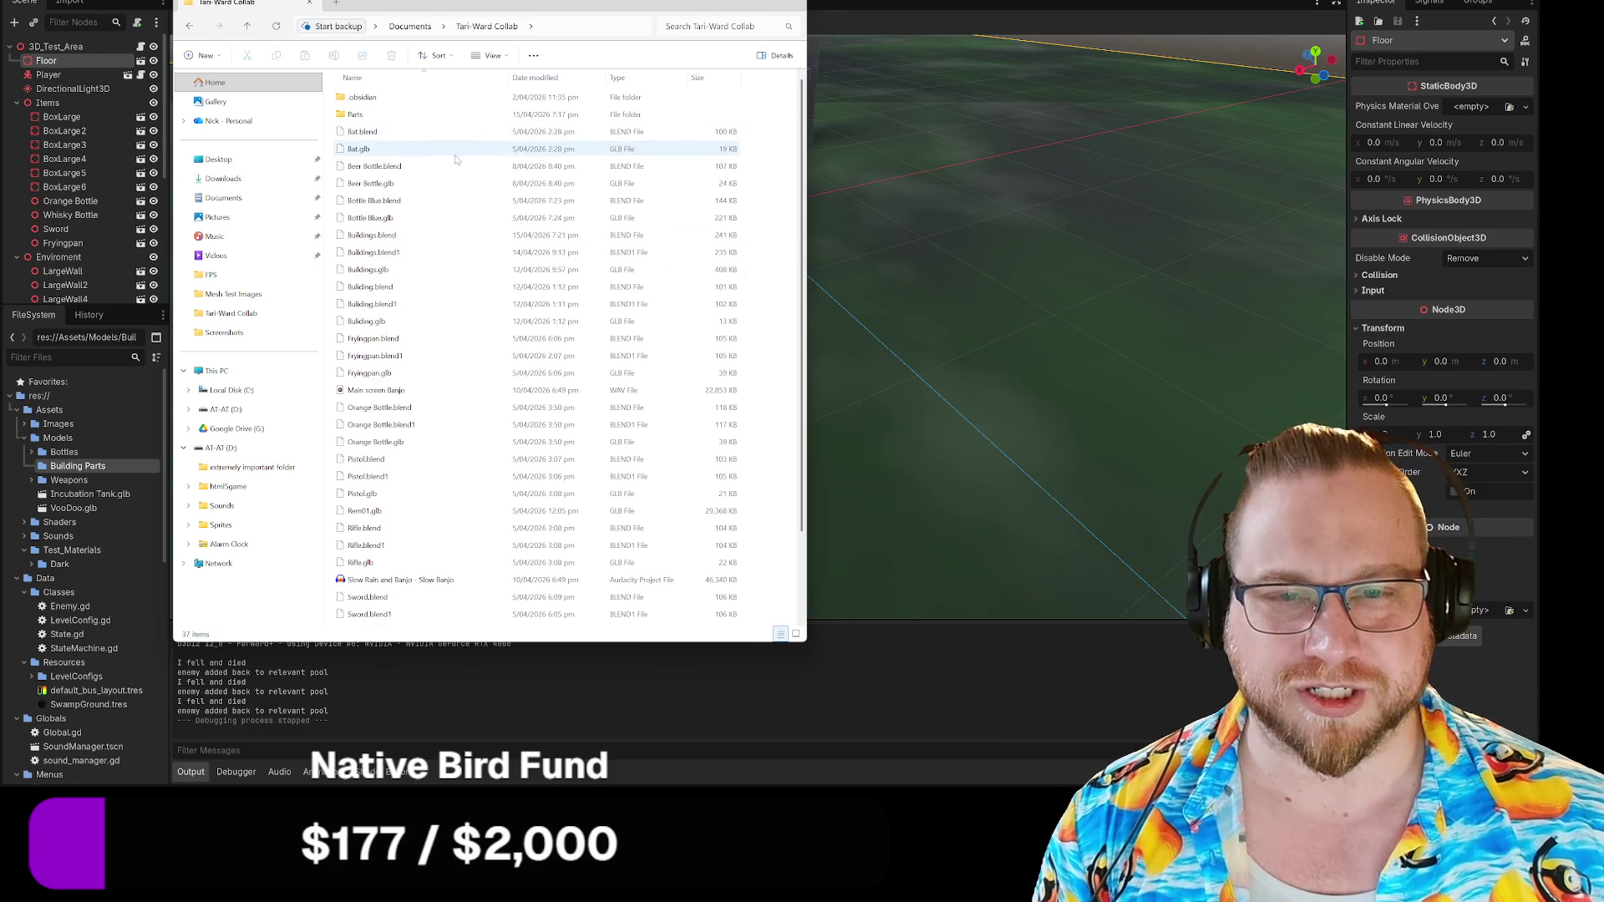
click(357, 117)
double_click(357, 117)
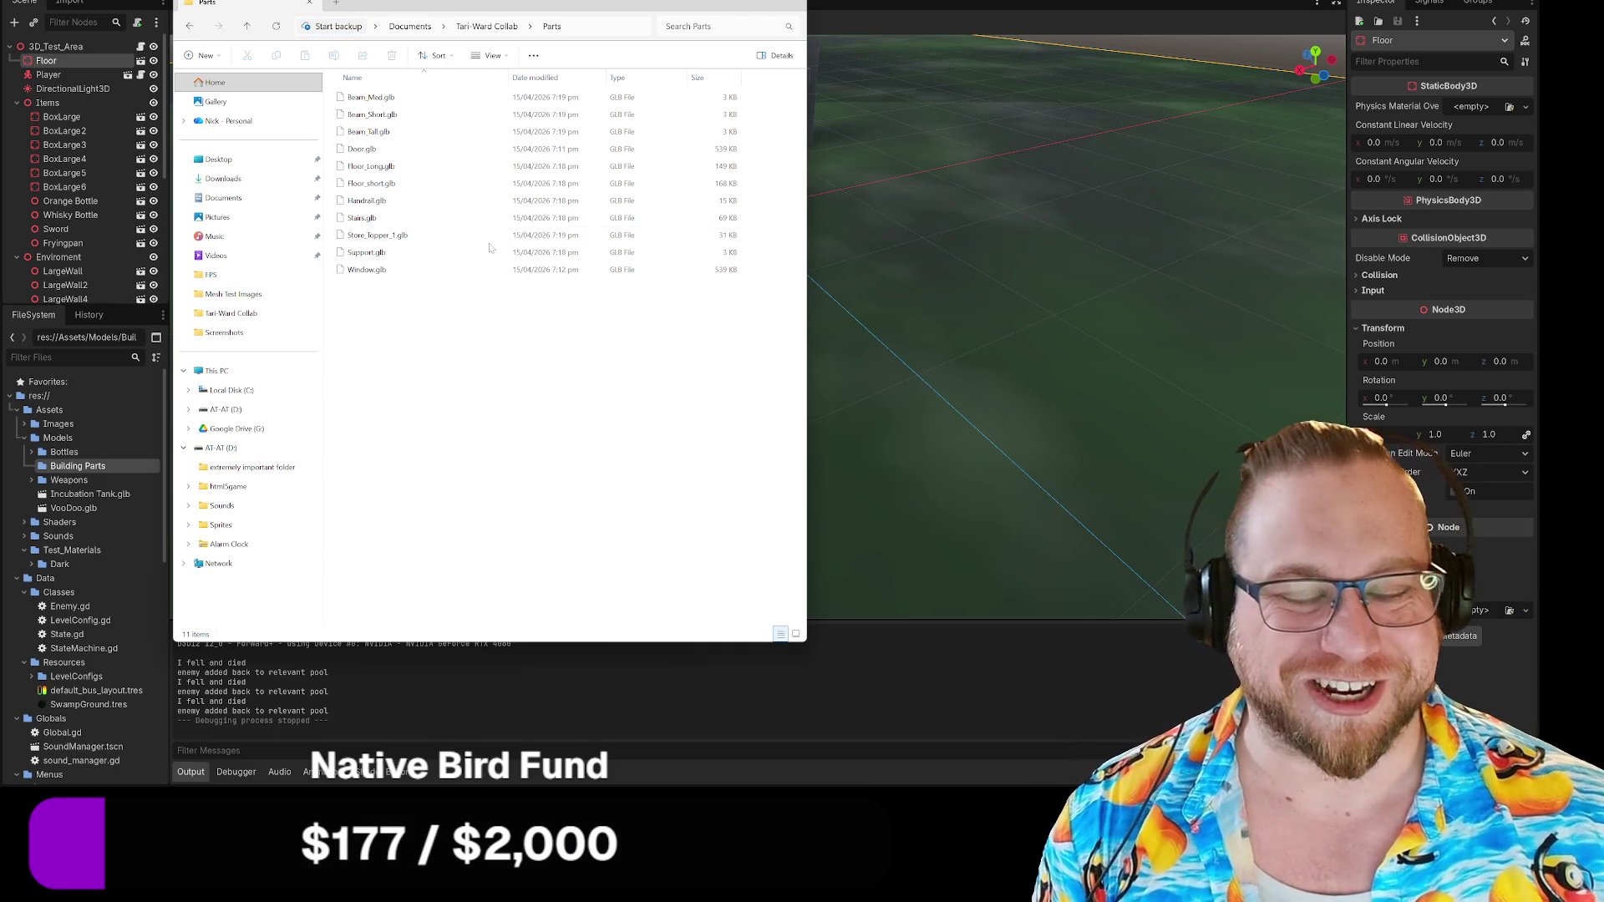
mouse_move(441, 299)
mouse_down()
mouse_move(341, 259)
mouse_move(357, 108)
mouse_up()
click(426, 464)
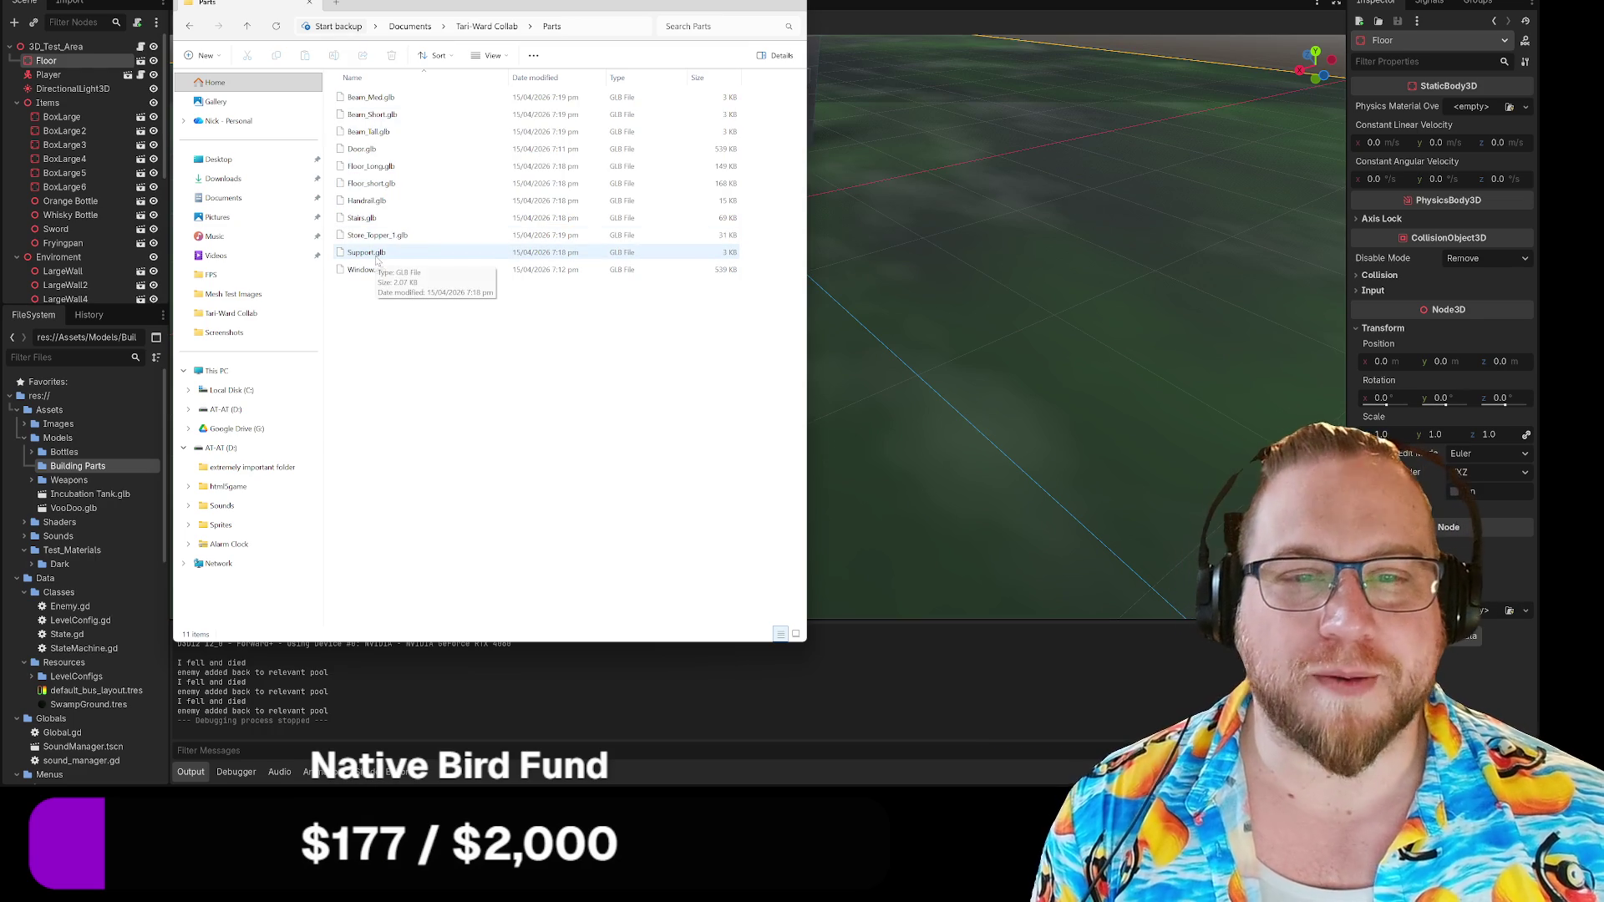
shift+click(377, 260)
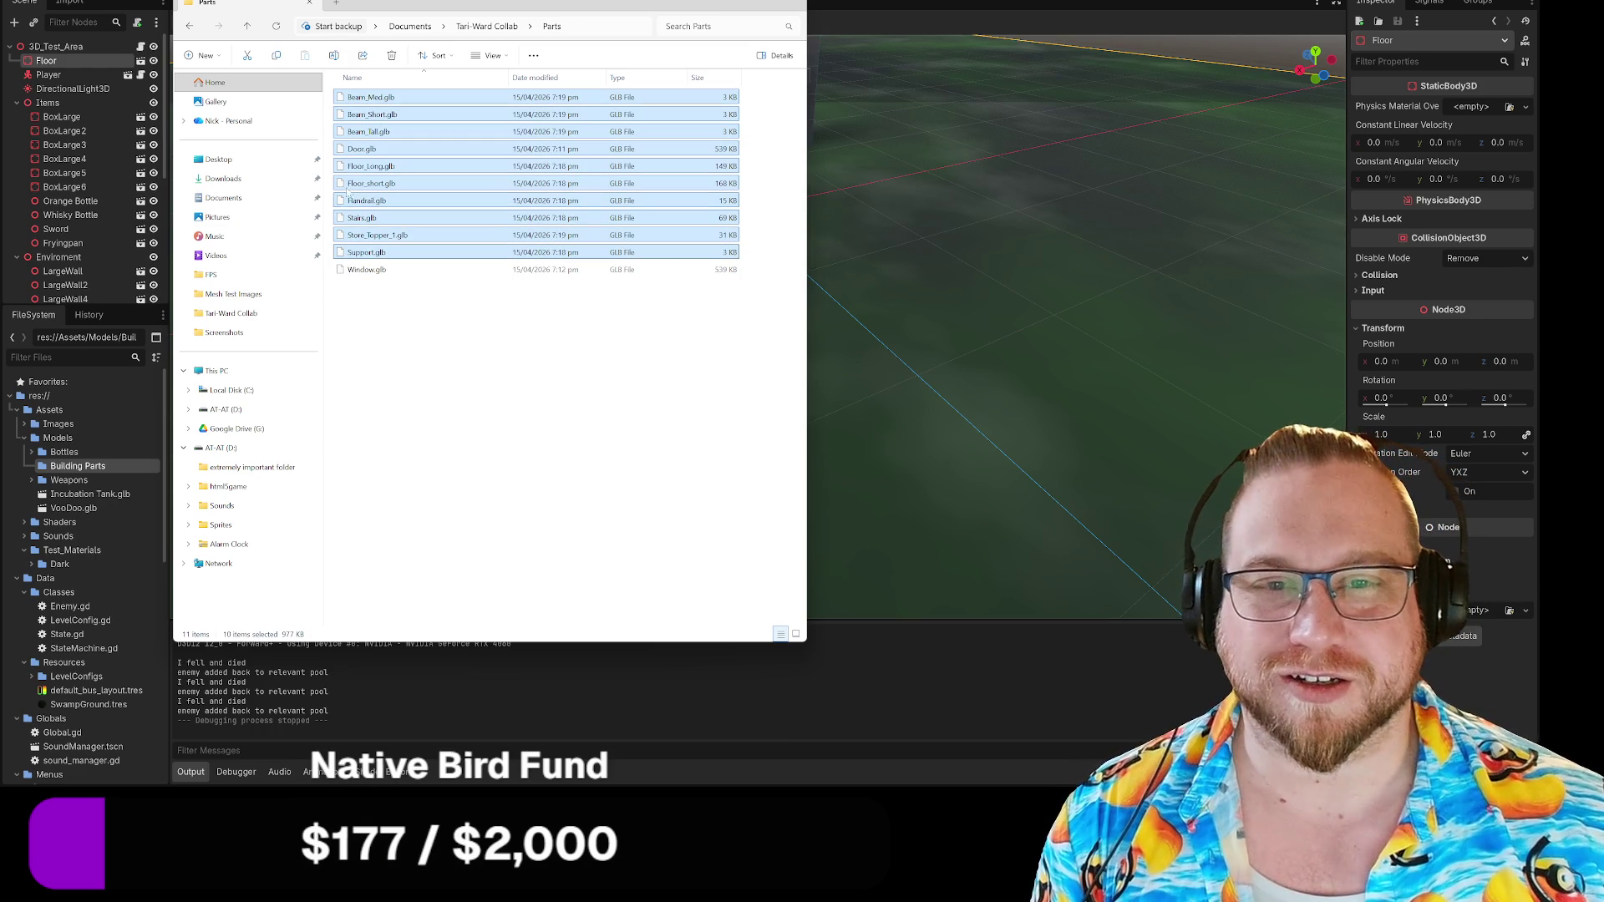
drag(382, 115, 75, 467)
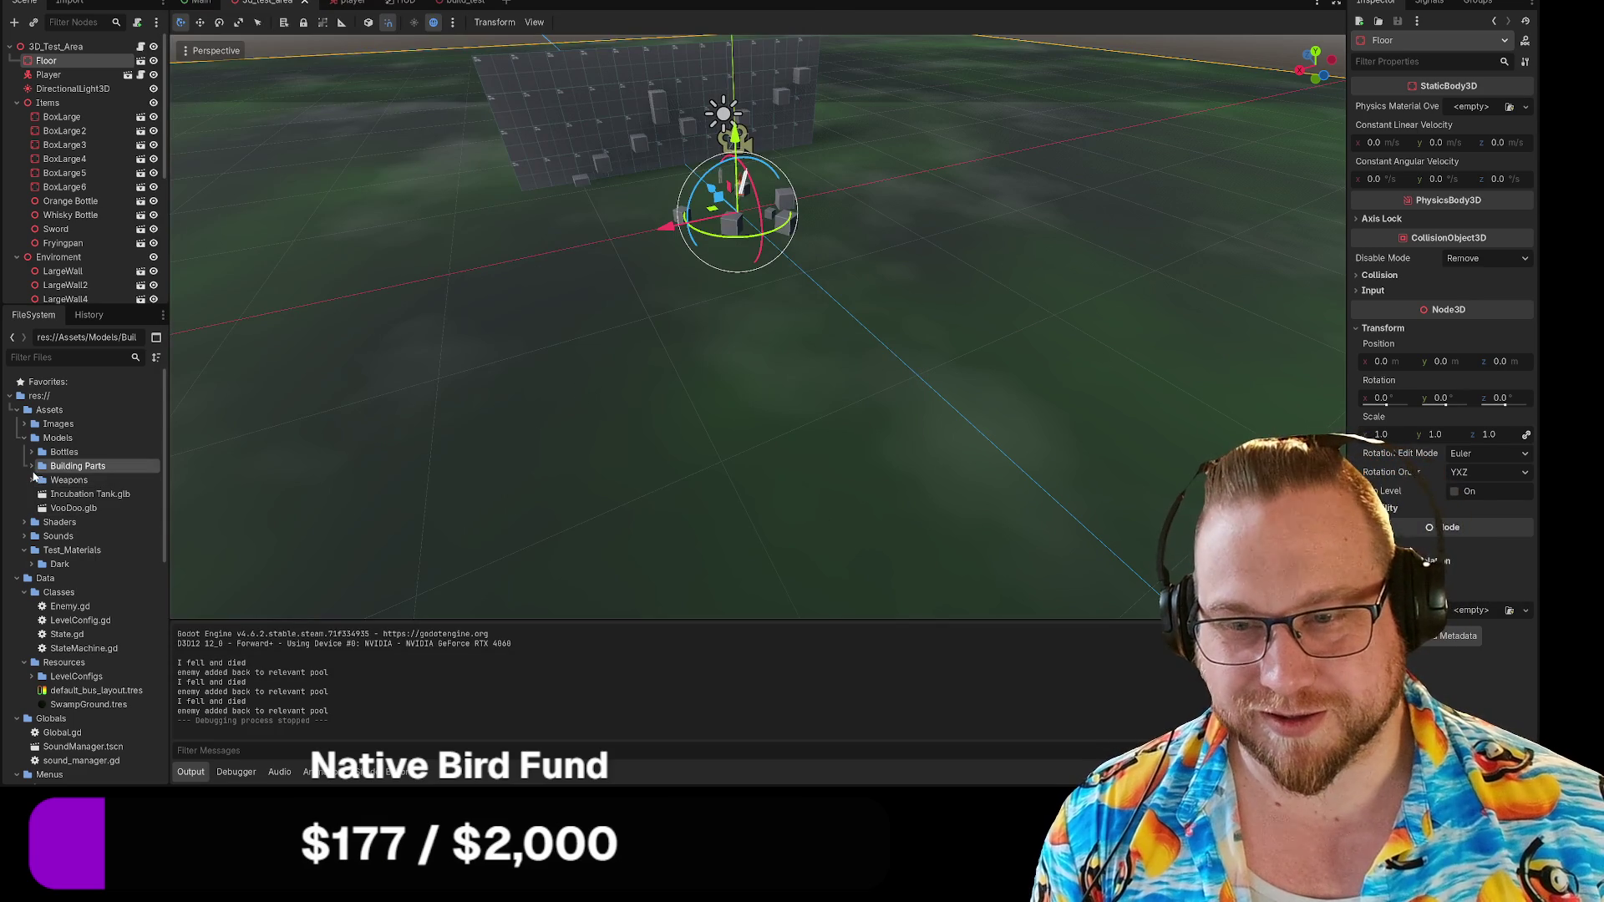
click(32, 467)
In the build_test scene, instance Door.glb into the viewport, then delete that Door node.
click(448, 3)
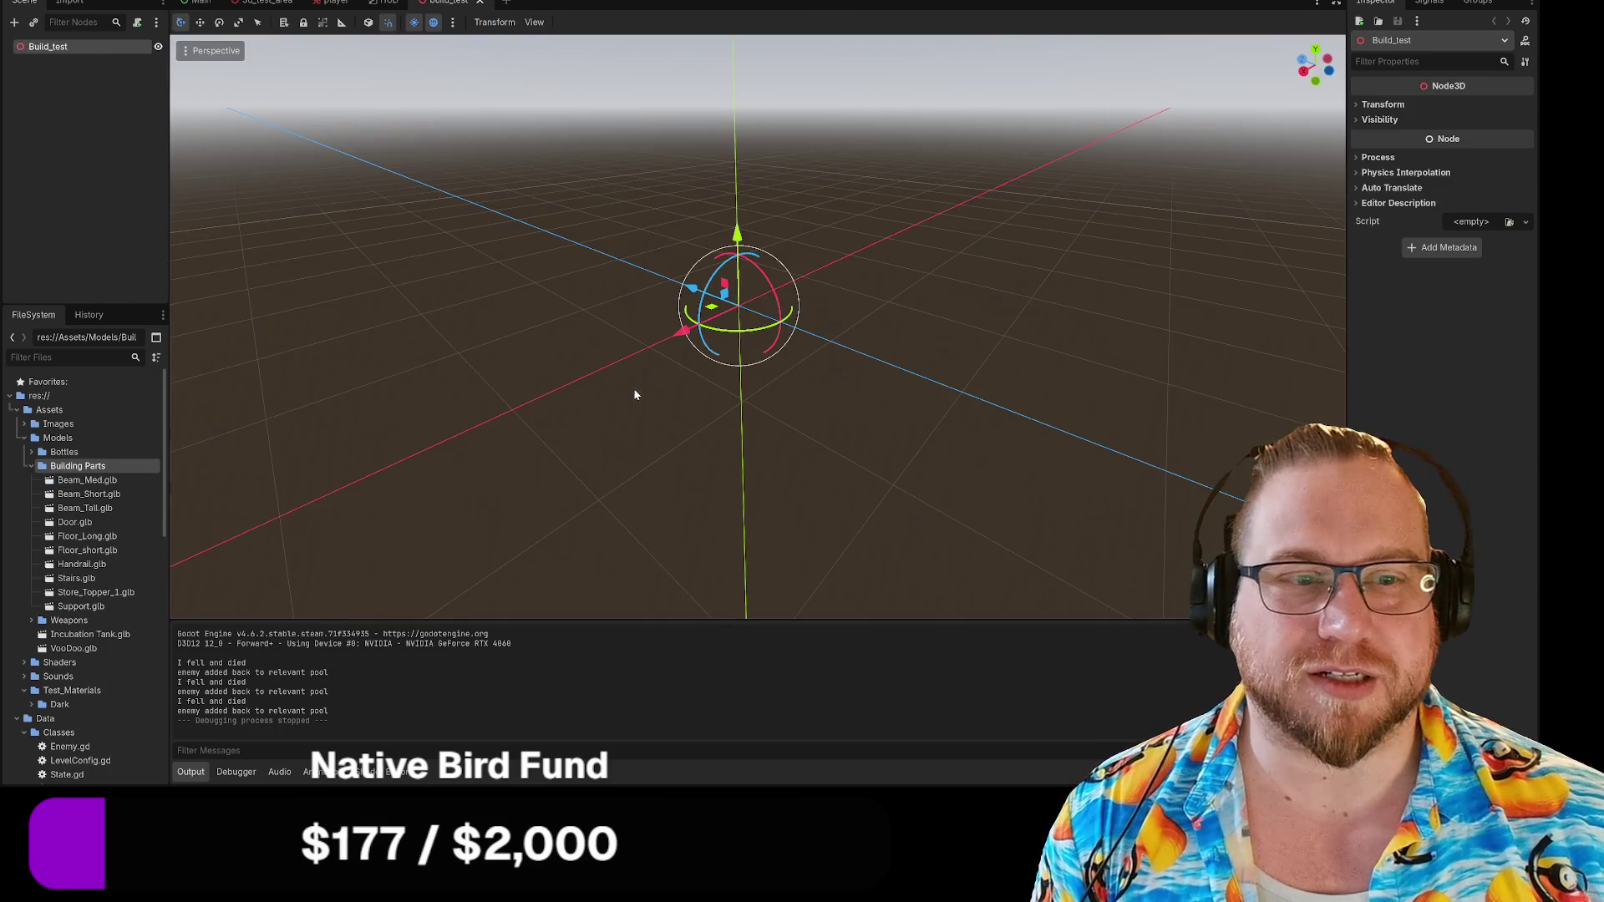
click(73, 523)
mouse_move(74, 527)
mouse_down()
mouse_move(619, 307)
mouse_move(588, 224)
mouse_move(558, 232)
mouse_up()
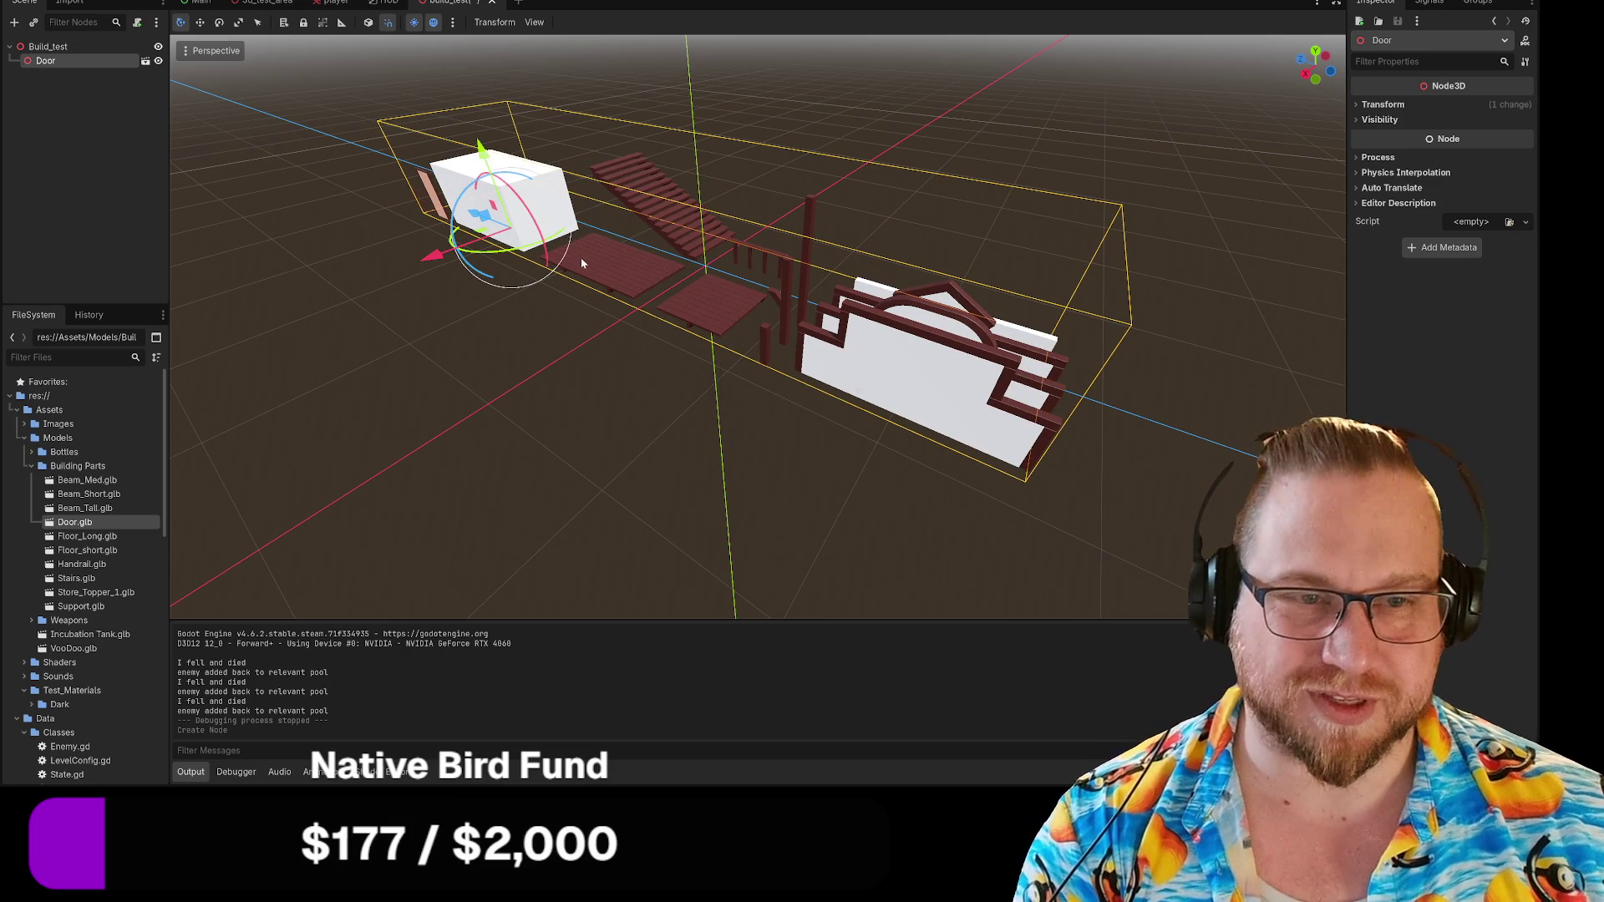
key(Delete)
click(756, 393)
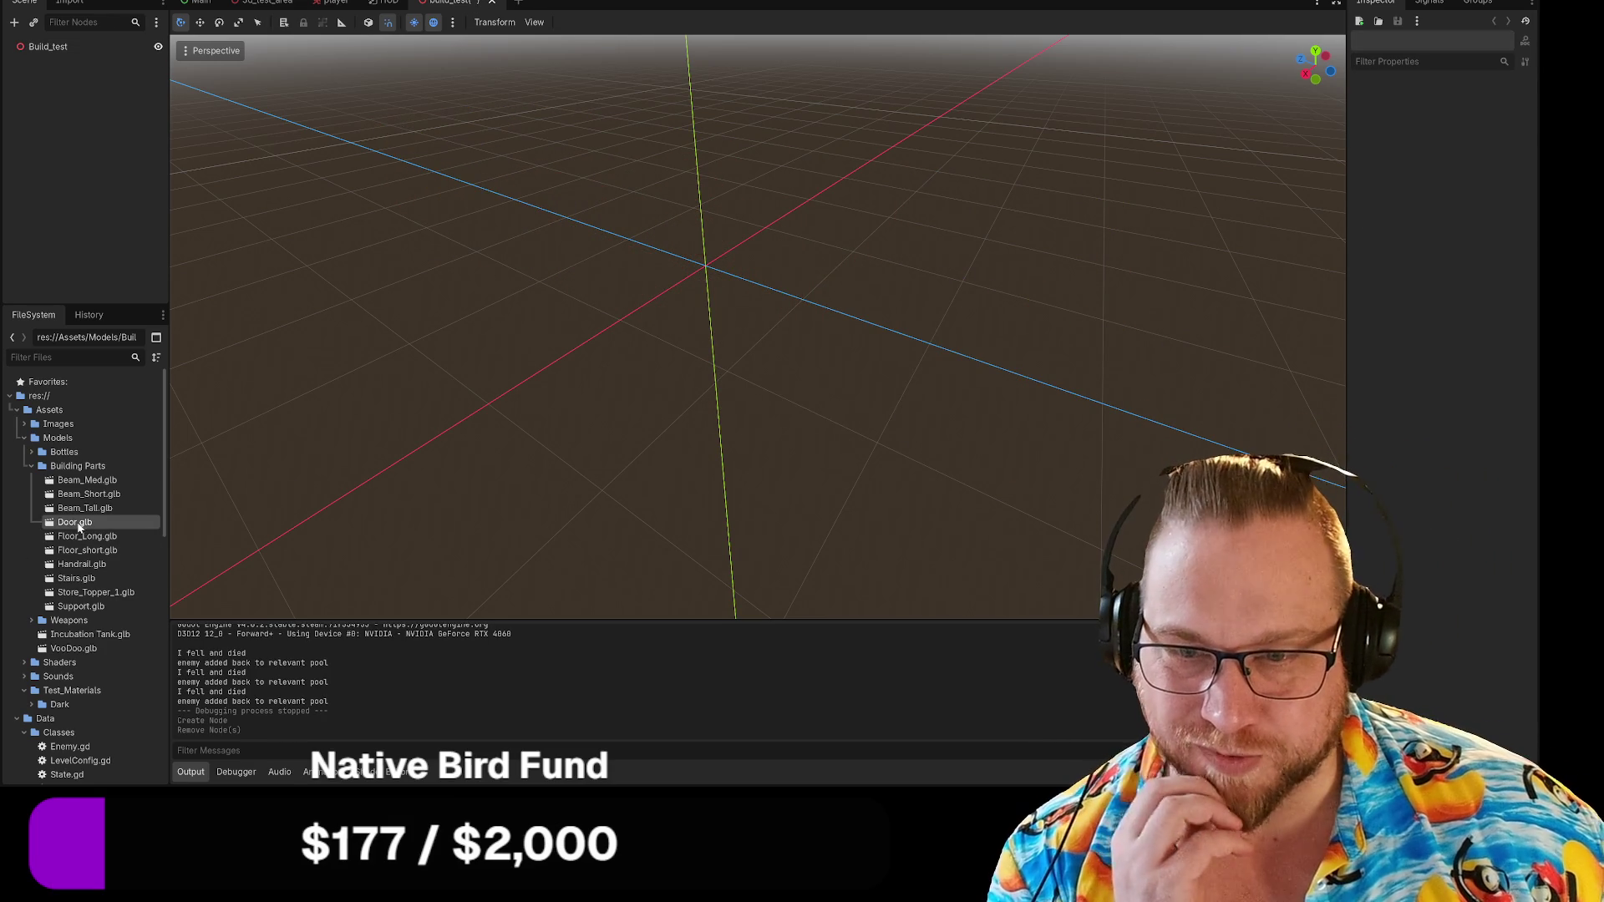
Permanently delete Door.glb from the project's FileSystem.
right_click(81, 526)
click(124, 694)
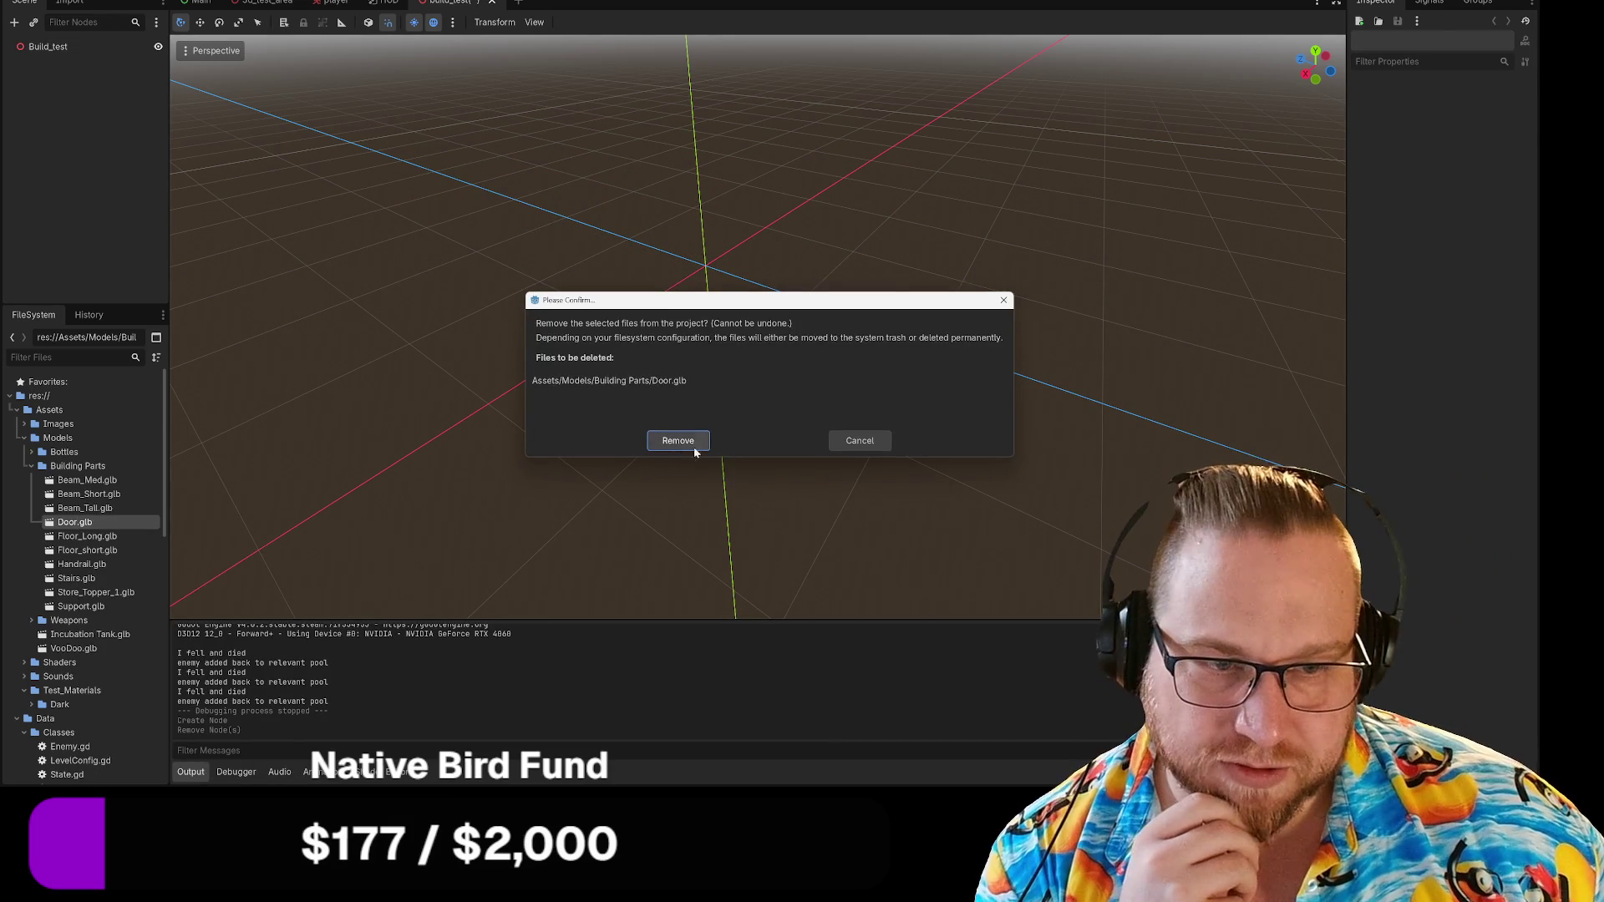
click(651, 449)
Place Floor_Long.glb and Floor_short.glb in the scene and move the short floor up and right.
mouse_move(87, 522)
mouse_down()
mouse_move(151, 526)
mouse_move(584, 311)
mouse_move(534, 225)
mouse_up()
mouse_move(84, 536)
mouse_down()
mouse_move(713, 287)
mouse_move(509, 229)
mouse_move(538, 251)
mouse_up()
click(569, 357)
mouse_move(725, 308)
mouse_down()
mouse_move(788, 308)
mouse_move(794, 272)
mouse_move(793, 291)
mouse_up()
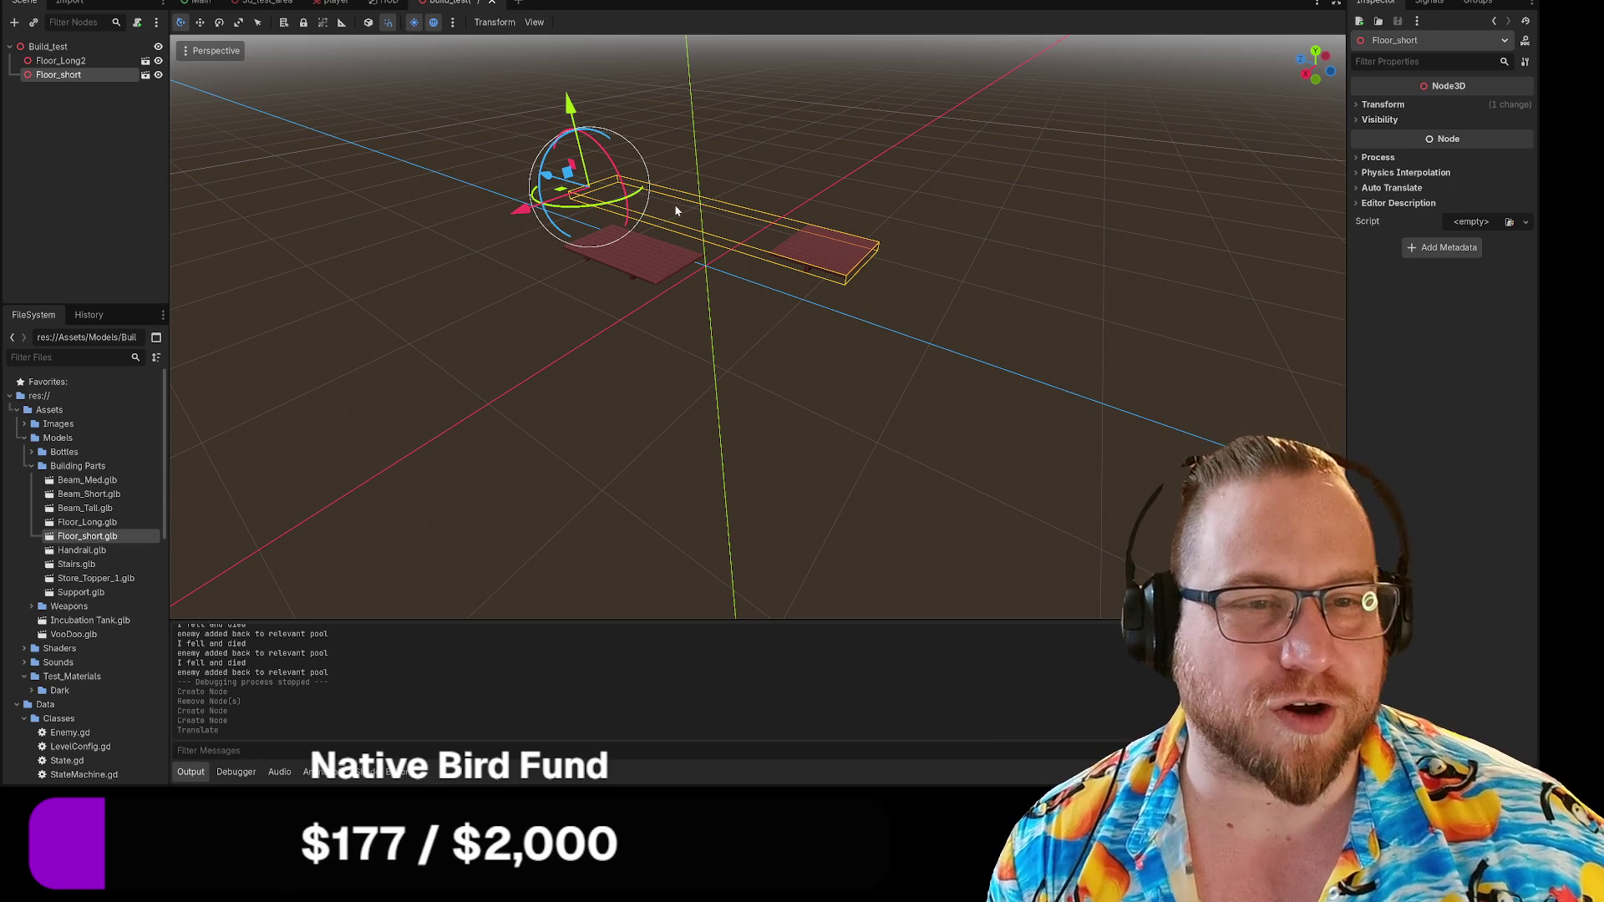
Slide the short floor piece left and down to butt against Floor_Long2.
mouse_move(567, 173)
mouse_down()
mouse_move(505, 187)
mouse_move(492, 172)
mouse_up()
drag(493, 84, 491, 133)
drag(503, 205, 506, 189)
scroll(583, 230, up, 2)
middle_drag(538, 176, 562, 219)
Check the joined L-shaped floor from a lower angle, then box-select both floor pieces.
click(730, 303)
scroll(606, 256, up, 1)
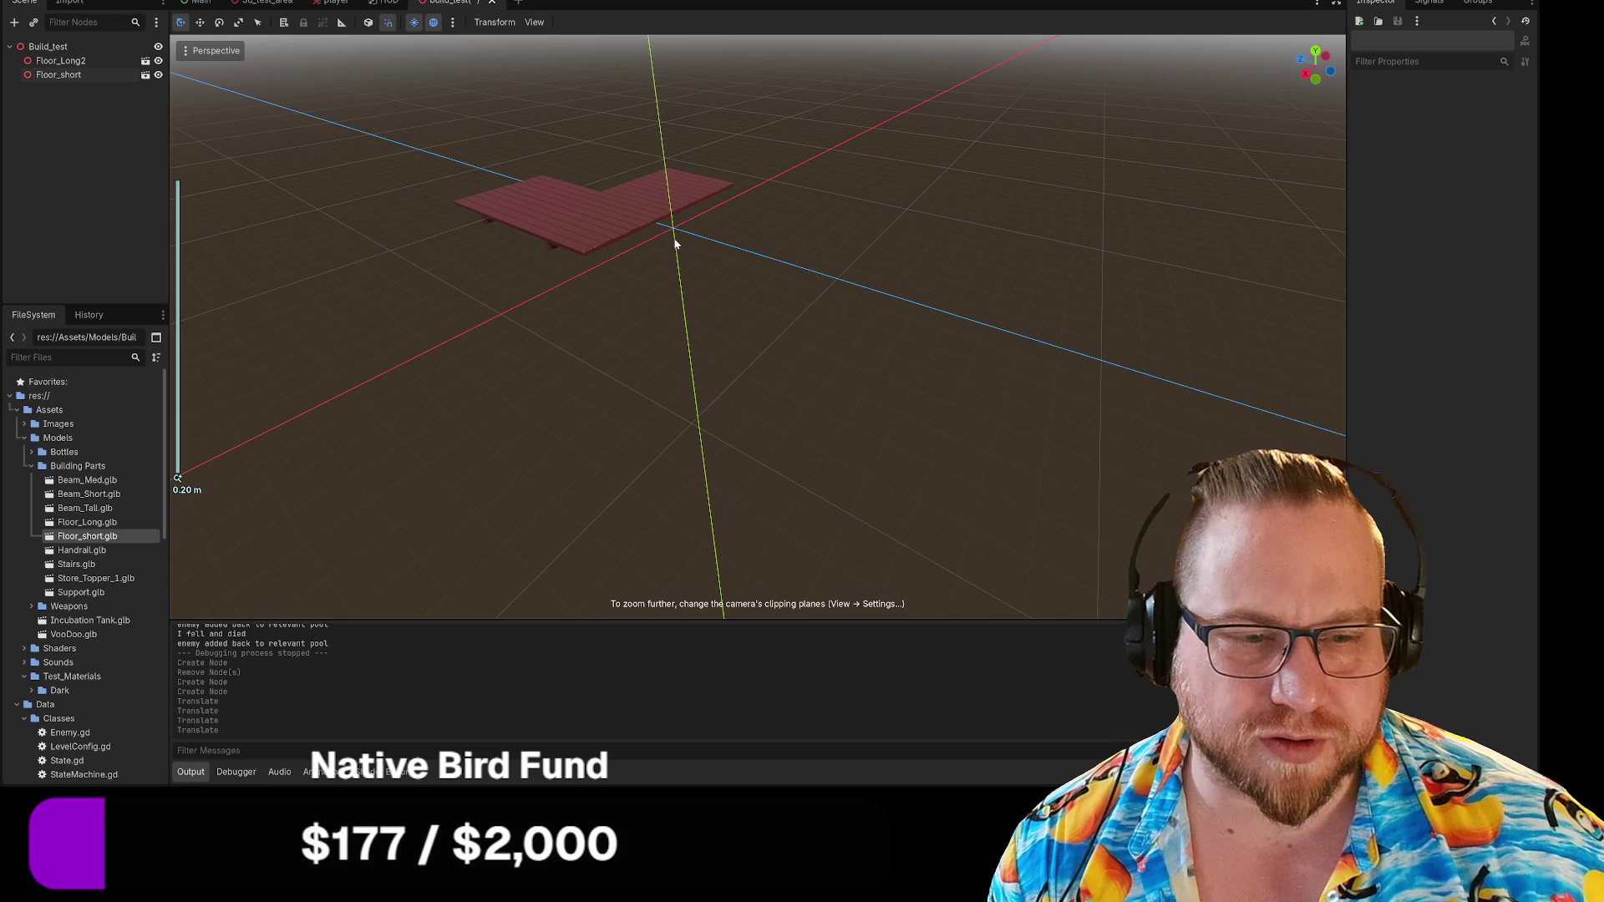
scroll(602, 232, down, 10)
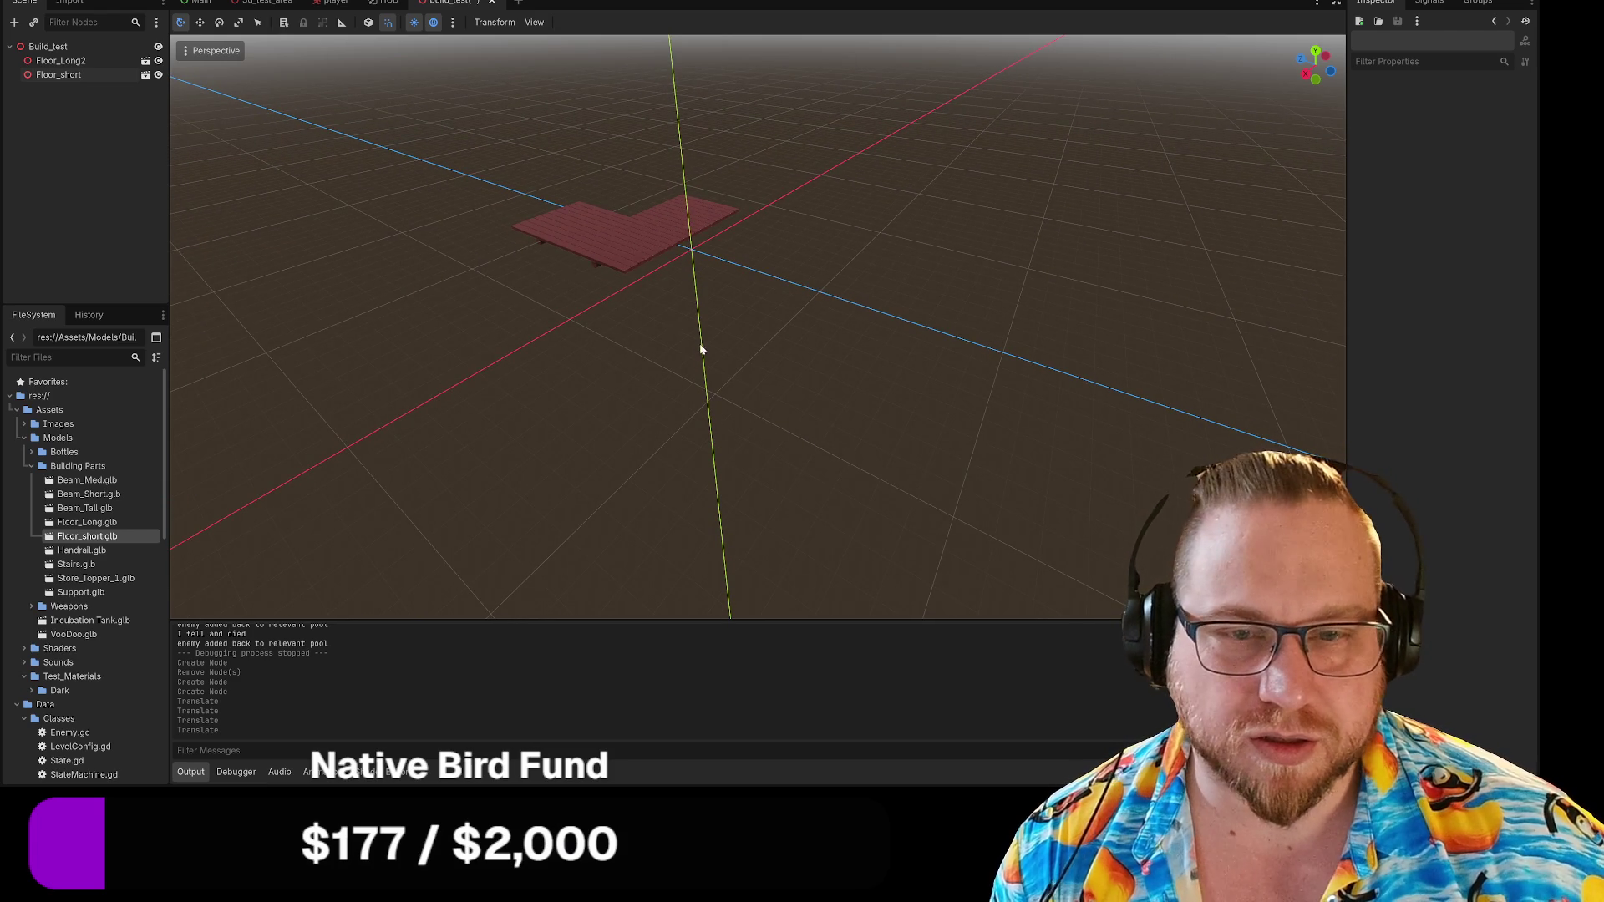
scroll(698, 334, down, 20)
key(w)
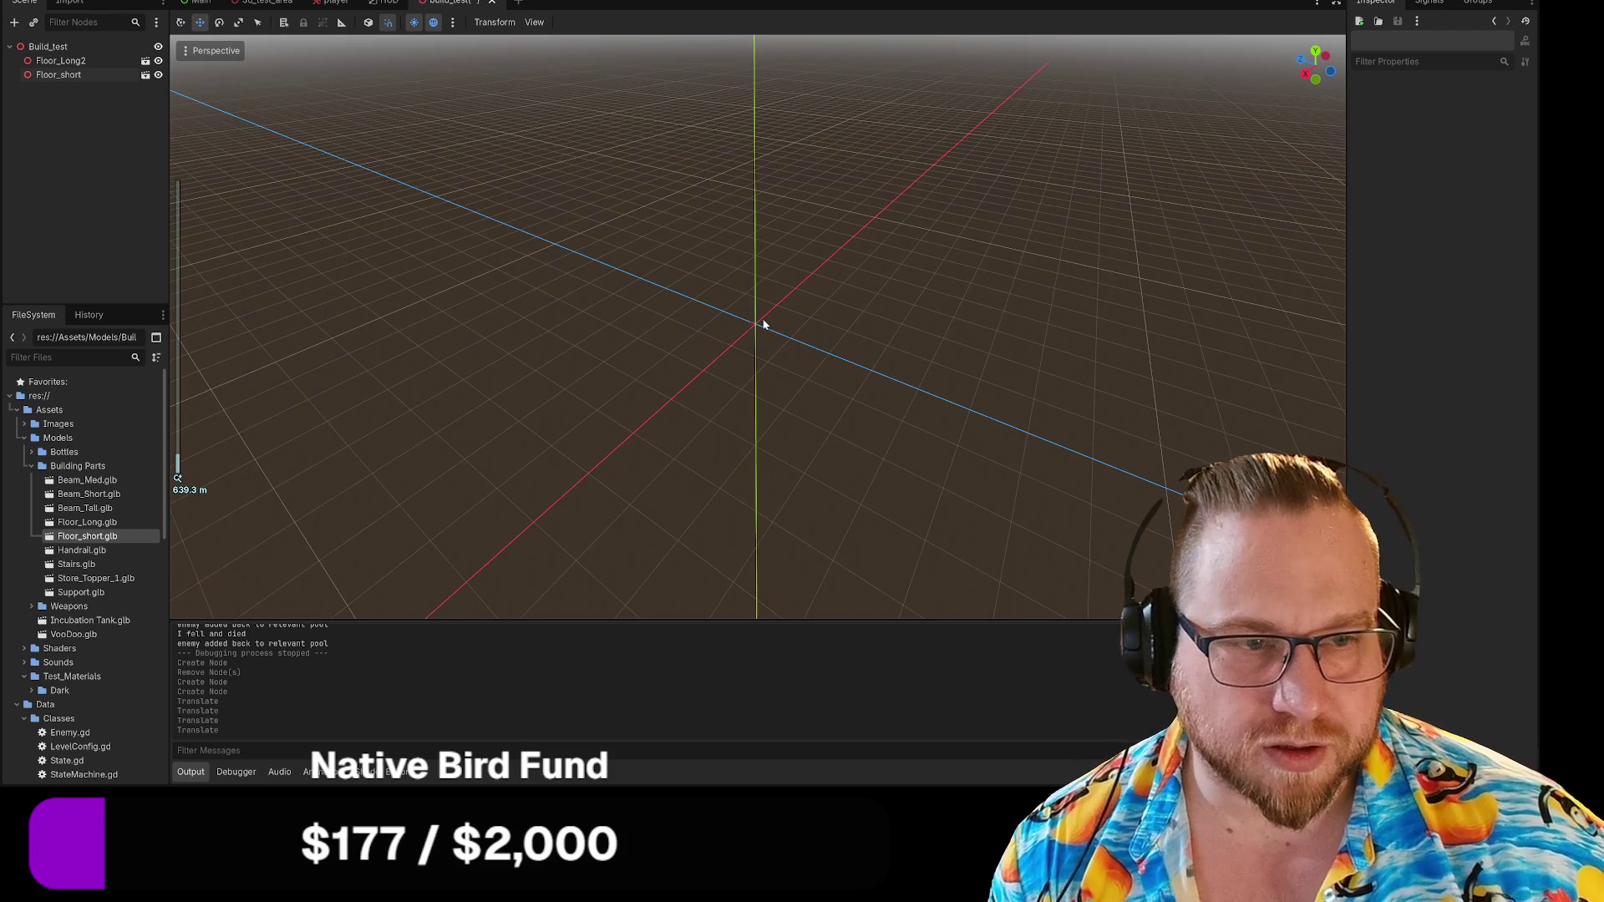
mouse_move(755, 329)
middle_down()
mouse_move(755, 257)
mouse_move(757, 294)
mouse_move(827, 335)
mouse_move(907, 320)
mouse_move(928, 335)
mouse_move(896, 333)
mouse_move(919, 351)
mouse_move(986, 359)
mouse_move(741, 329)
middle_up()
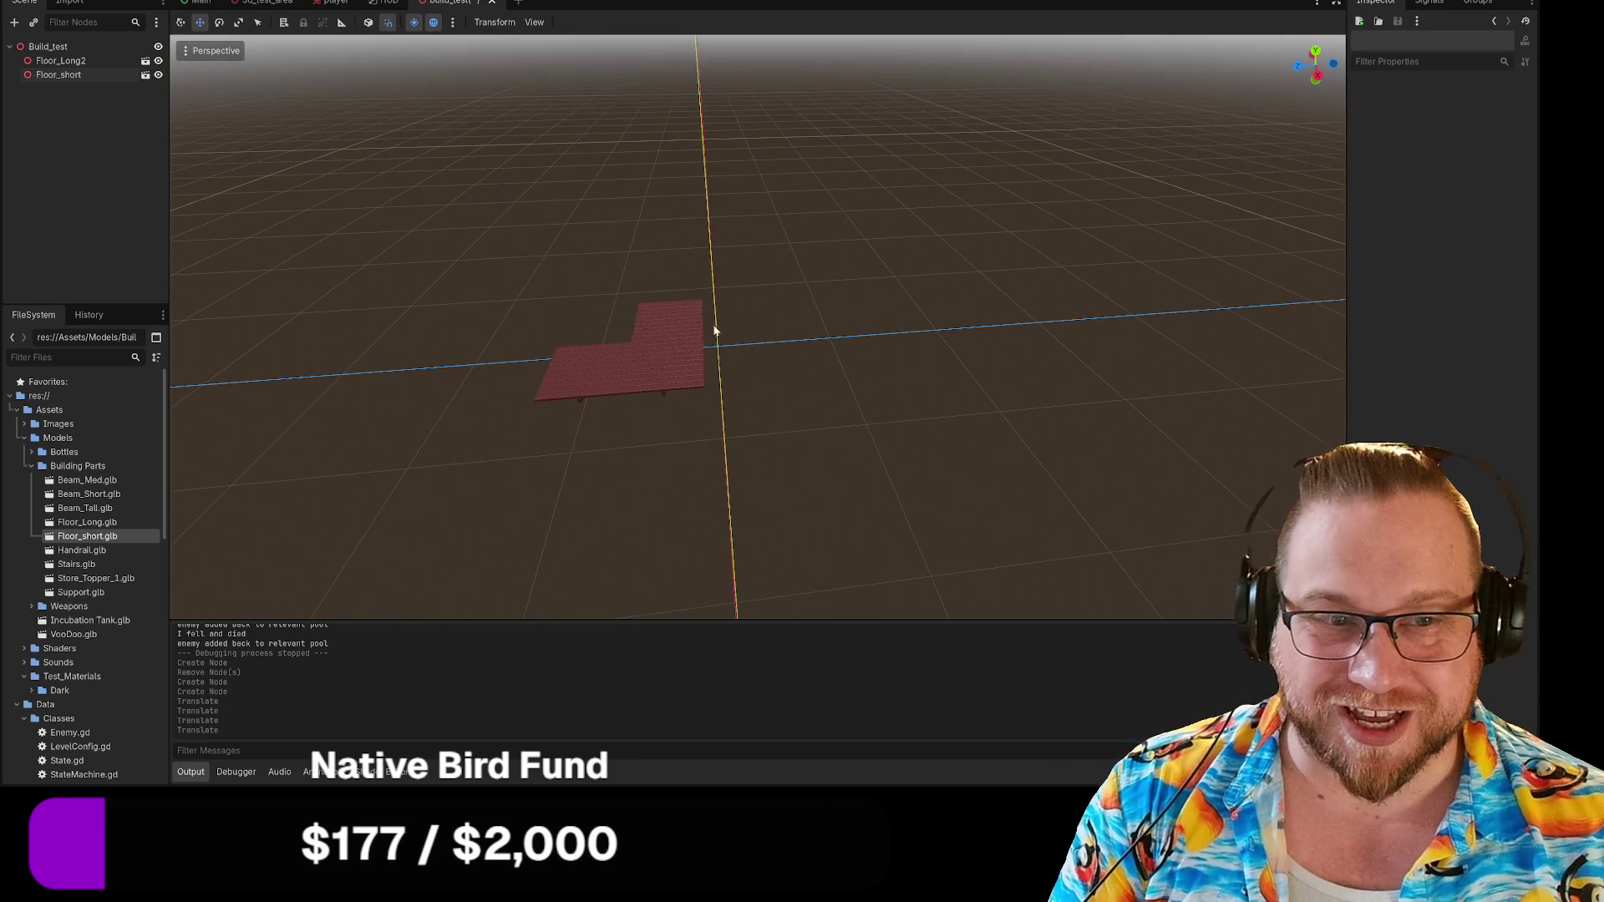
drag(737, 393, 467, 243)
Move both floor pieces together along Z and X to center them on the origin.
key(f)
drag(408, 315, 484, 321)
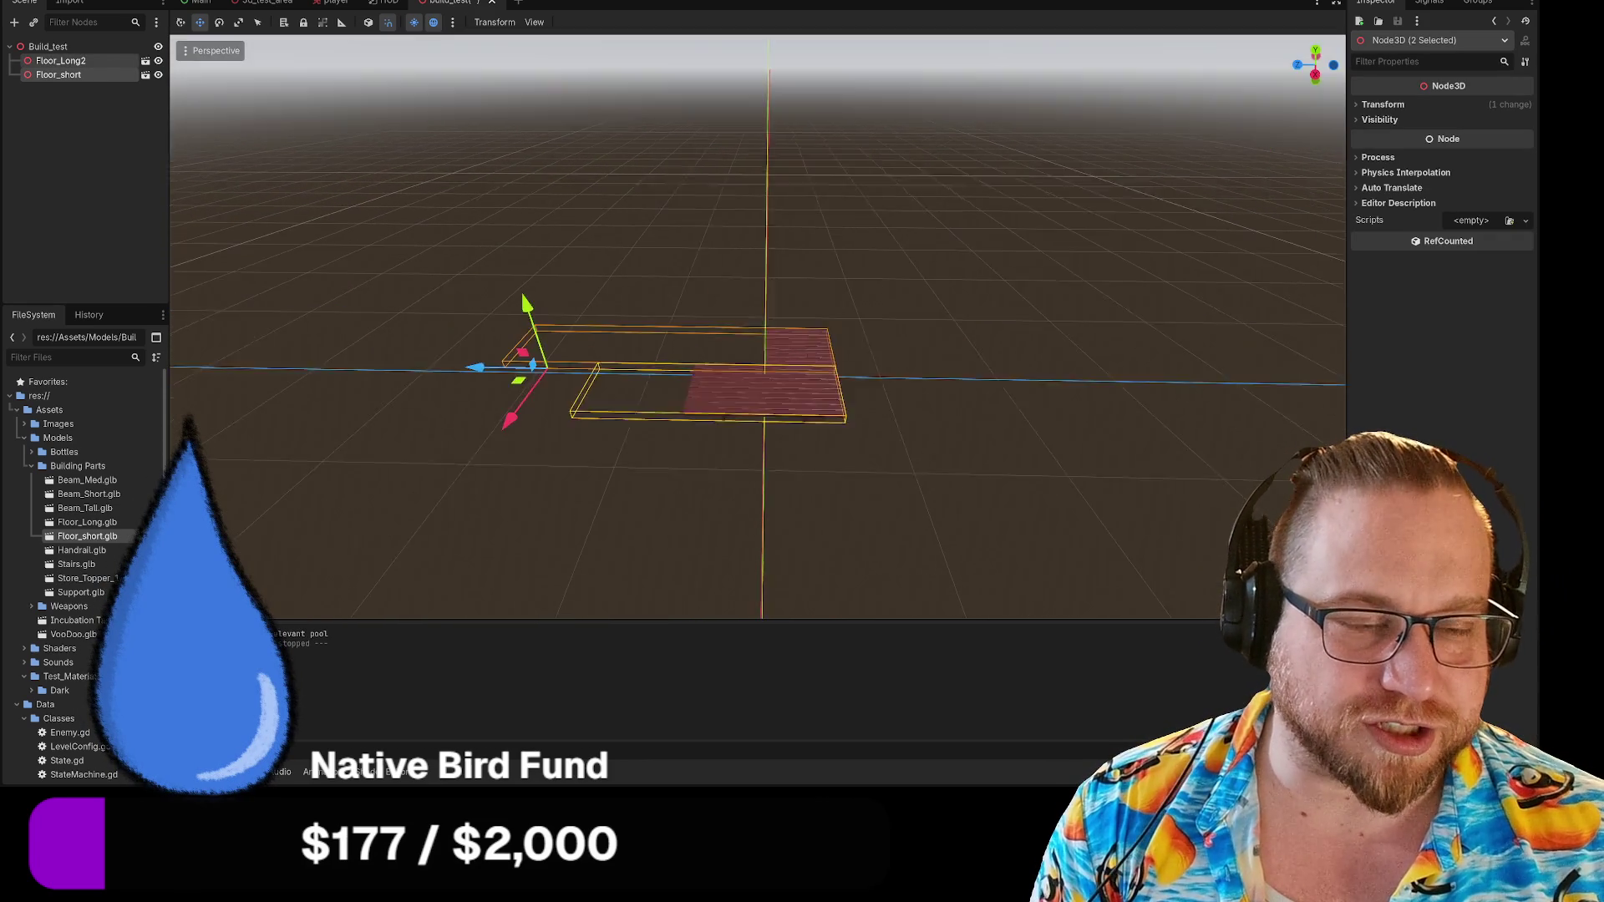
middle_drag(483, 321, 551, 301)
scroll(535, 309, up, 3)
middle_drag(752, 334, 788, 330)
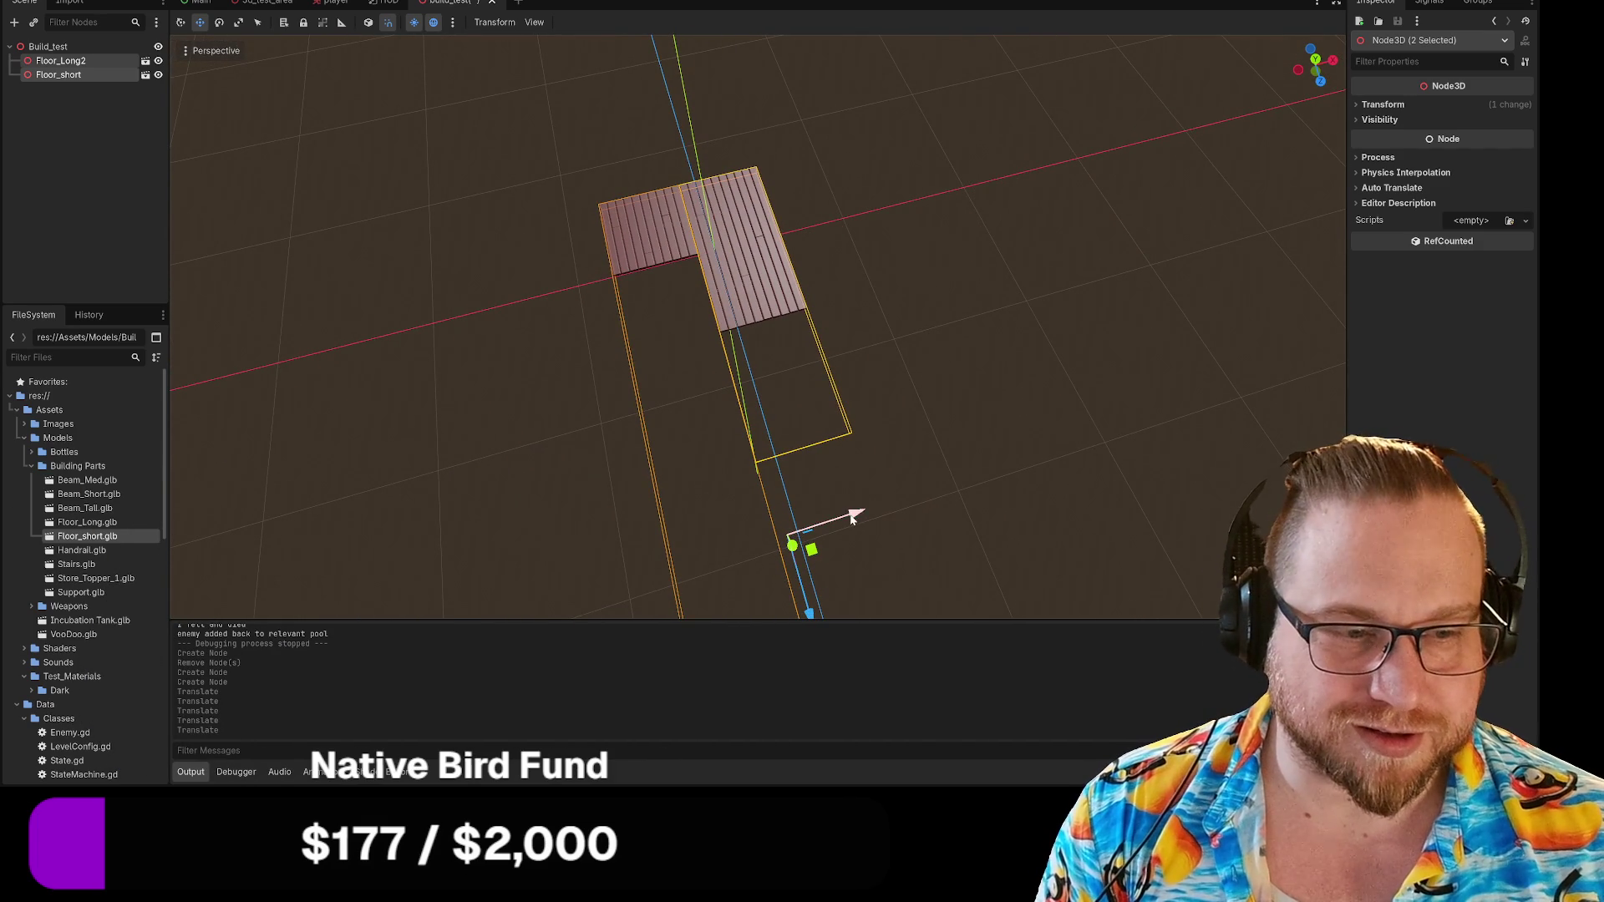
drag(852, 518, 906, 528)
Inspect the floor planks up close, then drop the Support model into the scene.
click(984, 254)
middle_drag(984, 254, 936, 301)
mouse_move(718, 435)
middle_down()
mouse_move(733, 452)
mouse_move(657, 503)
mouse_move(798, 475)
mouse_move(776, 430)
mouse_move(755, 450)
mouse_move(765, 387)
middle_up()
scroll(723, 439, up, 5)
scroll(798, 474, up, 5)
scroll(792, 464, down, 5)
scroll(776, 429, up, 5)
scroll(760, 417, down, 5)
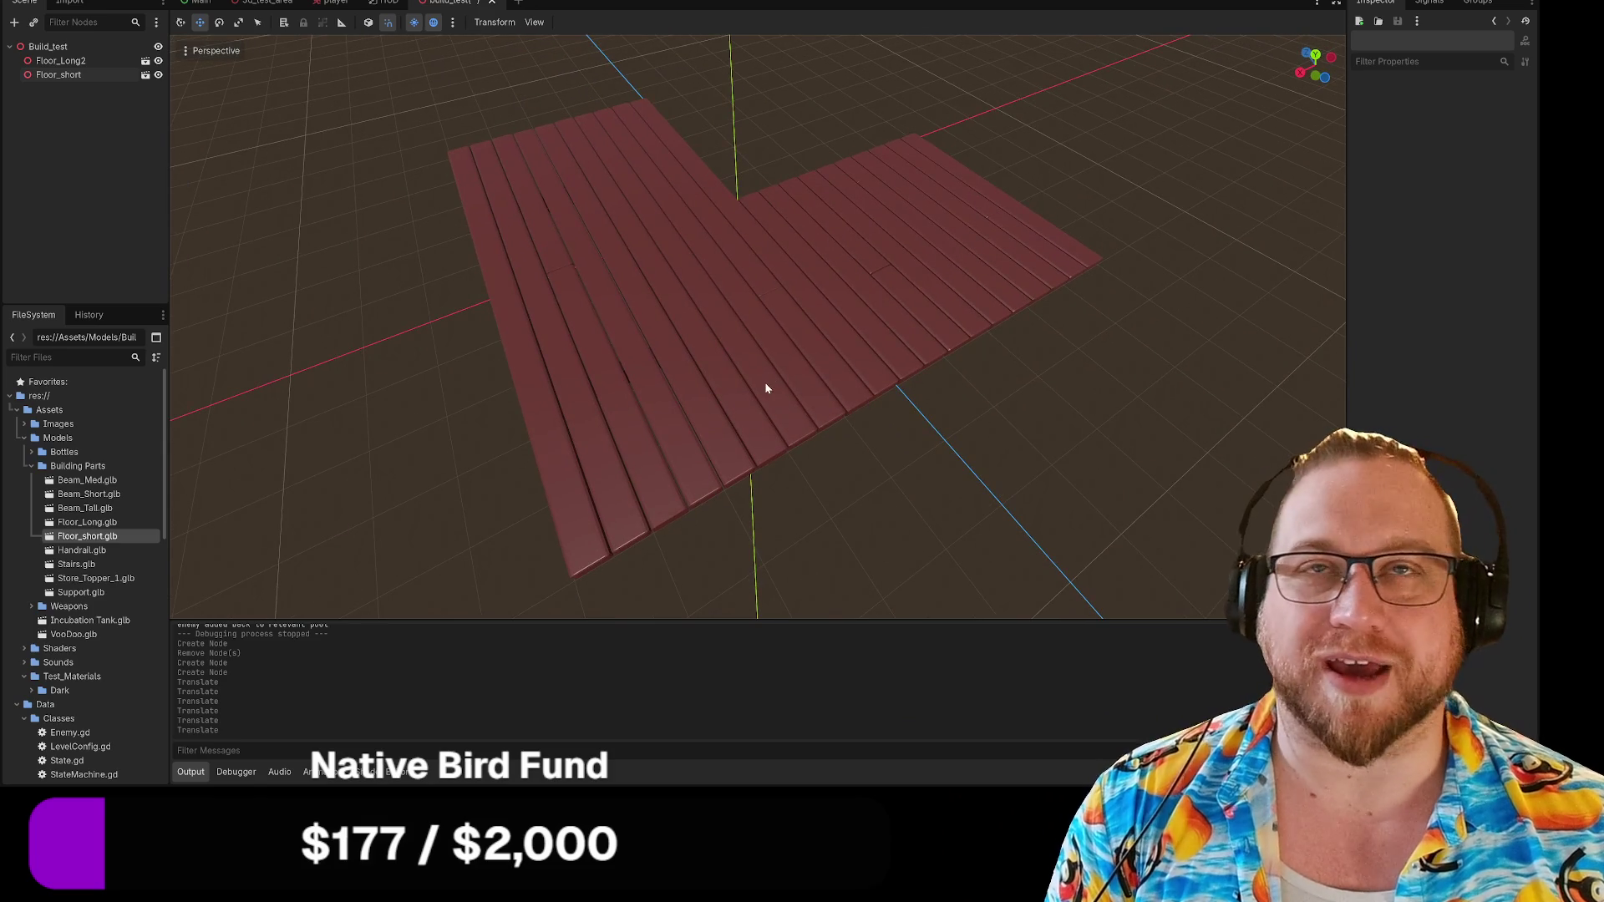
click(853, 326)
mouse_move(844, 340)
middle_down()
mouse_move(820, 357)
mouse_move(710, 351)
mouse_move(407, 267)
middle_up()
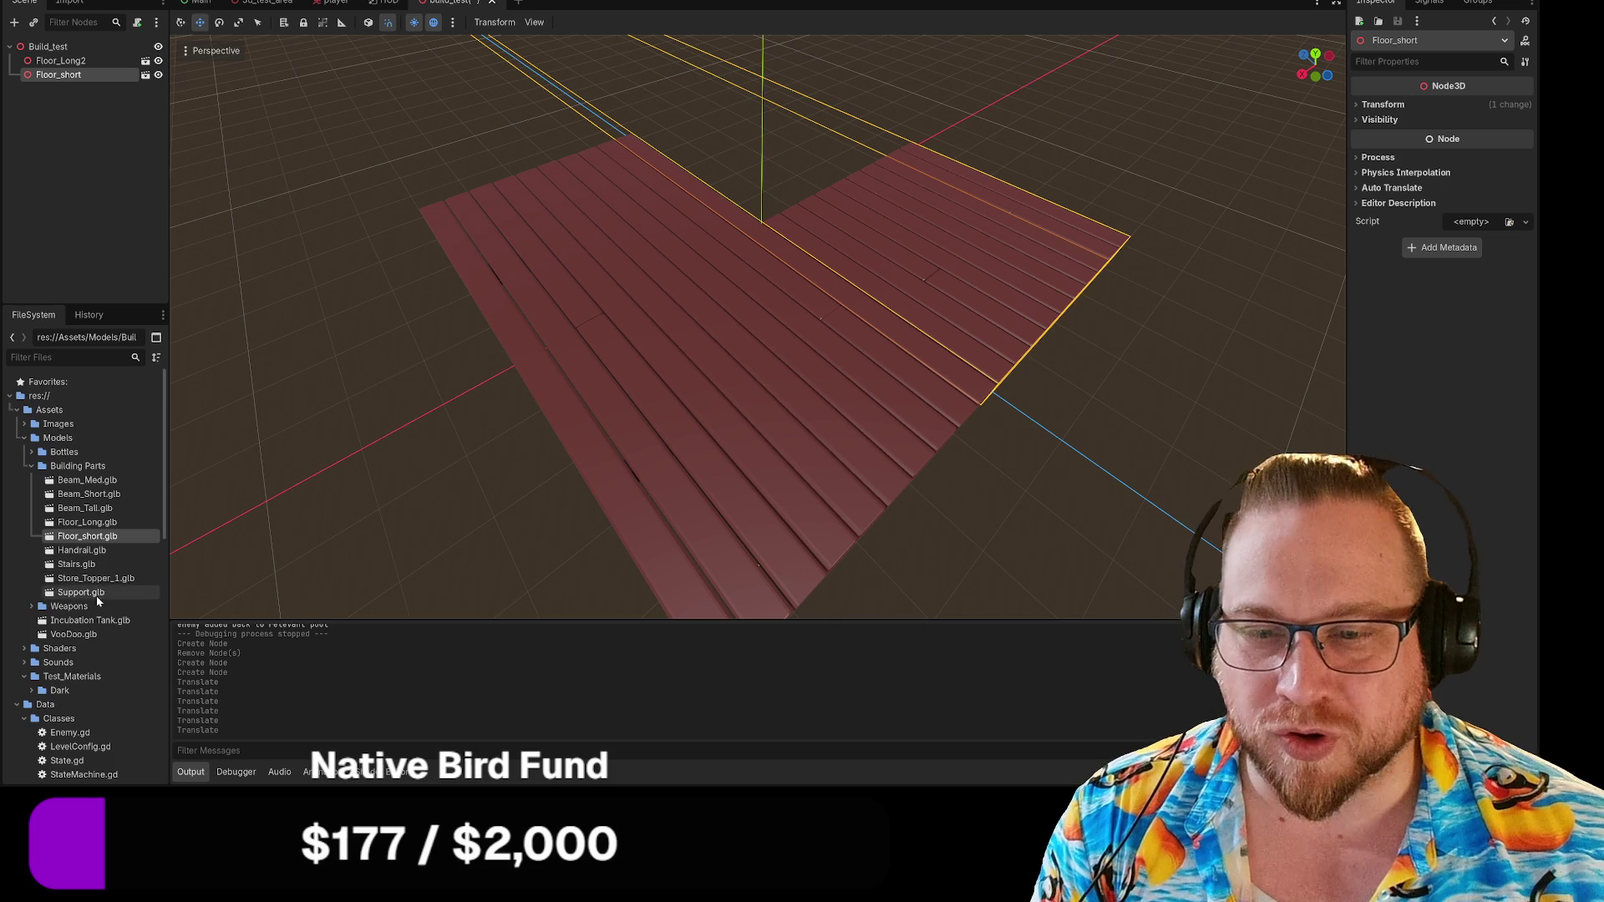
mouse_move(89, 594)
mouse_down()
mouse_move(593, 366)
mouse_move(673, 277)
mouse_up()
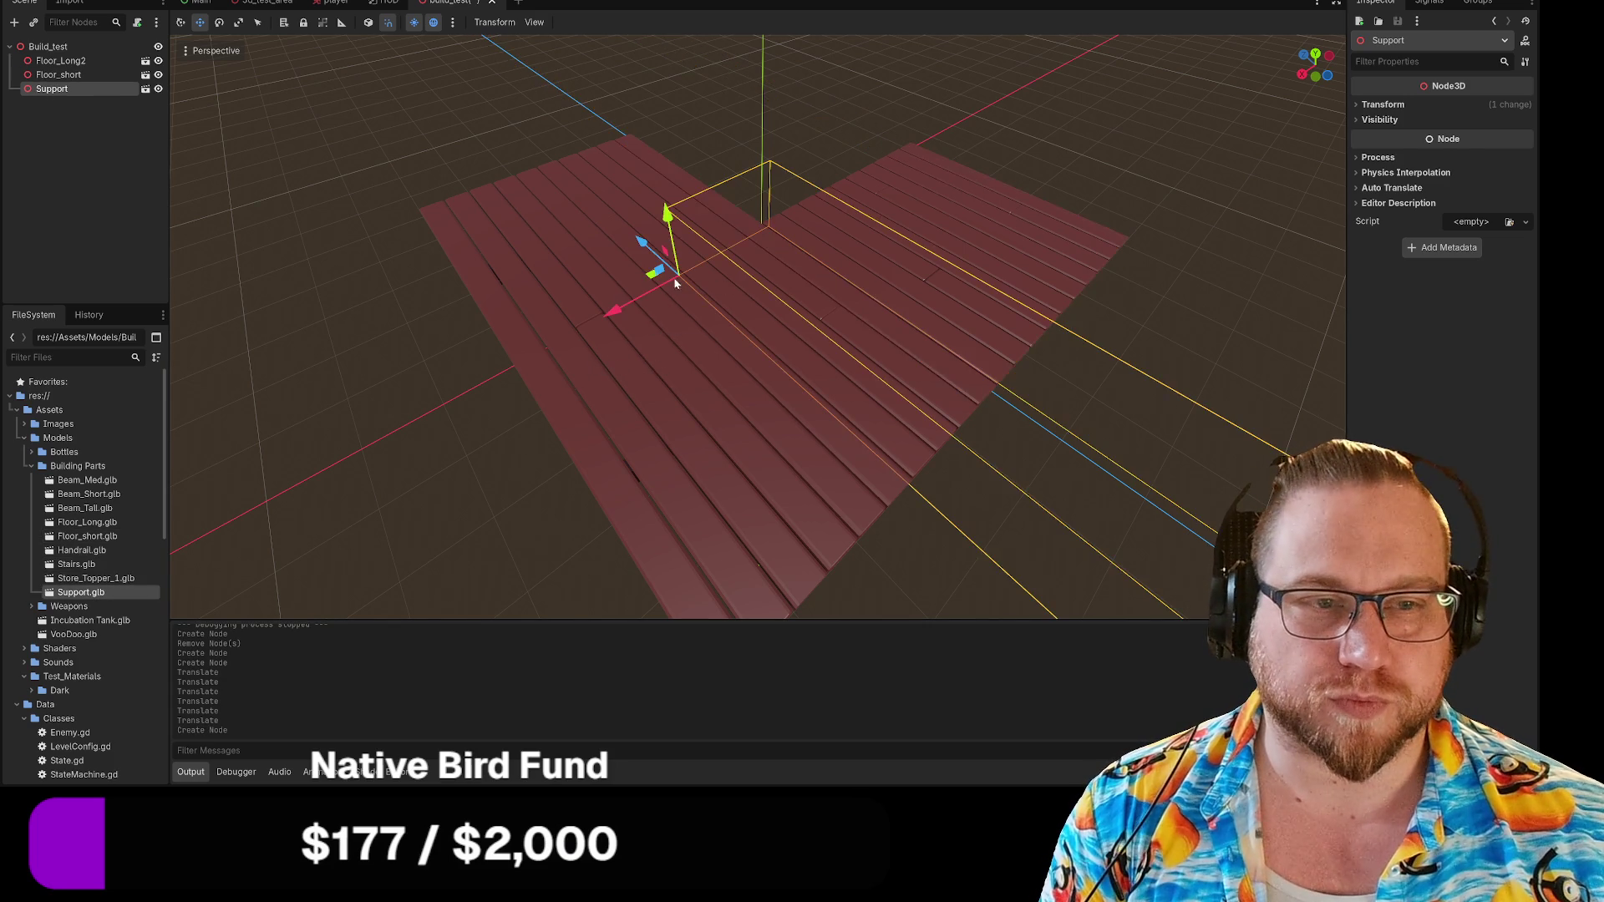
key(f)
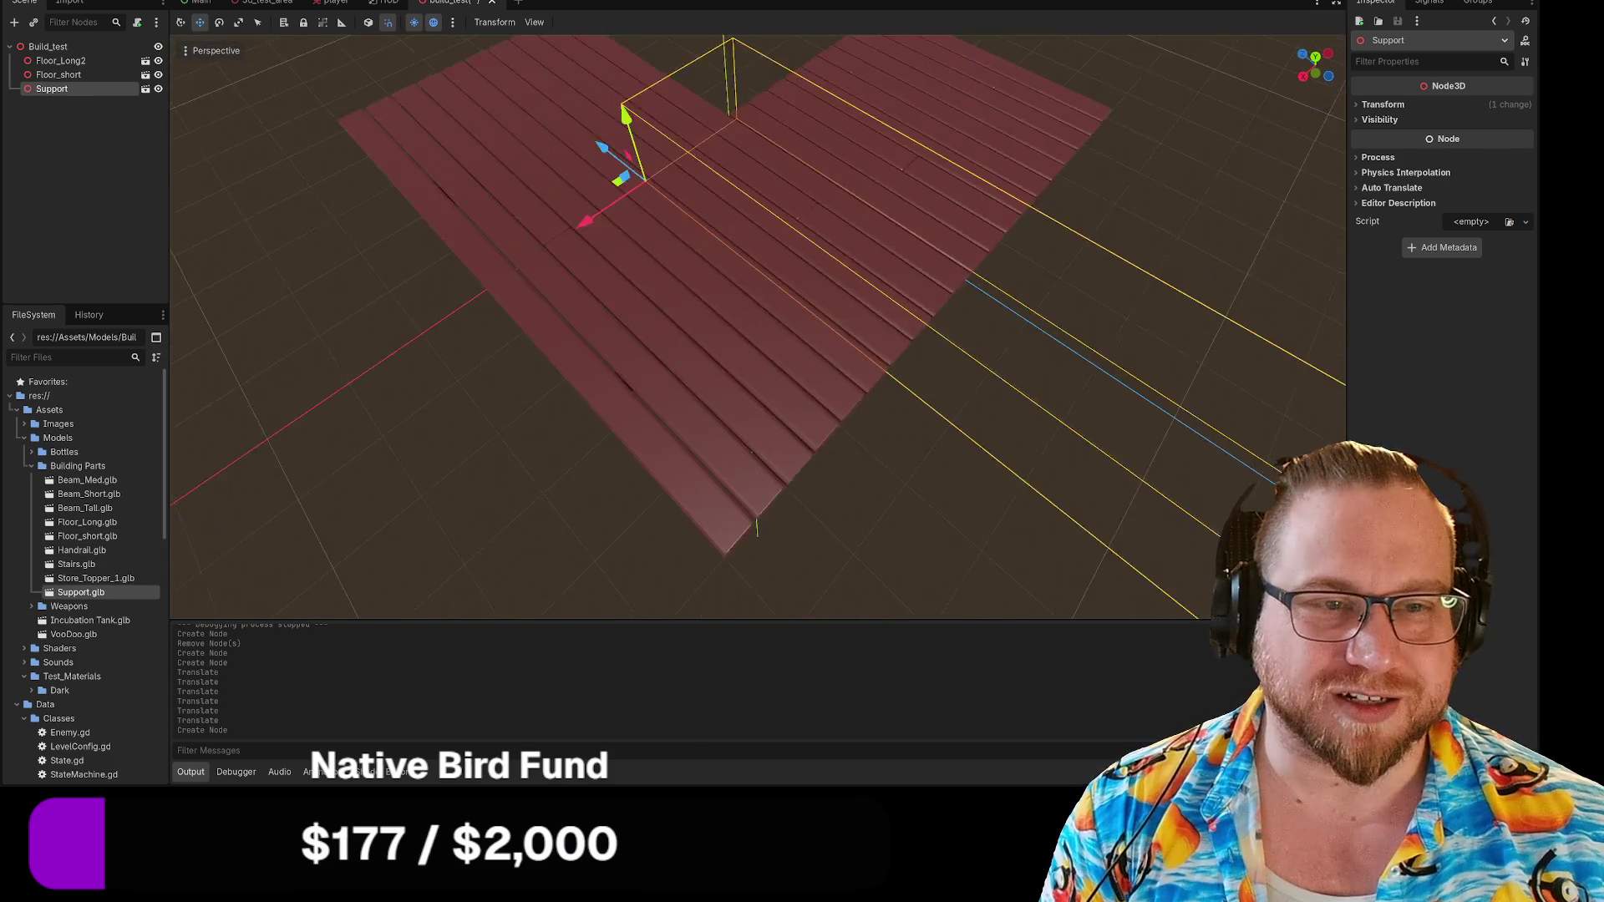
key(Delete)
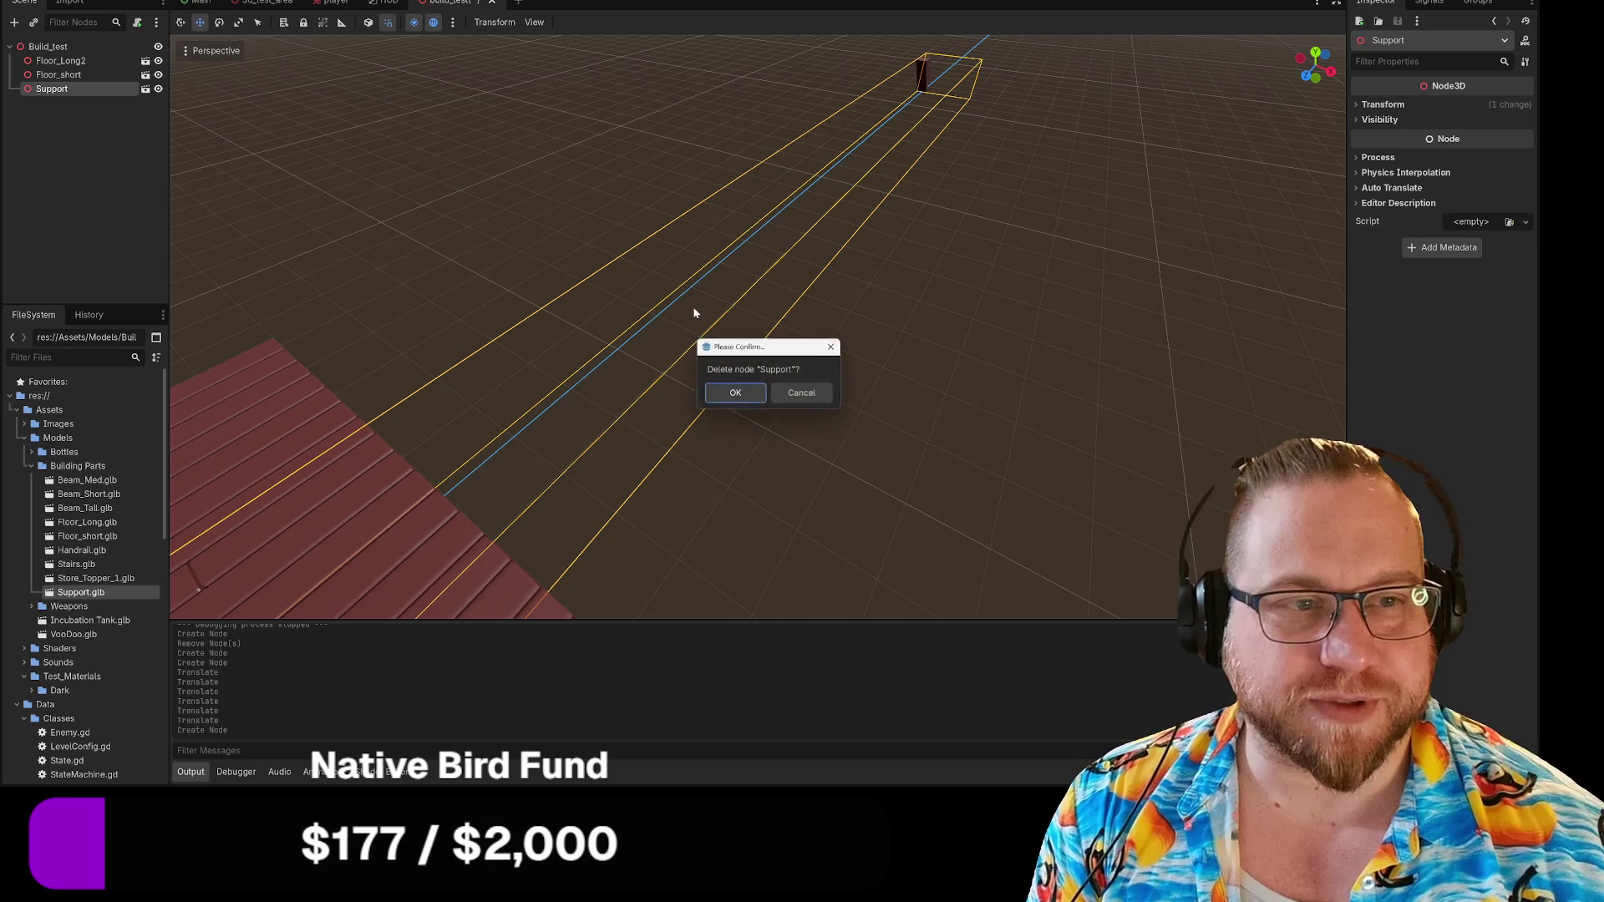
click(735, 393)
mouse_move(719, 452)
right_down()
mouse_move(635, 467)
mouse_move(635, 452)
mouse_move(739, 425)
right_up()
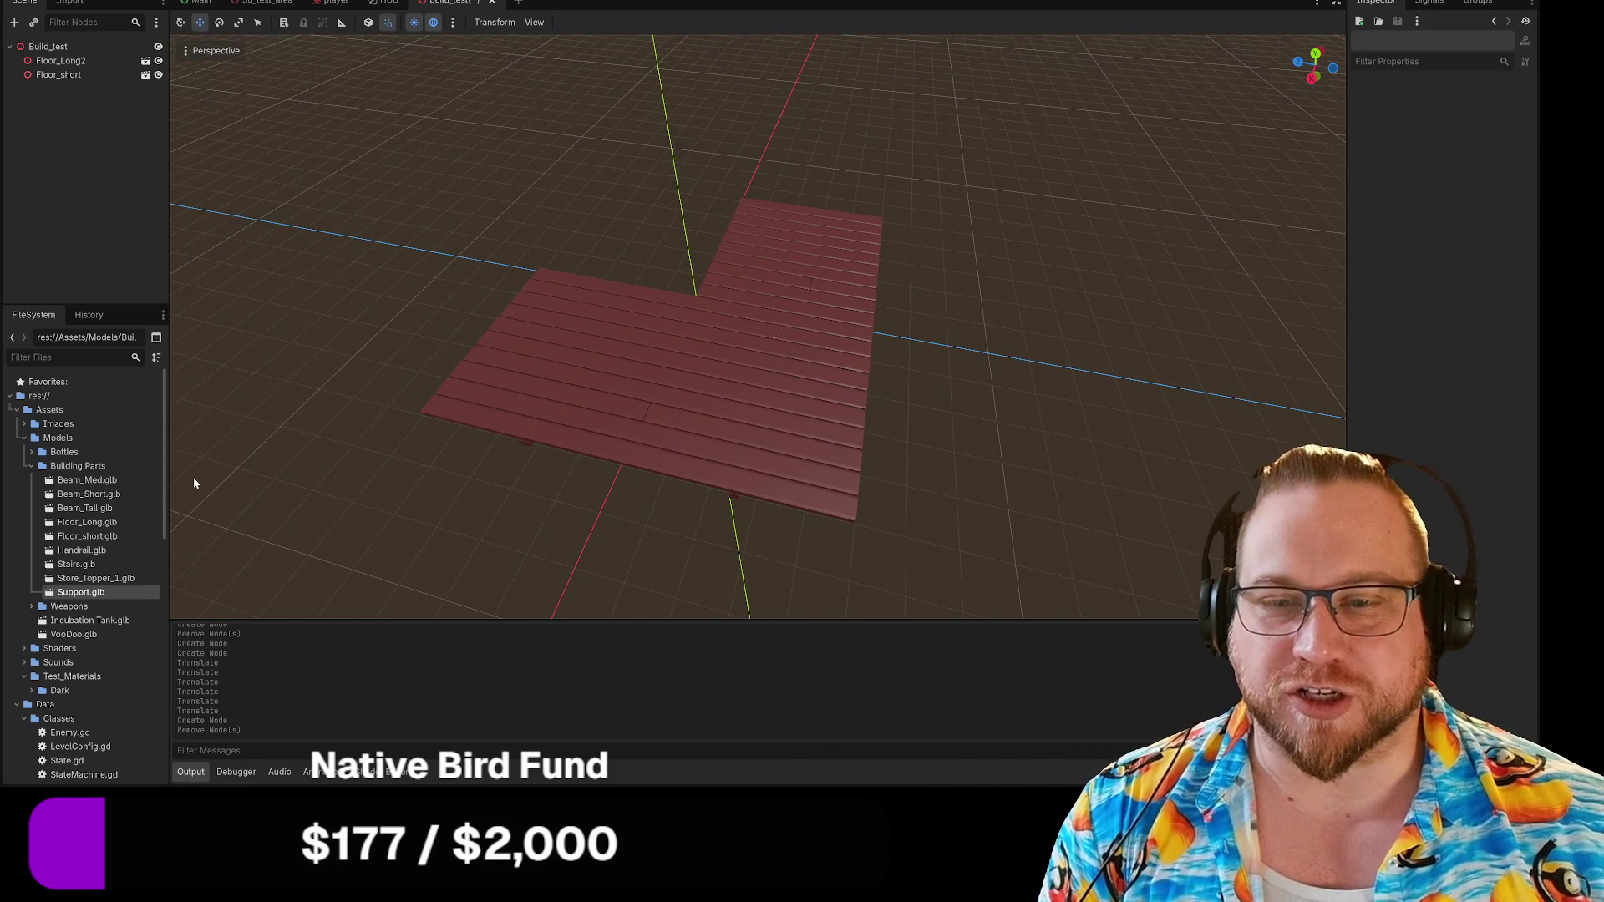
mouse_move(87, 522)
mouse_down()
mouse_move(125, 534)
mouse_move(612, 303)
mouse_move(719, 426)
mouse_move(634, 404)
mouse_move(916, 459)
mouse_up()
key(Delete)
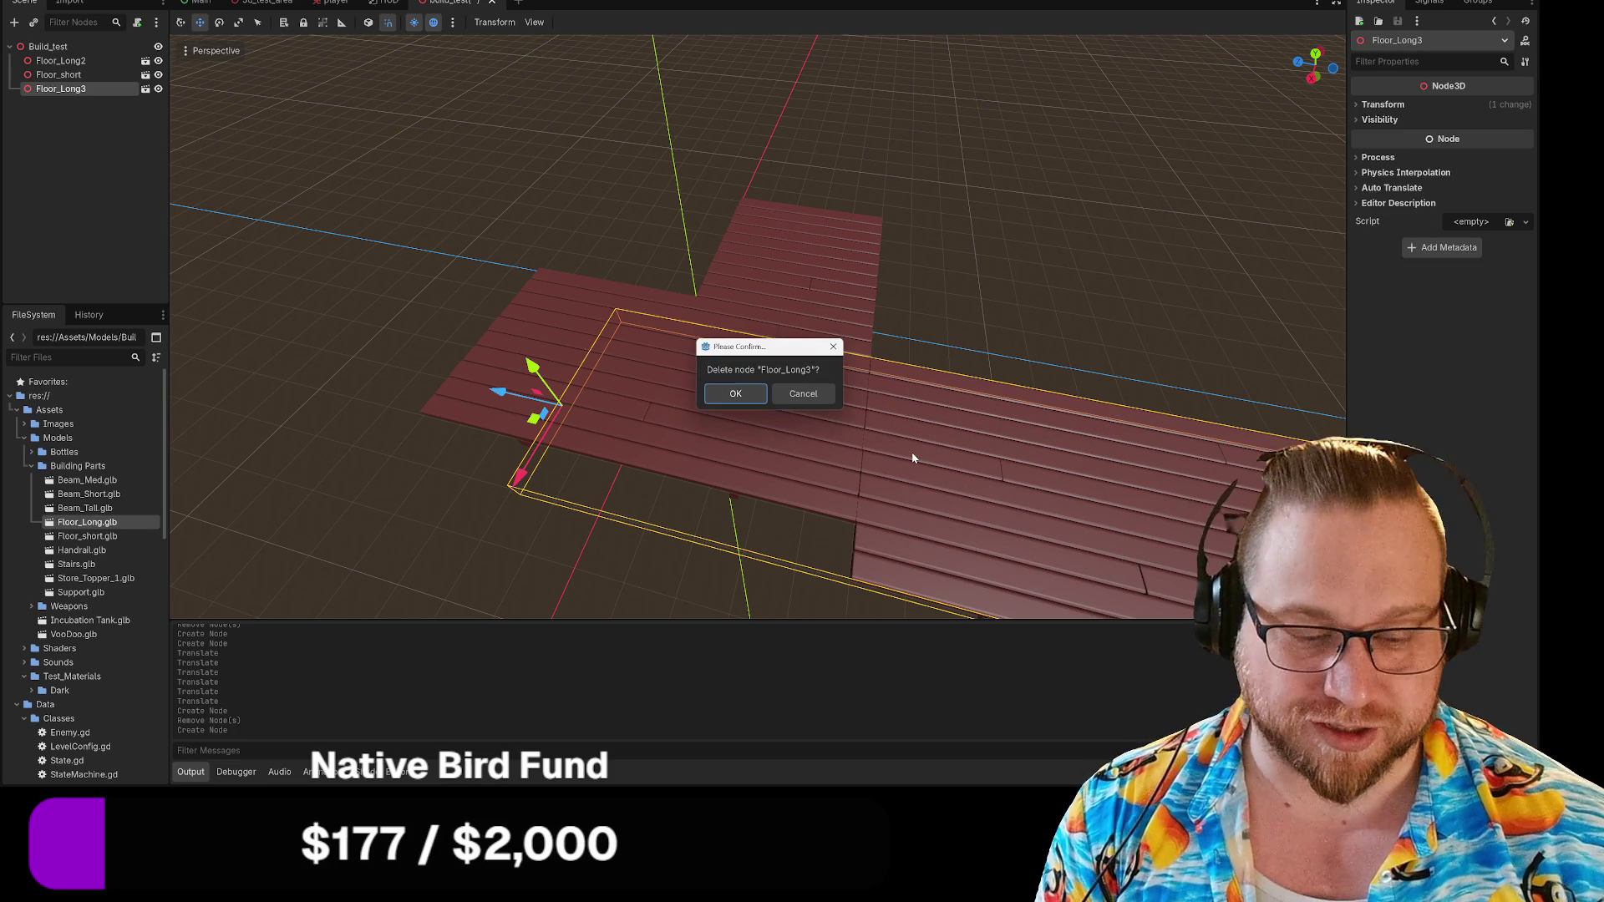
key(Return)
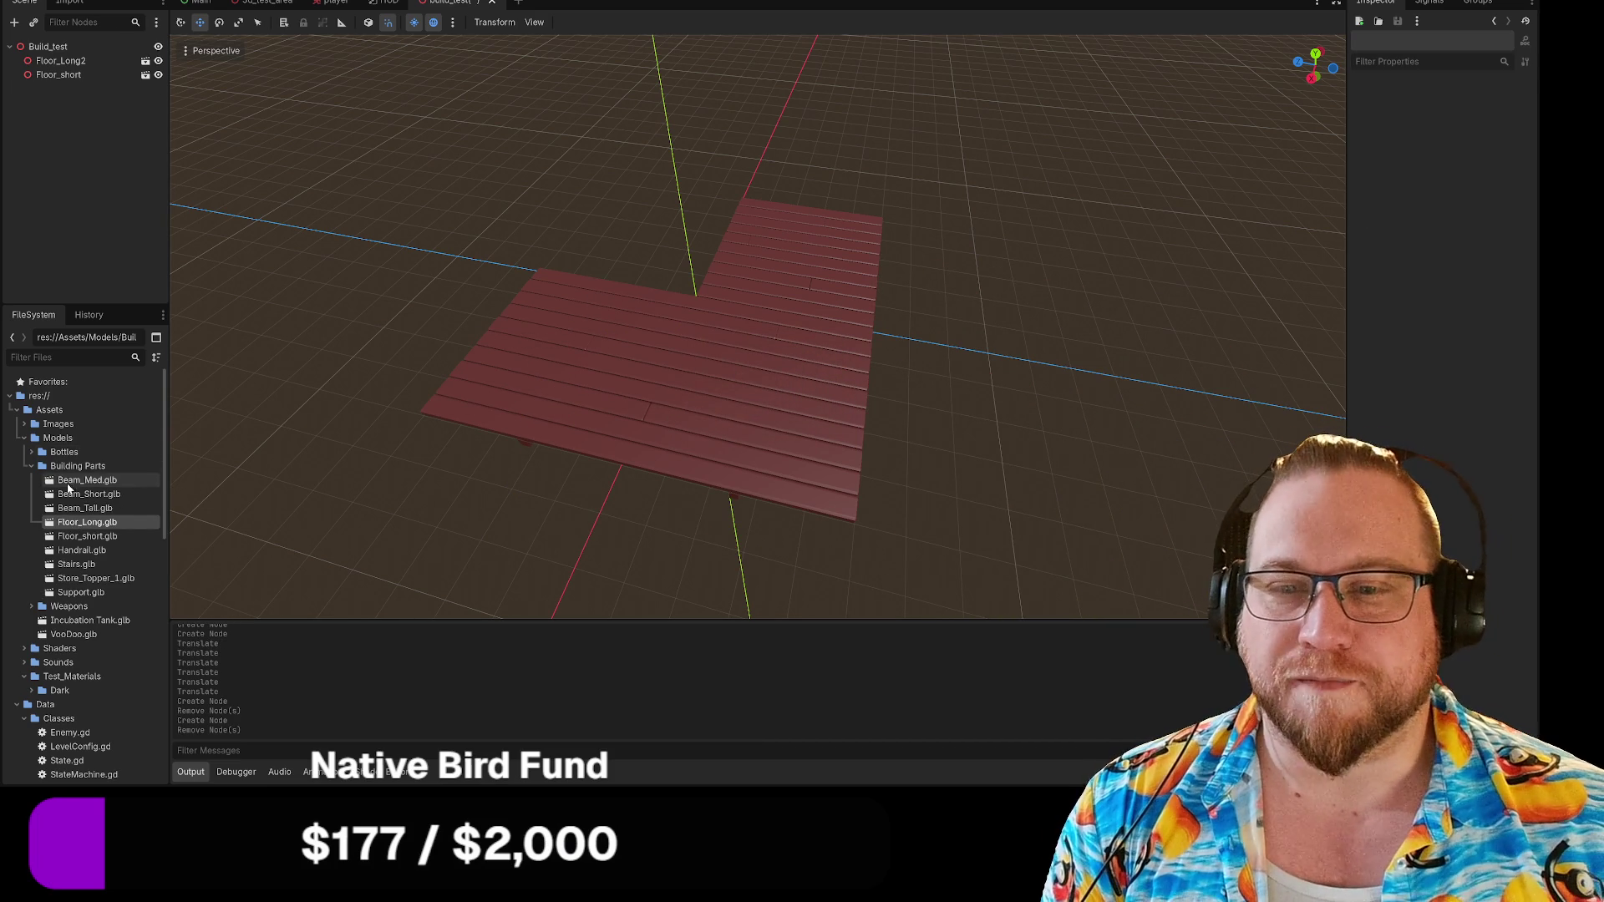
mouse_move(61, 510)
mouse_down()
mouse_move(265, 466)
mouse_move(710, 295)
mouse_move(628, 306)
mouse_up()
Place Beam_Tall.glb and slide it along X to the floor's inner corner.
mouse_move(628, 305)
right_down()
mouse_move(643, 218)
mouse_move(604, 357)
right_up()
drag(515, 378, 362, 376)
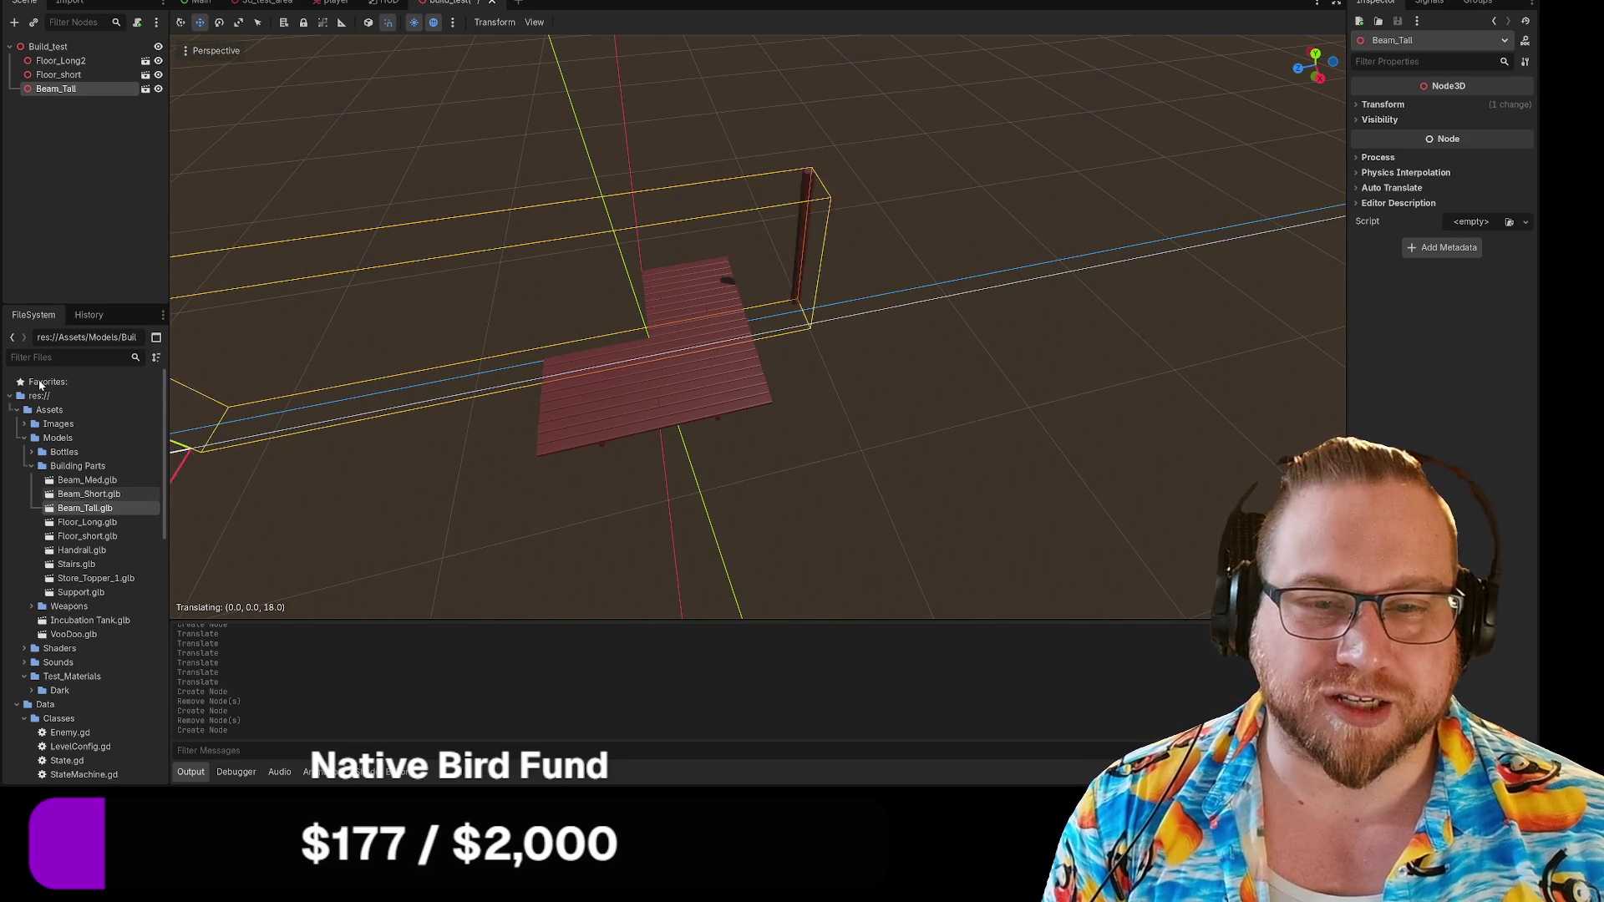
right_drag(363, 376, 363, 376)
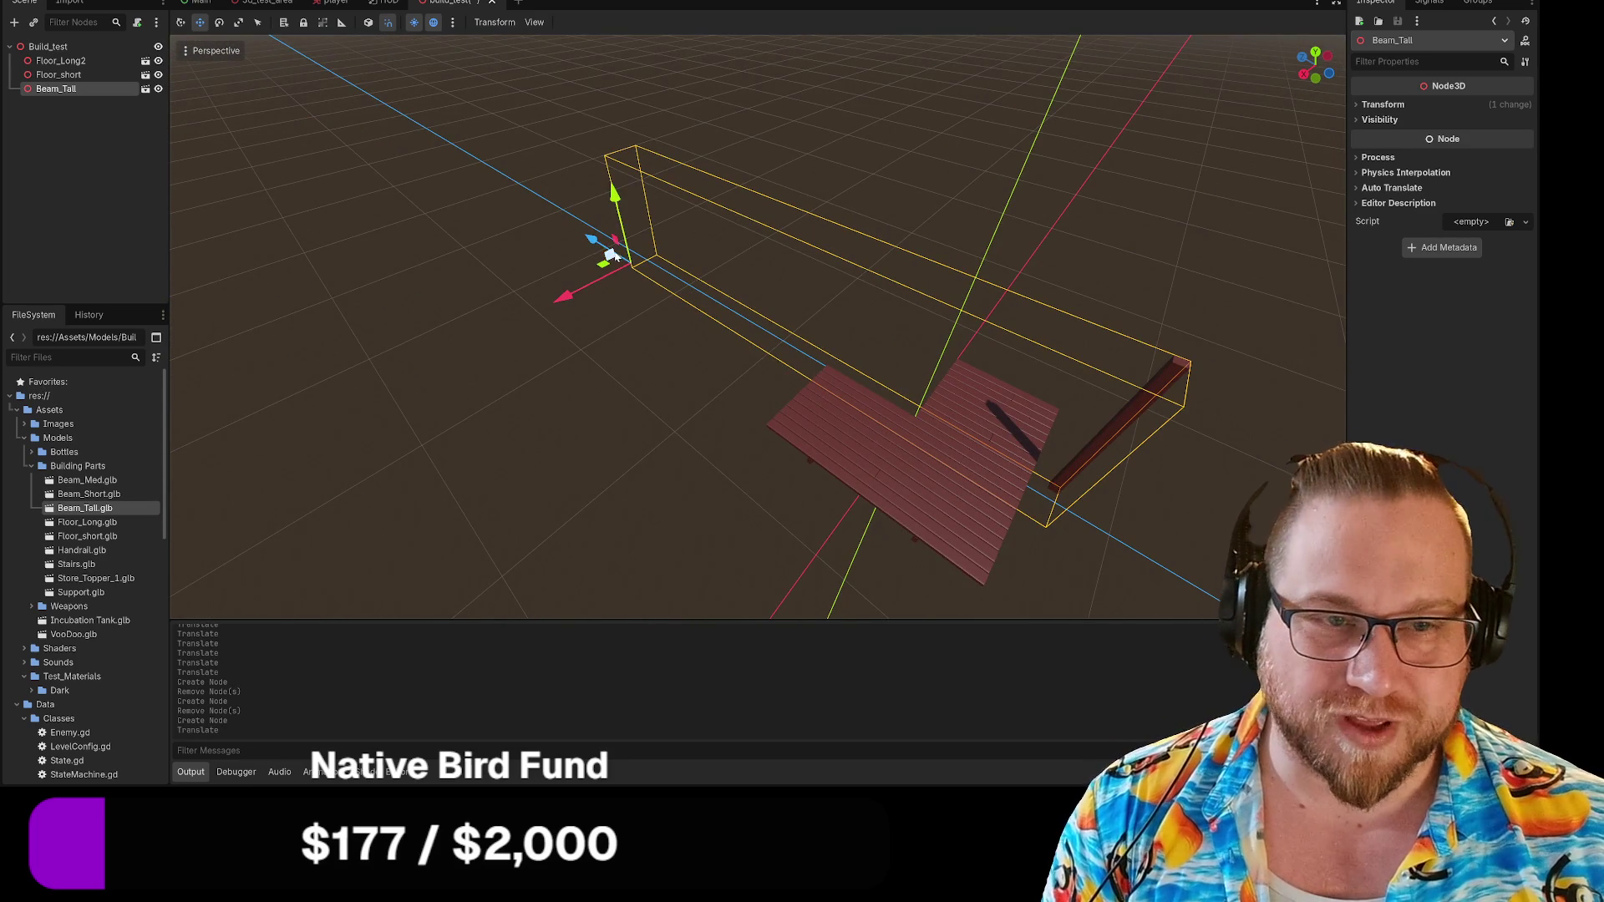
mouse_move(592, 244)
mouse_down()
mouse_move(548, 214)
mouse_move(505, 259)
mouse_up()
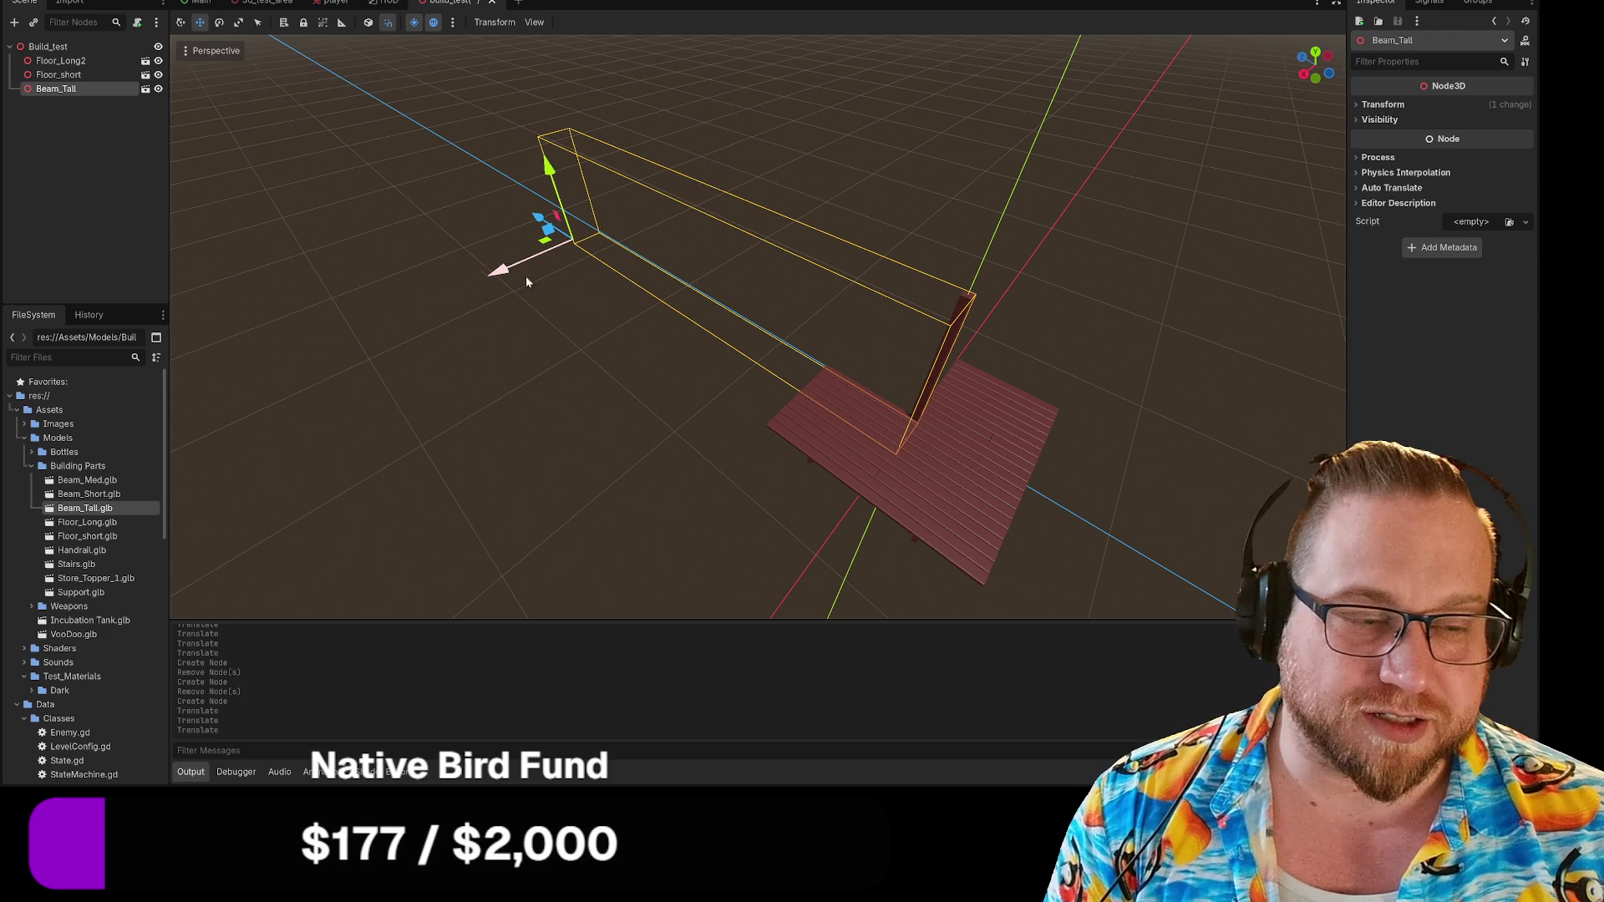
Orbit around the floor and tall beam to check placement, then drag in Beam_Med.glb.
click(971, 409)
key(w)
right_drag(970, 408, 1166, 306)
click(1100, 262)
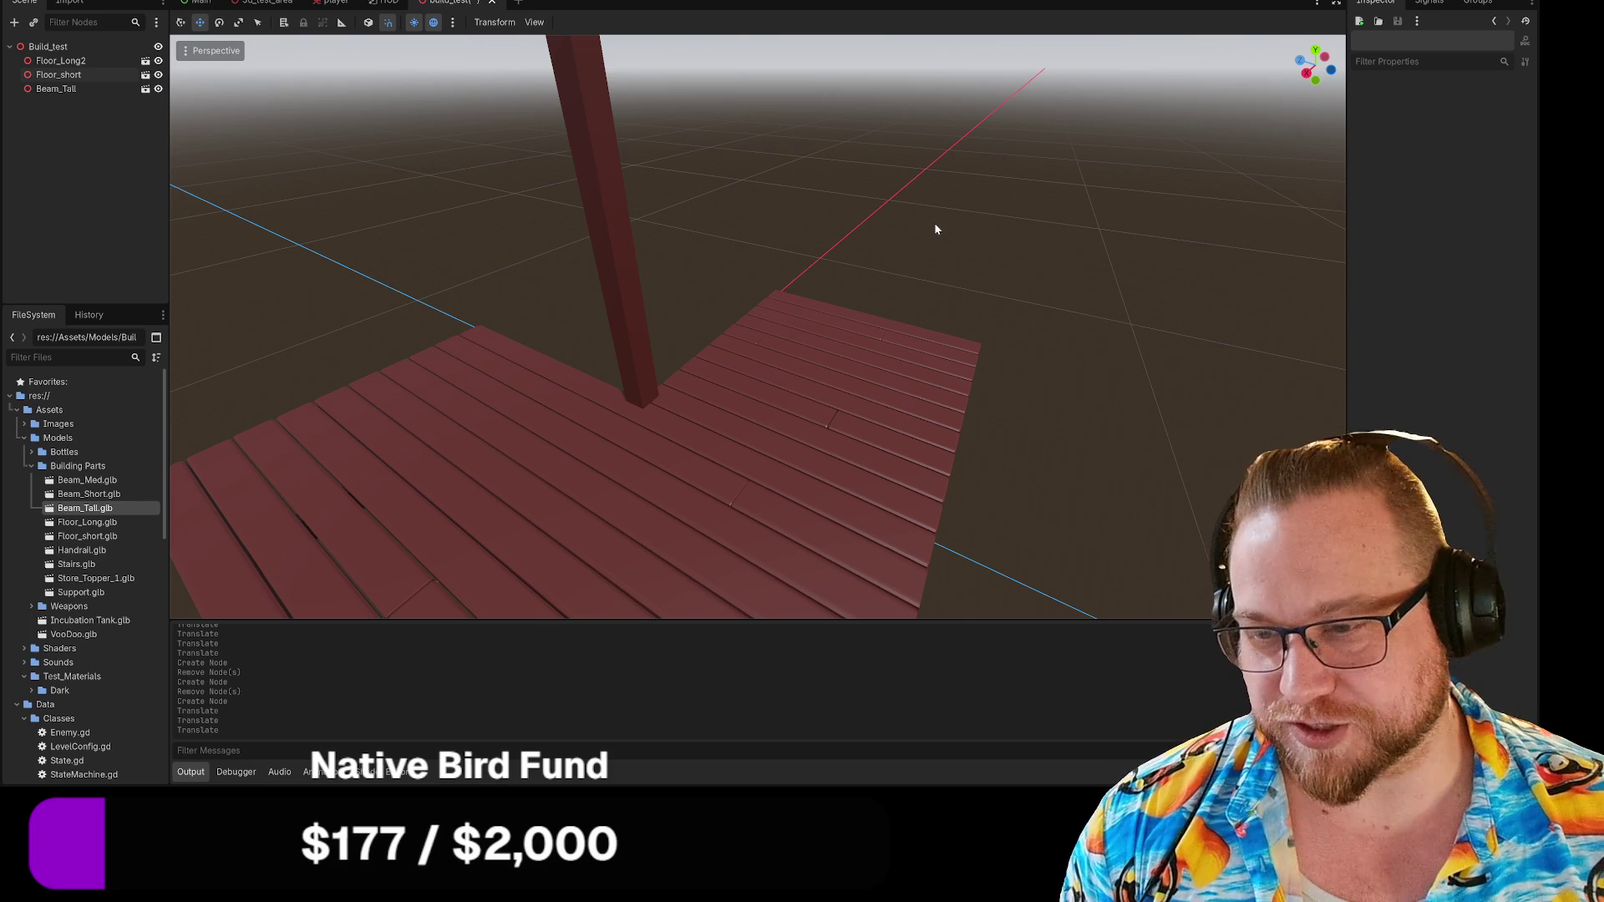
mouse_move(965, 221)
right_down()
mouse_move(634, 234)
mouse_move(602, 317)
mouse_move(568, 251)
mouse_move(685, 251)
mouse_move(618, 250)
mouse_move(622, 284)
mouse_move(965, 227)
right_up()
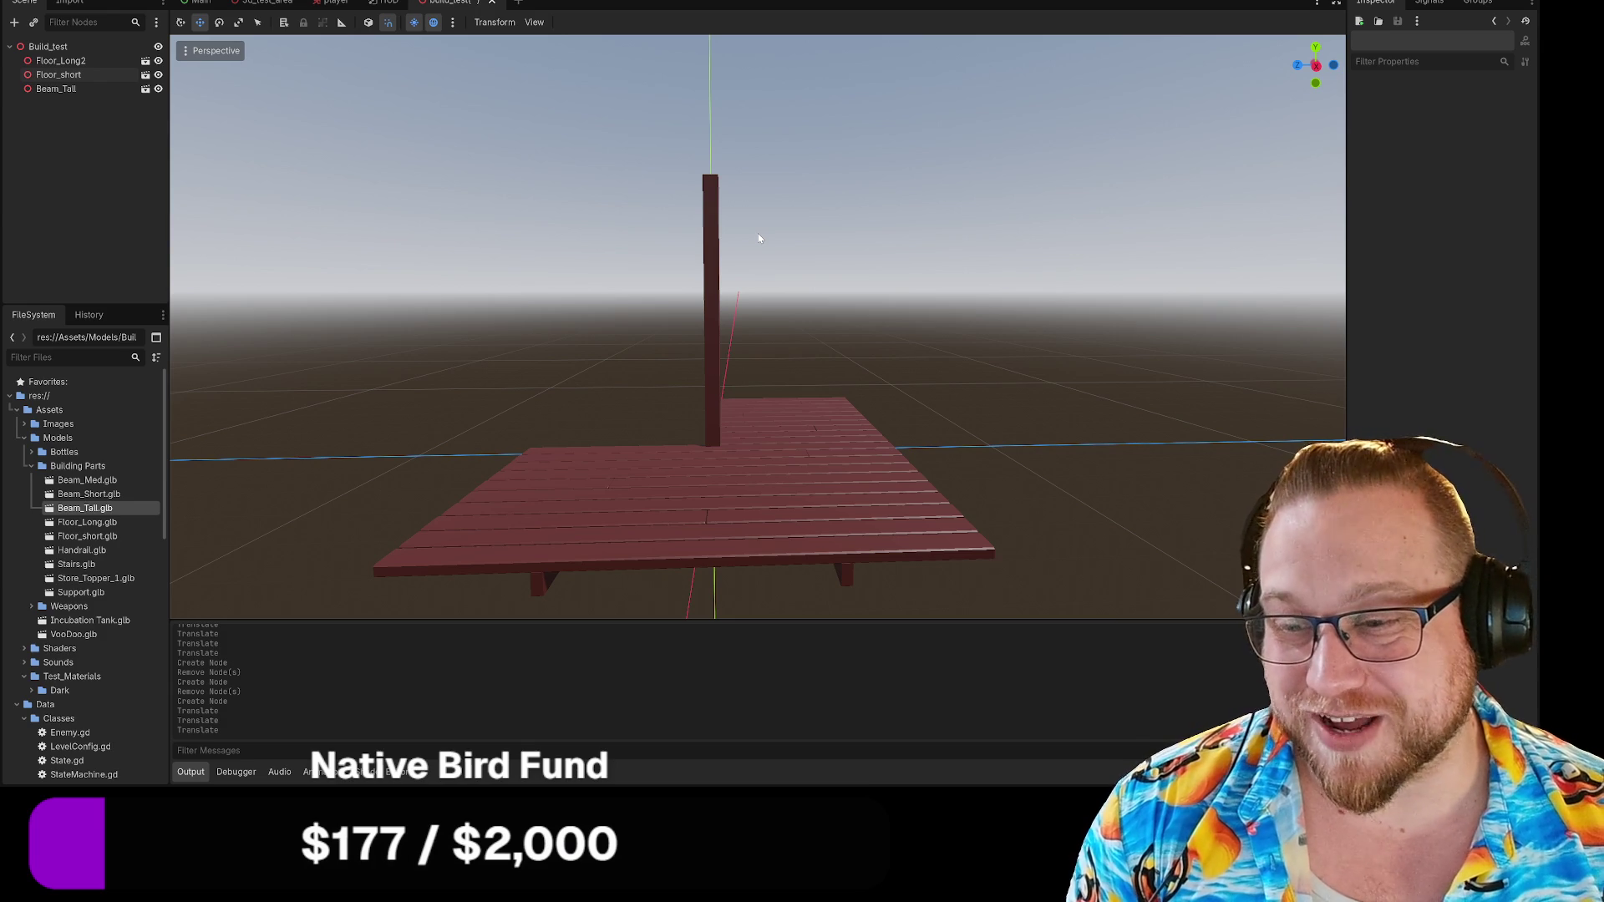
mouse_move(602, 288)
middle_down()
mouse_move(602, 251)
mouse_move(610, 368)
mouse_move(635, 301)
mouse_move(601, 287)
middle_up()
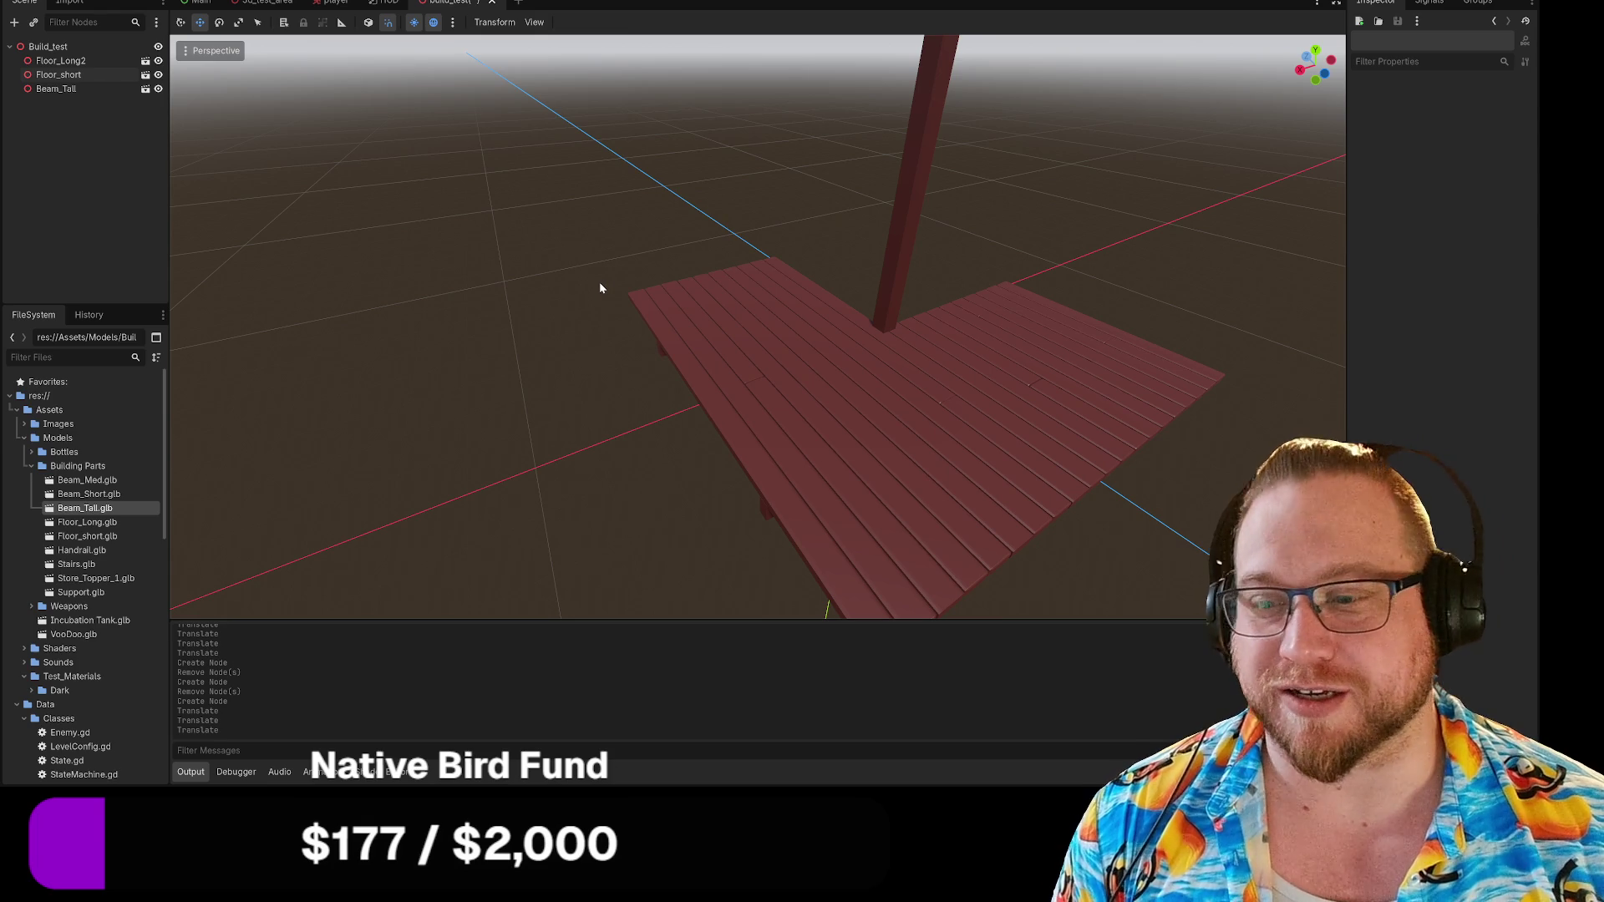
middle_drag(599, 283, 763, 214)
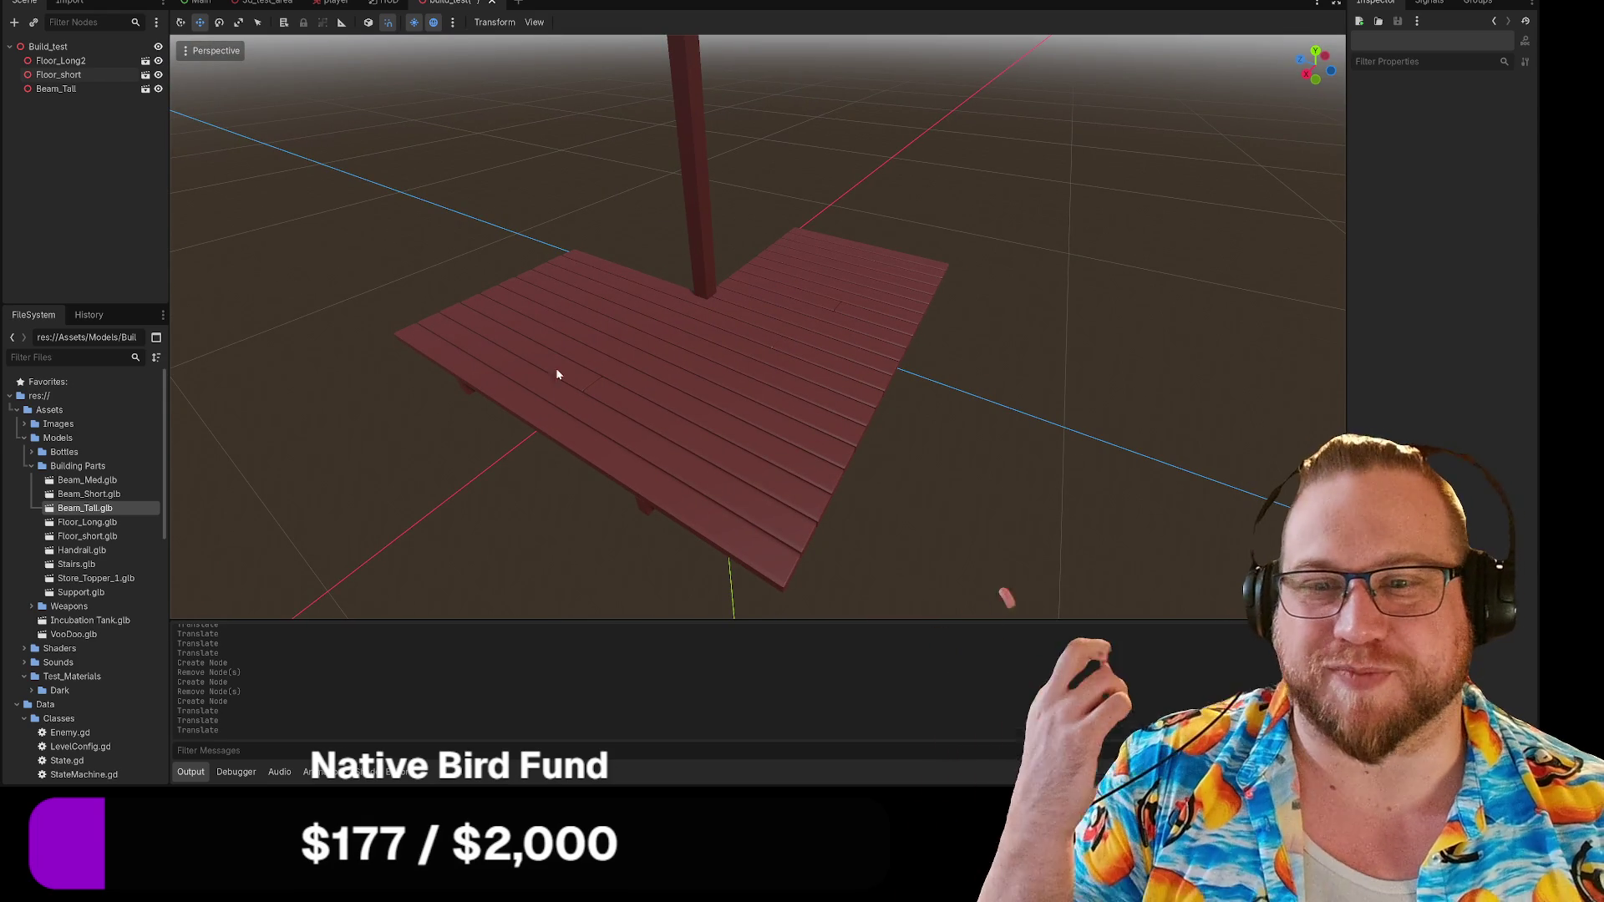
mouse_move(96, 480)
mouse_down()
mouse_move(760, 268)
mouse_move(728, 279)
mouse_up()
Drop Beam_Med into the scene and open its advanced import settings from the Import dock.
key(f)
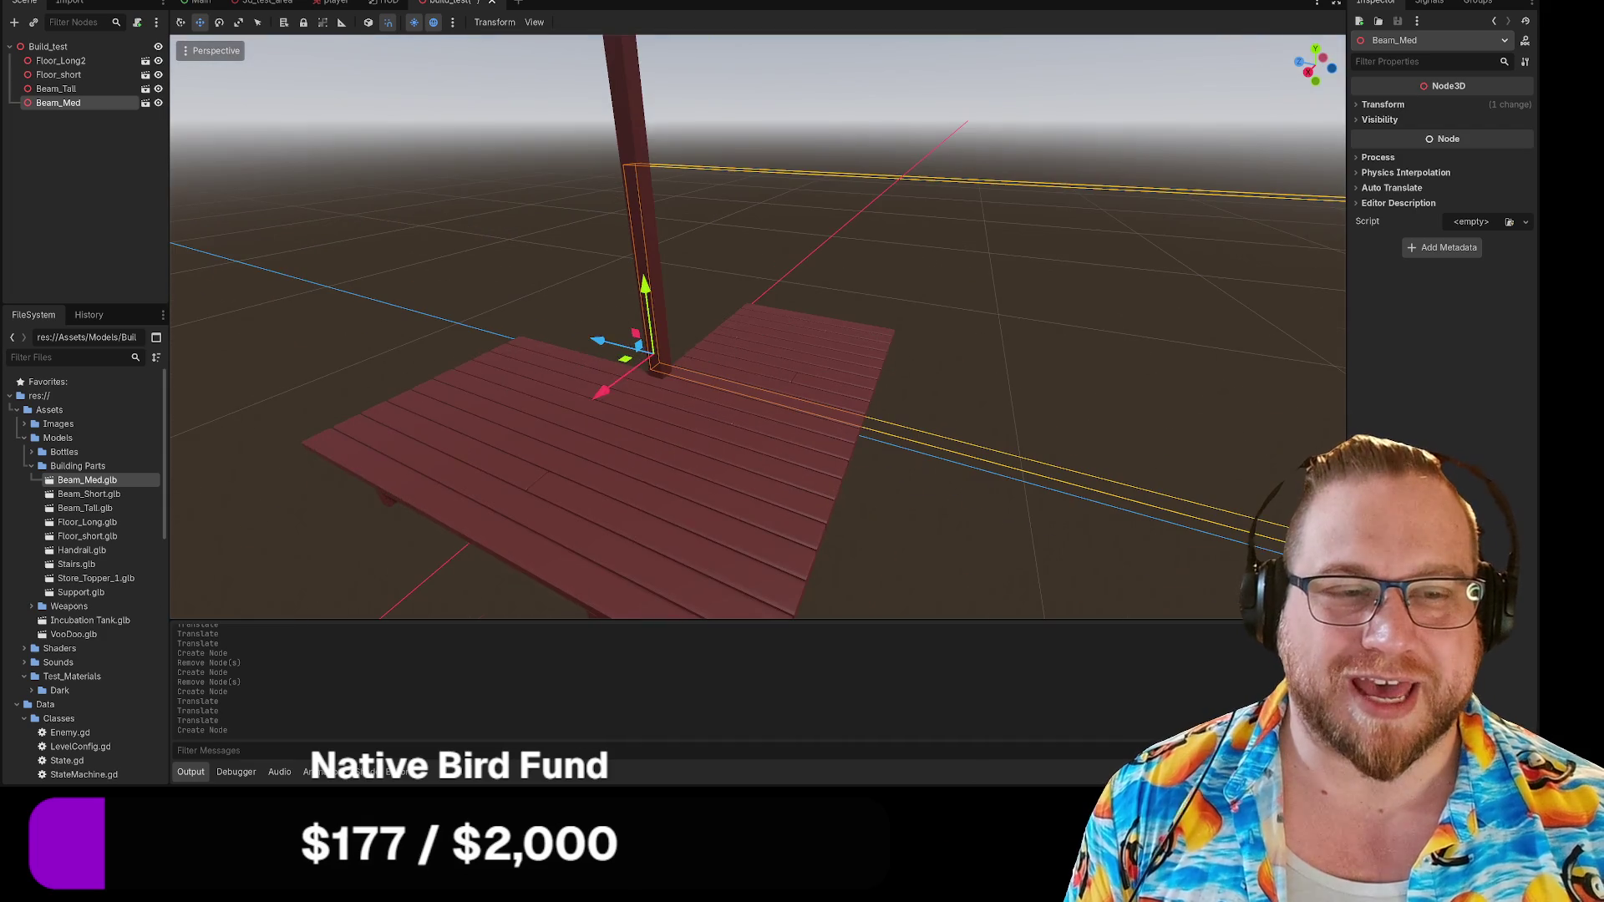
middle_drag(828, 368, 828, 367)
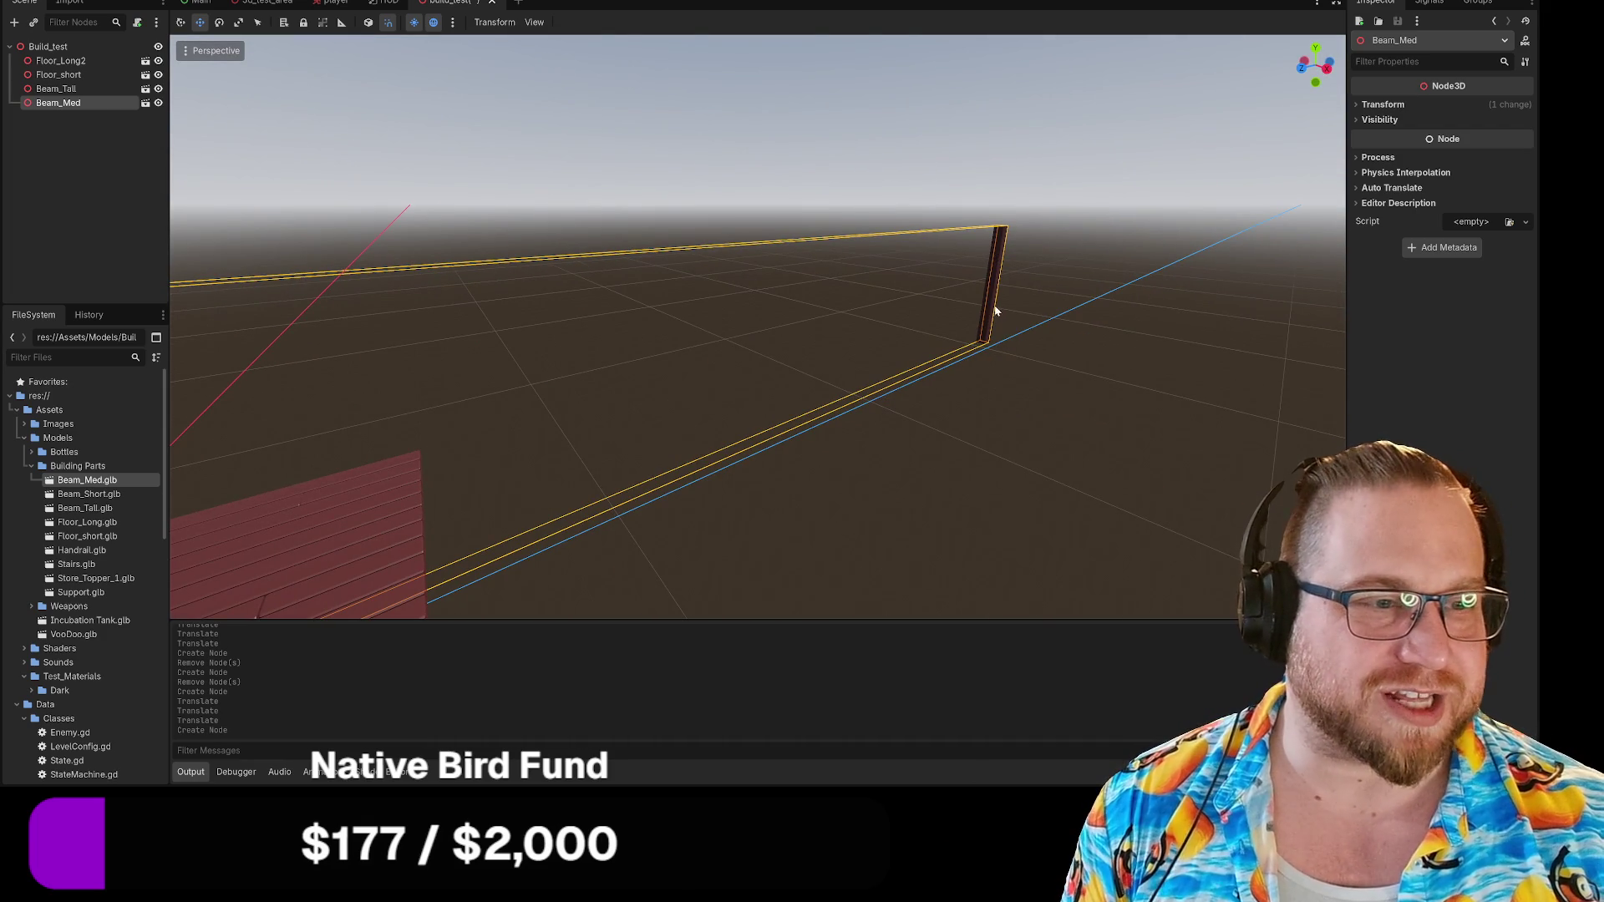
click(70, 2)
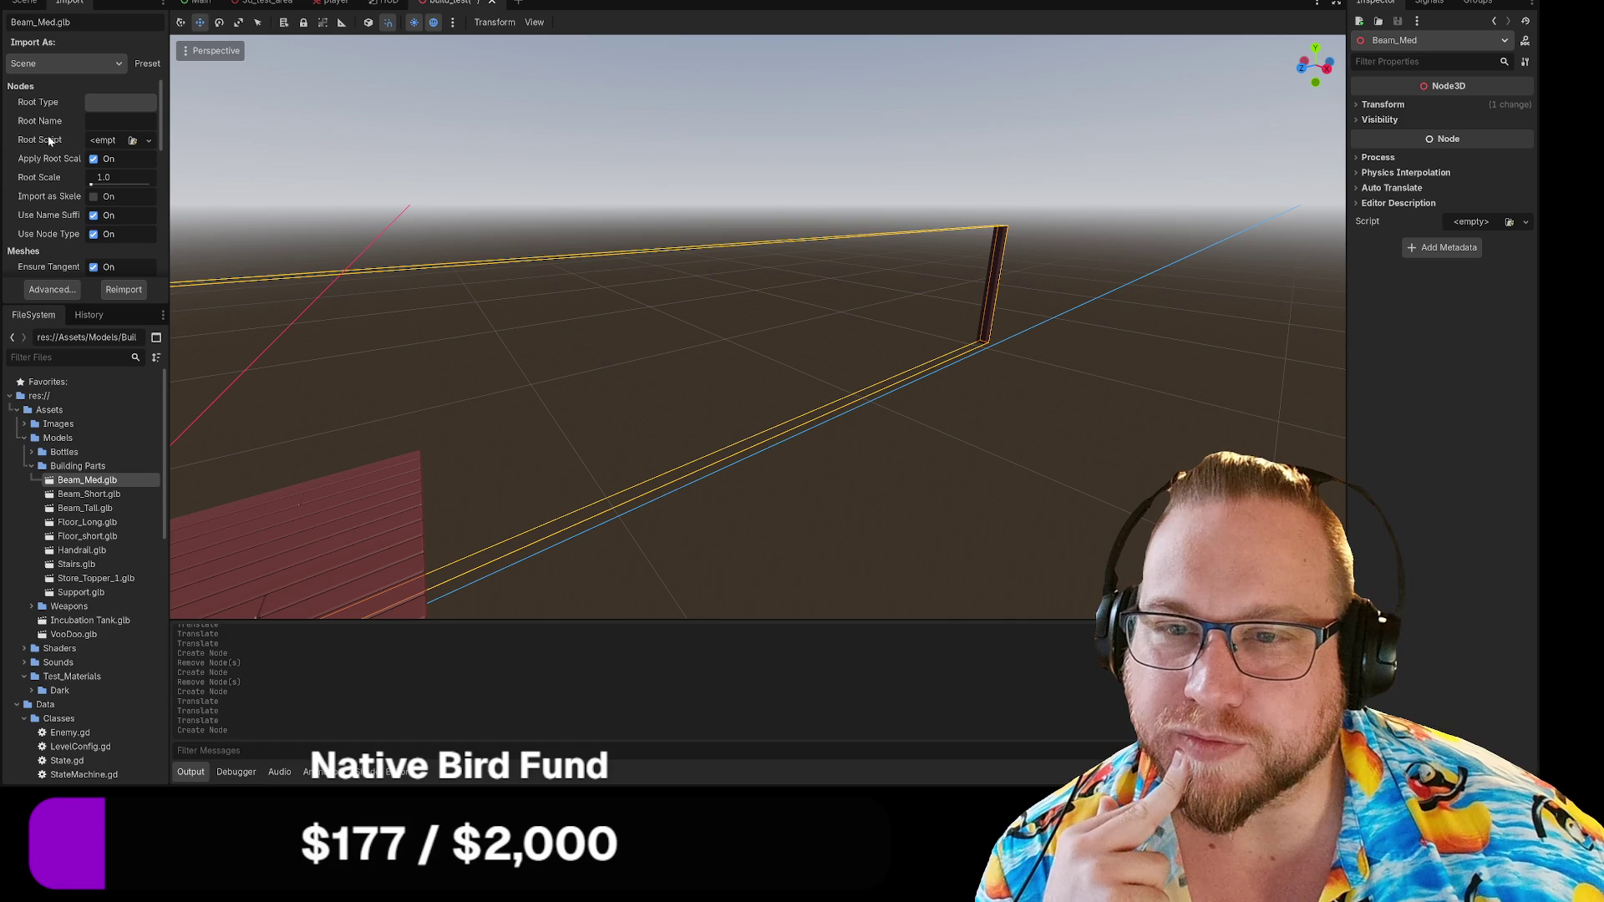
mouse_move(49, 140)
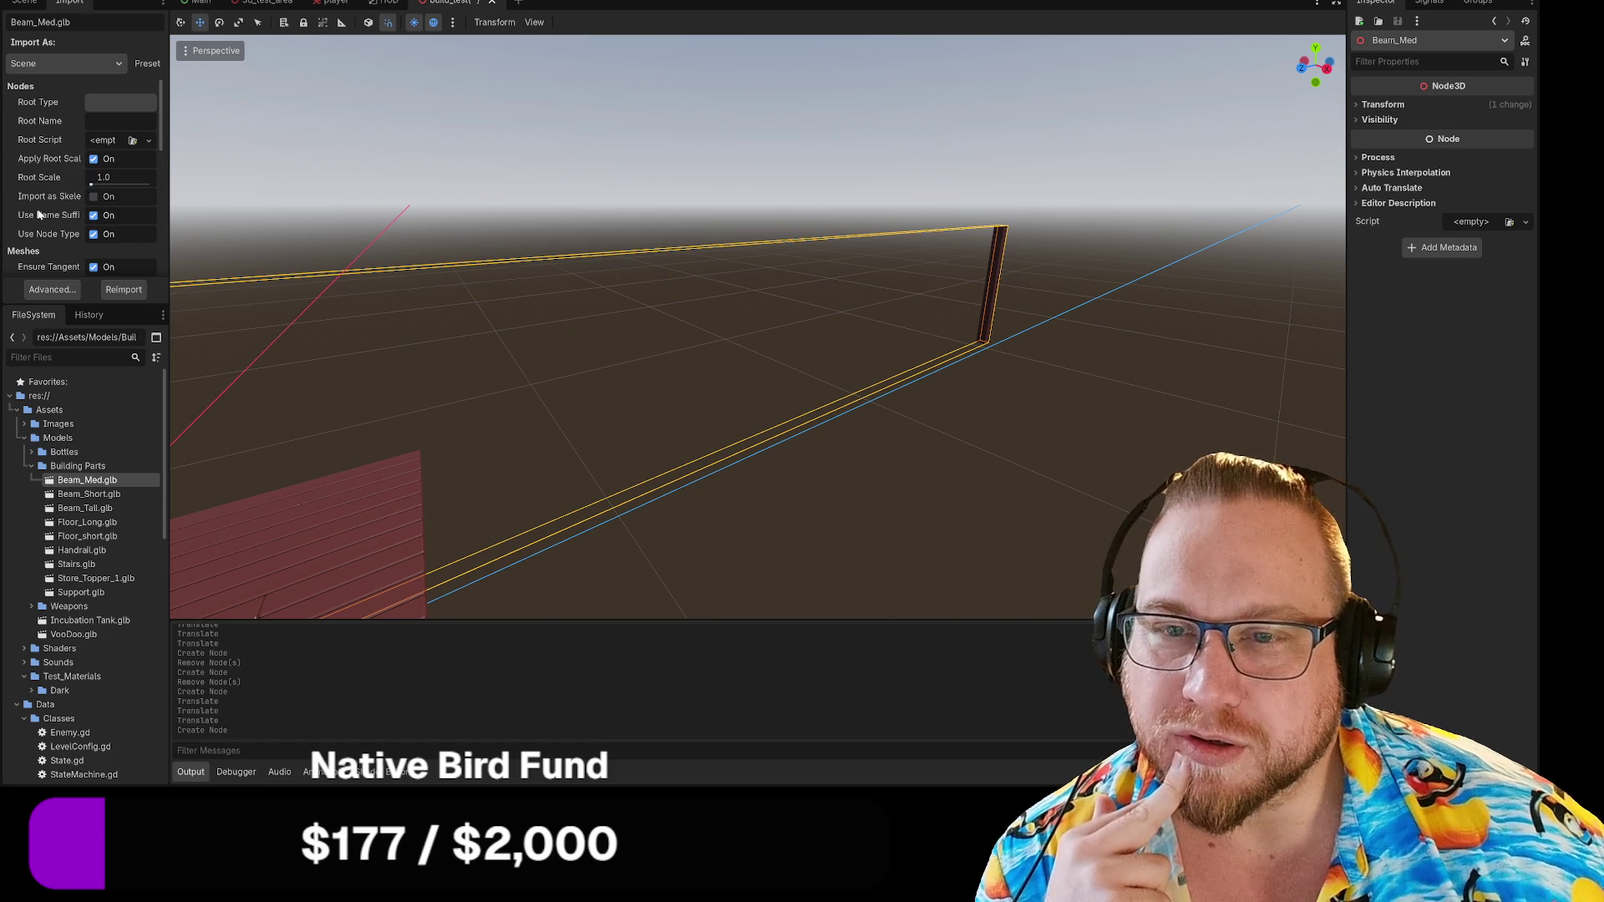
scroll(39, 214, down, 3)
scroll(38, 215, down, 6)
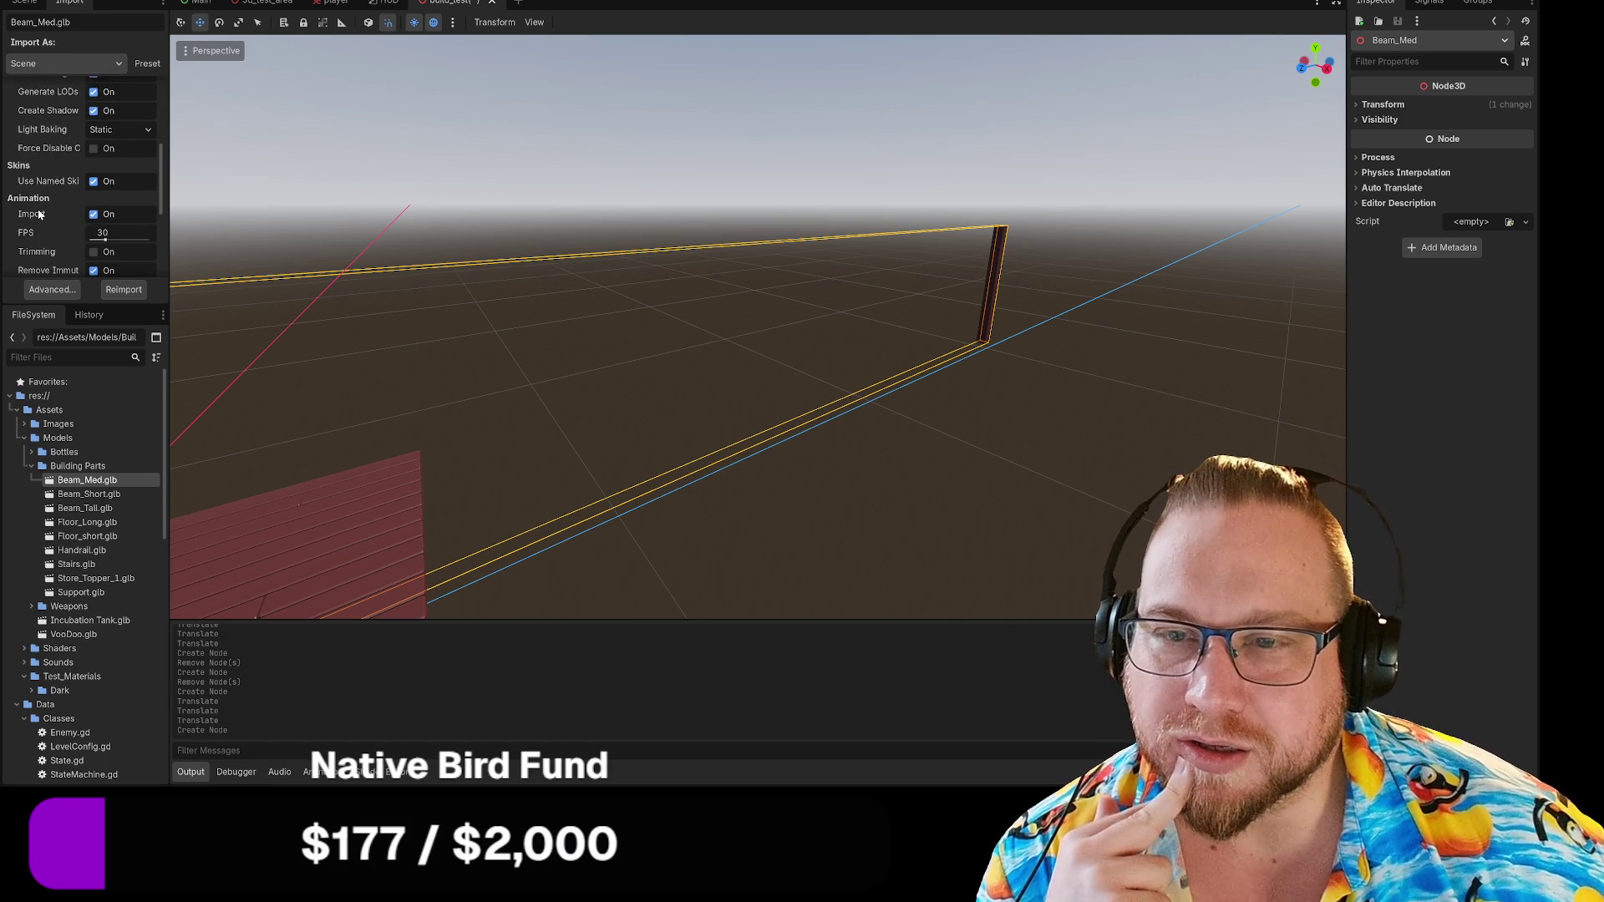
scroll(40, 216, down, 1)
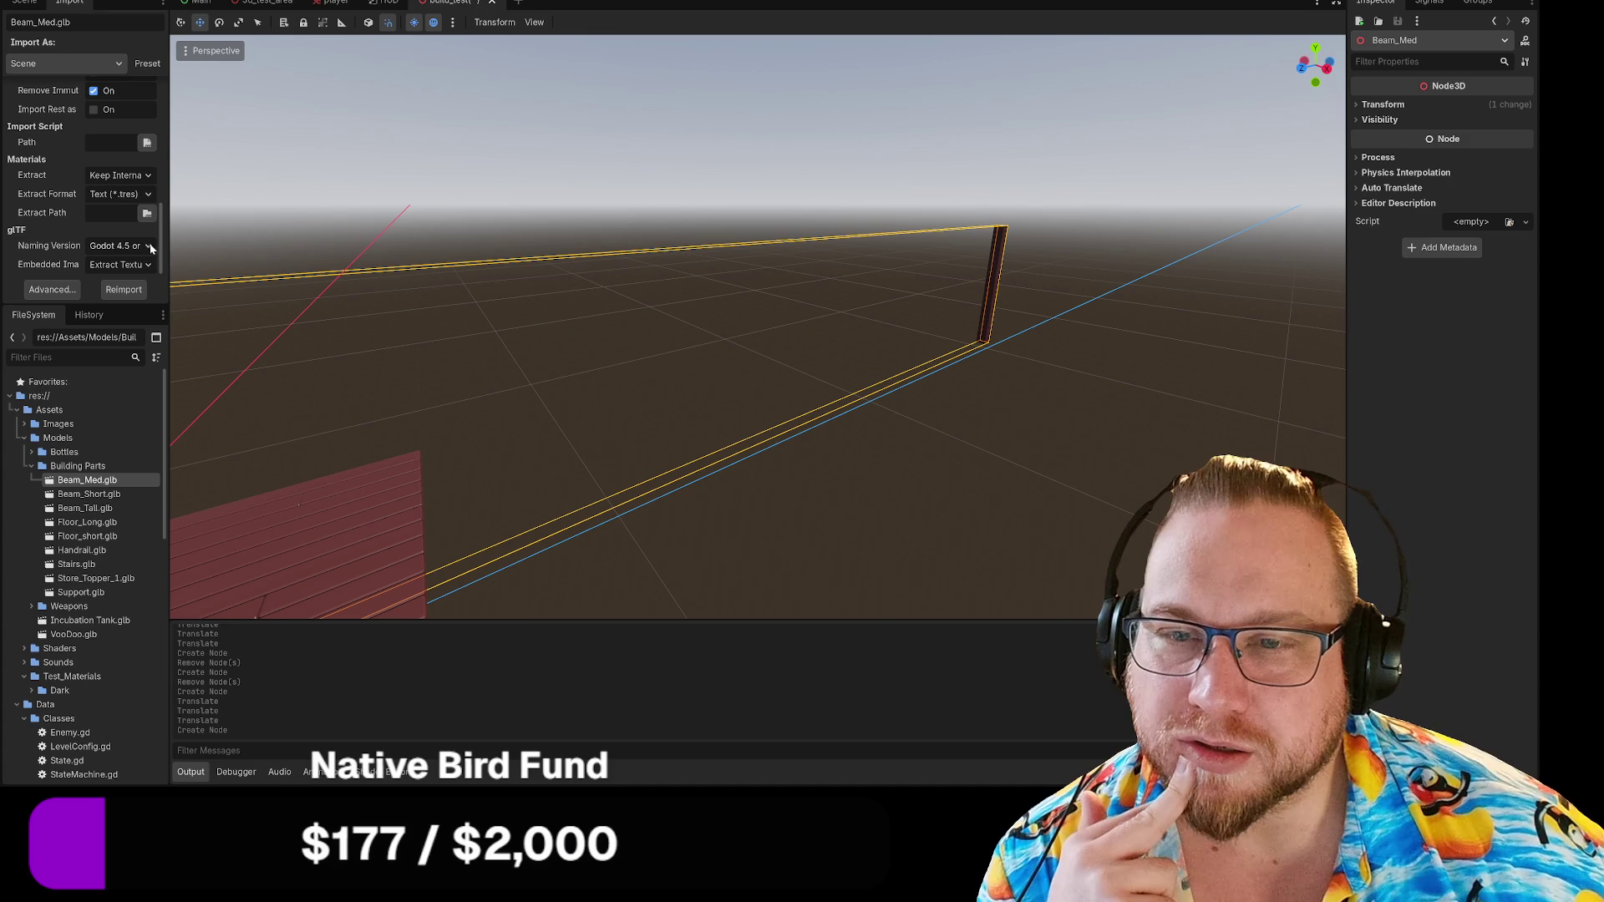
click(52, 289)
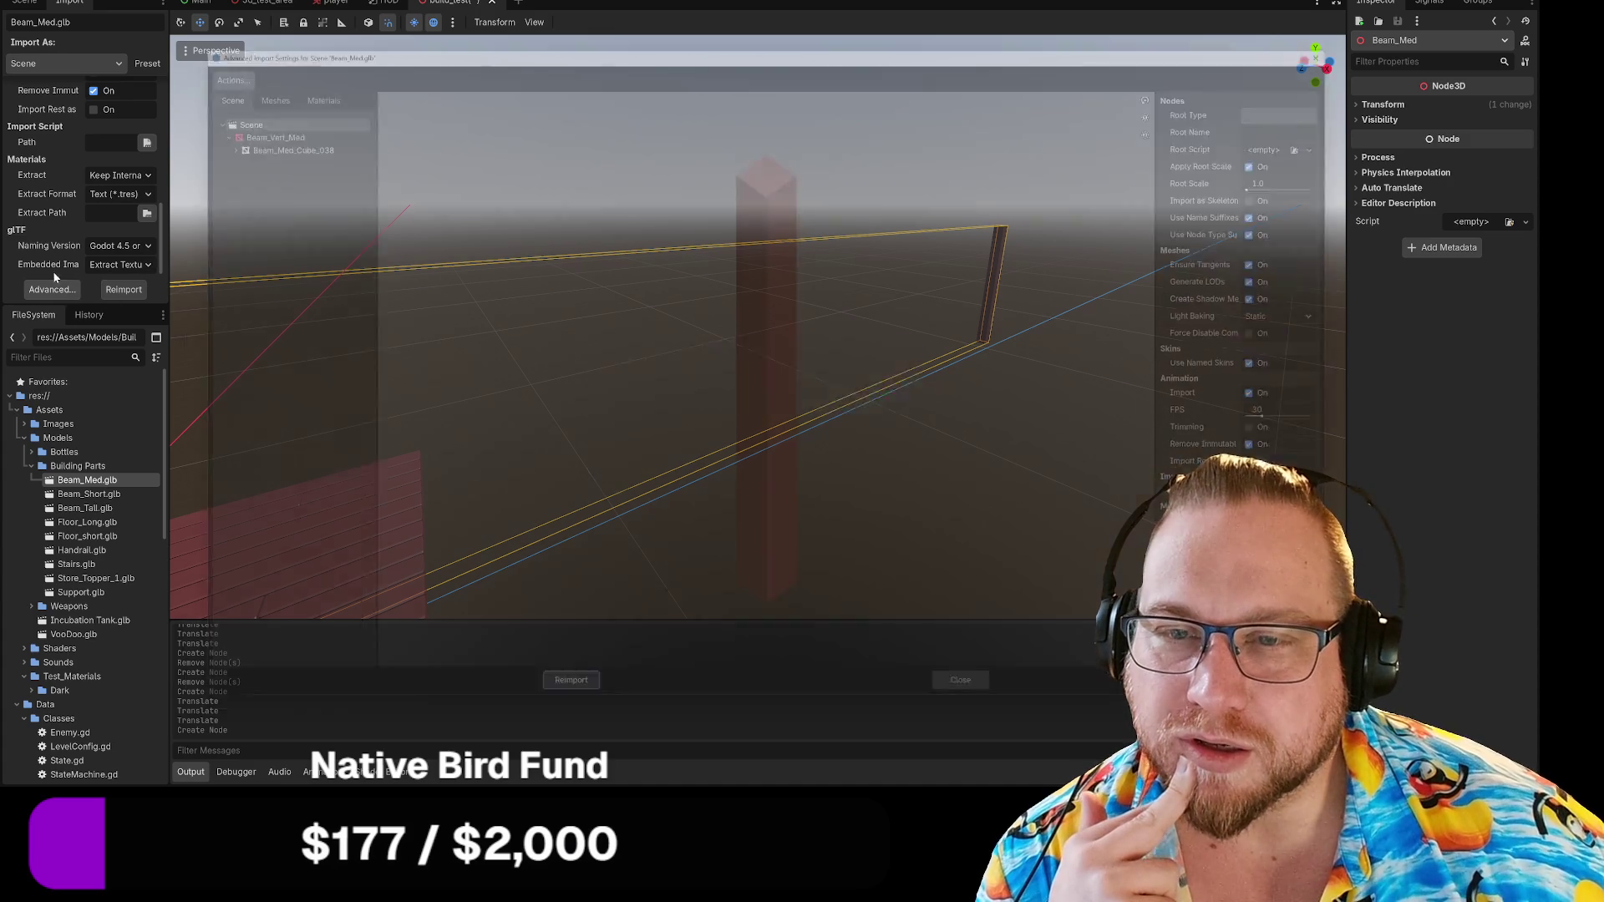
scroll(835, 342, down, 5)
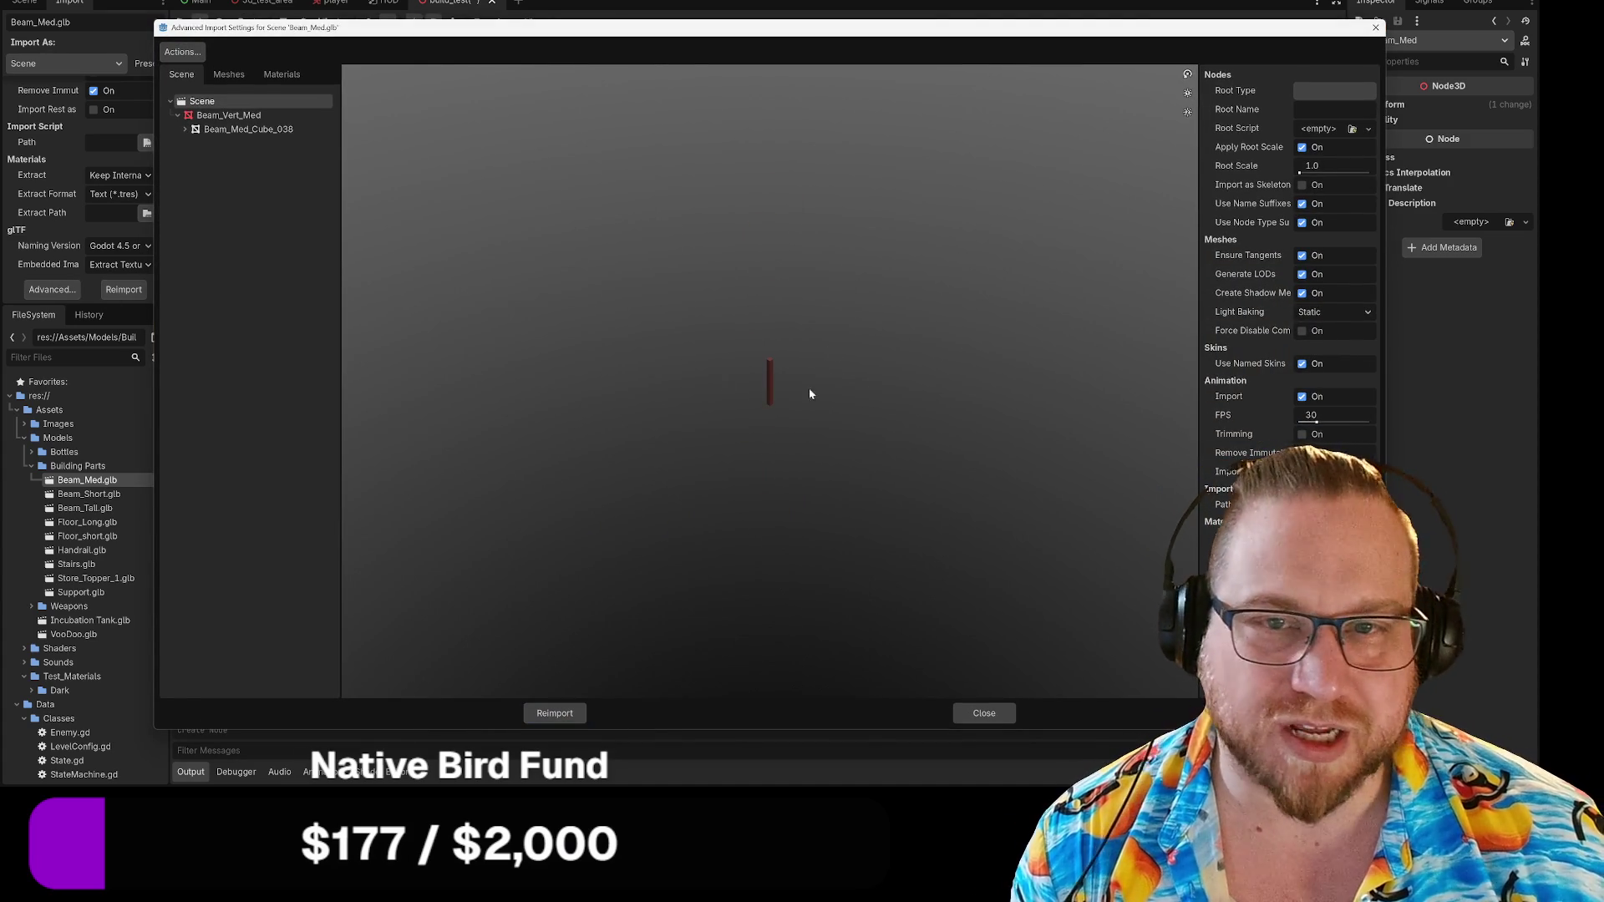
scroll(752, 378, up, 5)
scroll(757, 383, up, 1)
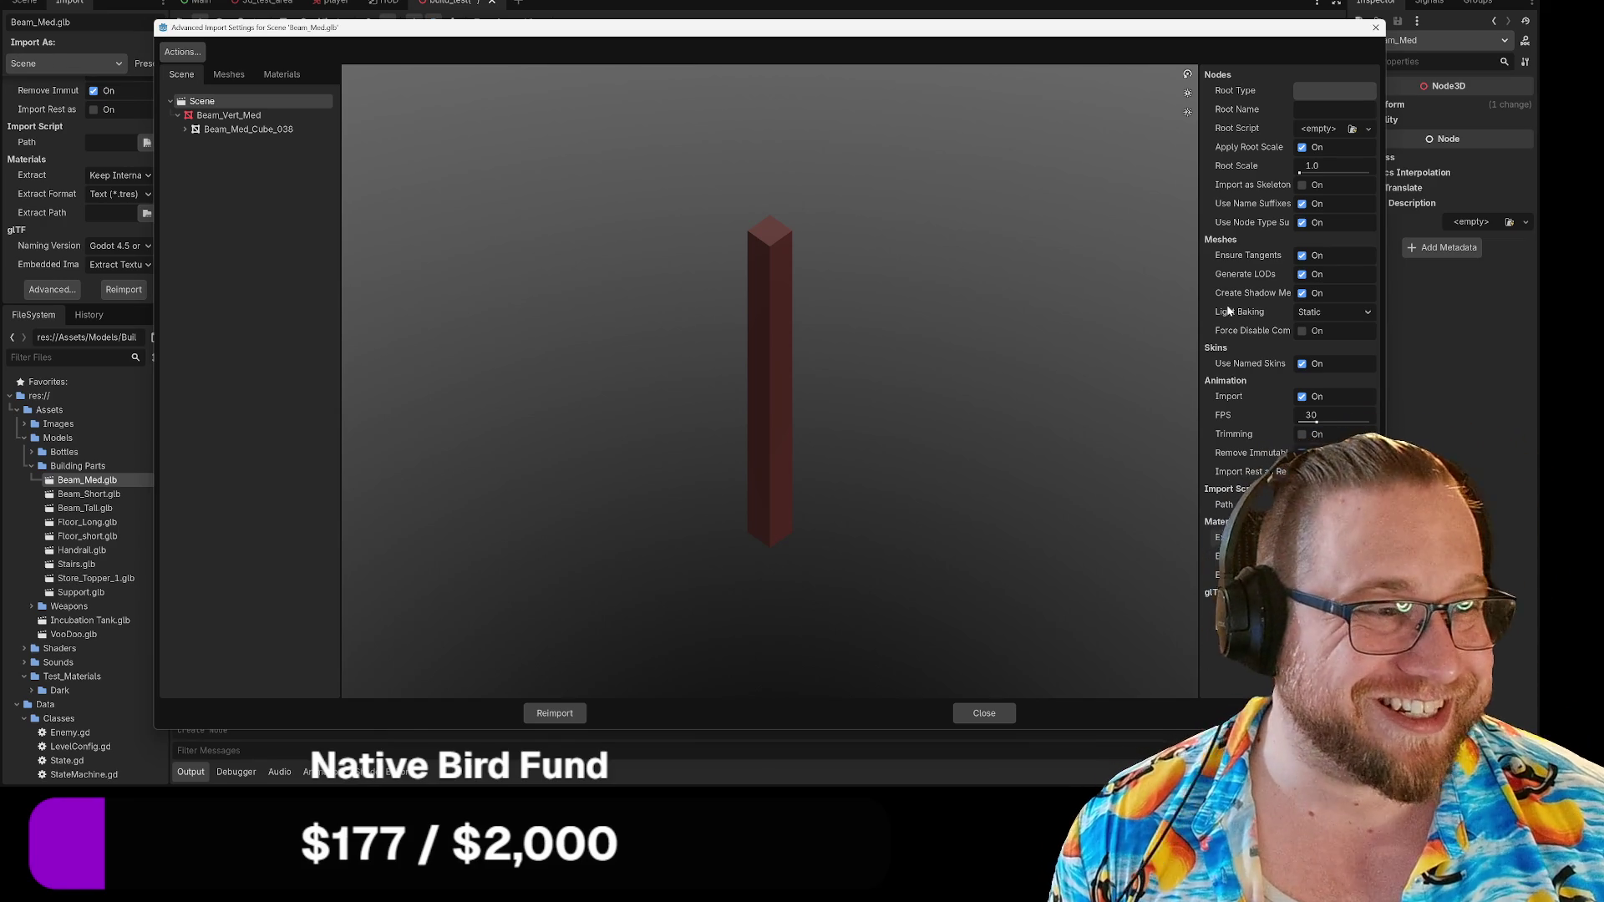
click(225, 129)
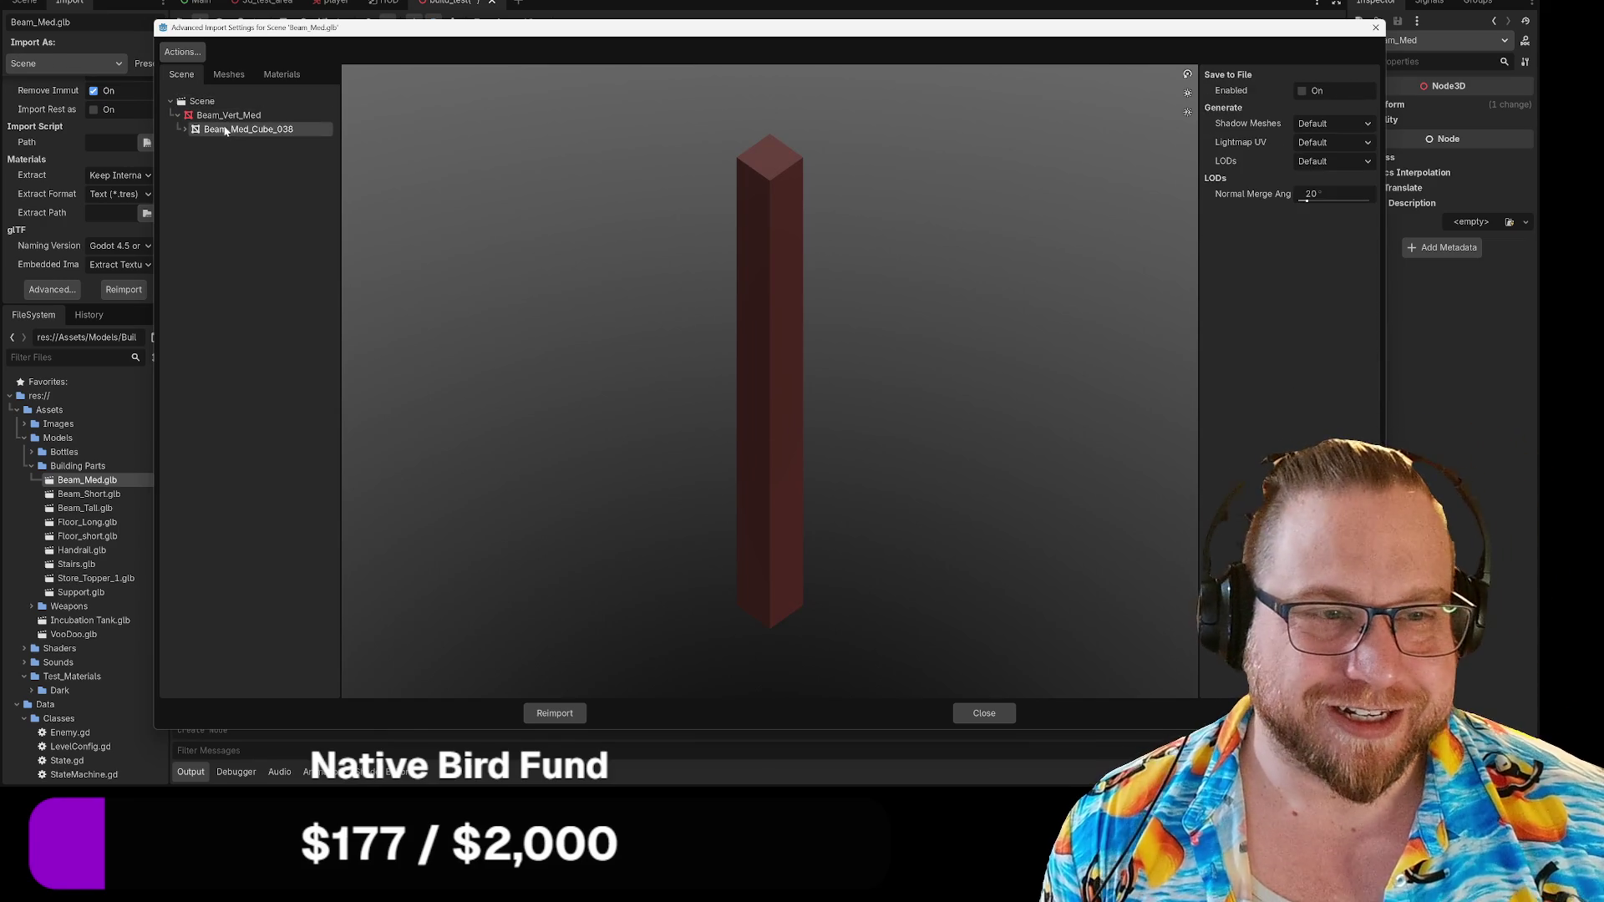
click(222, 116)
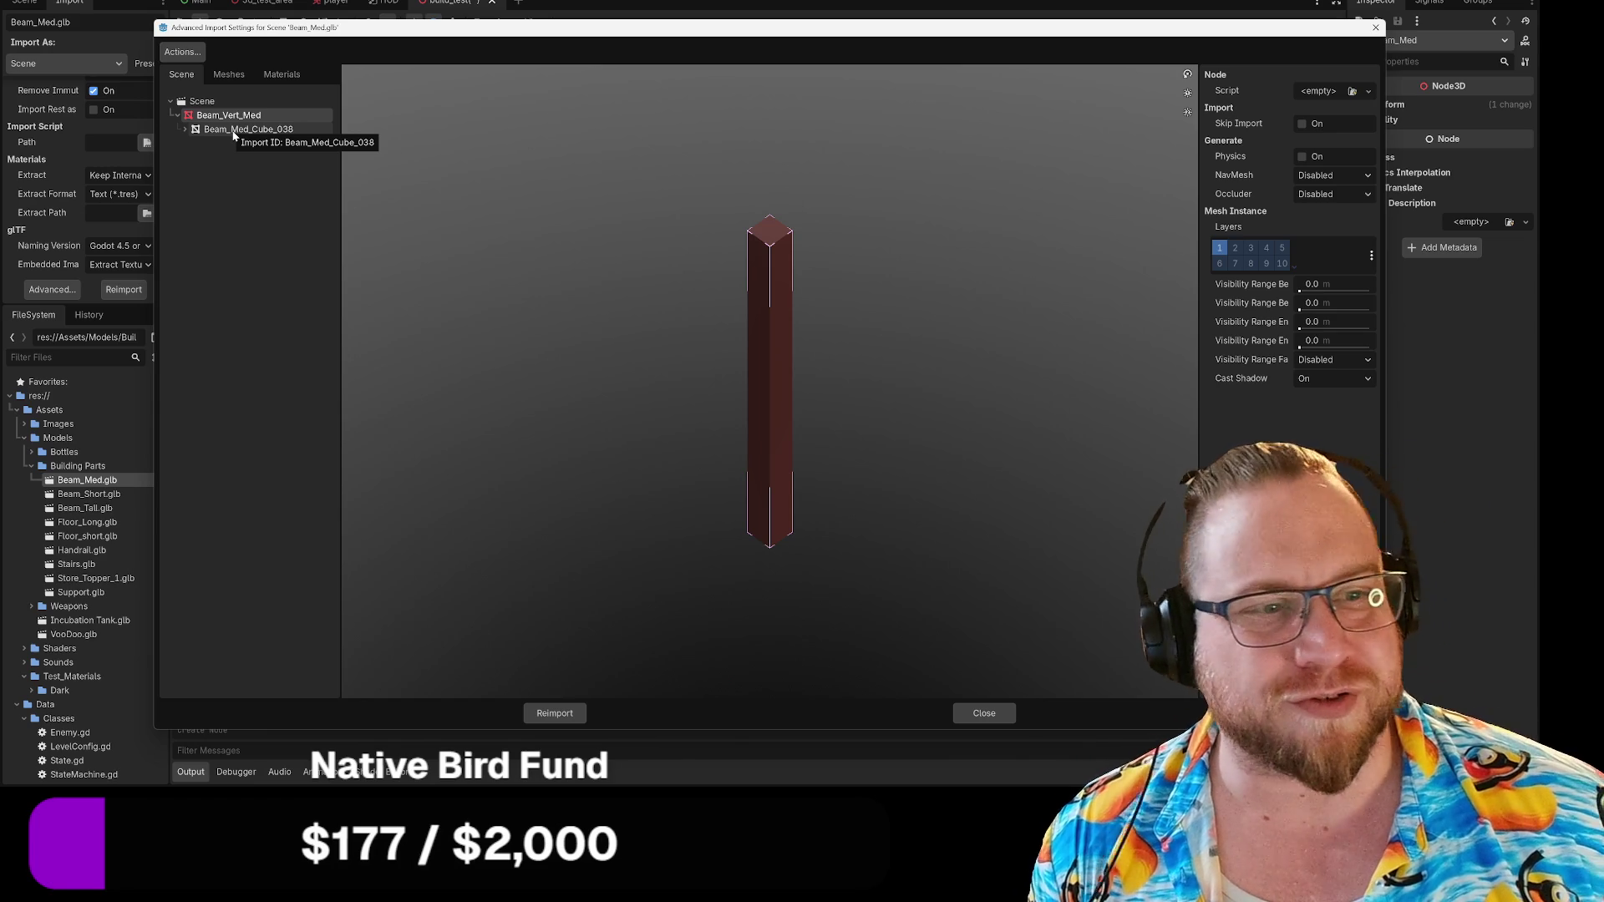
click(234, 131)
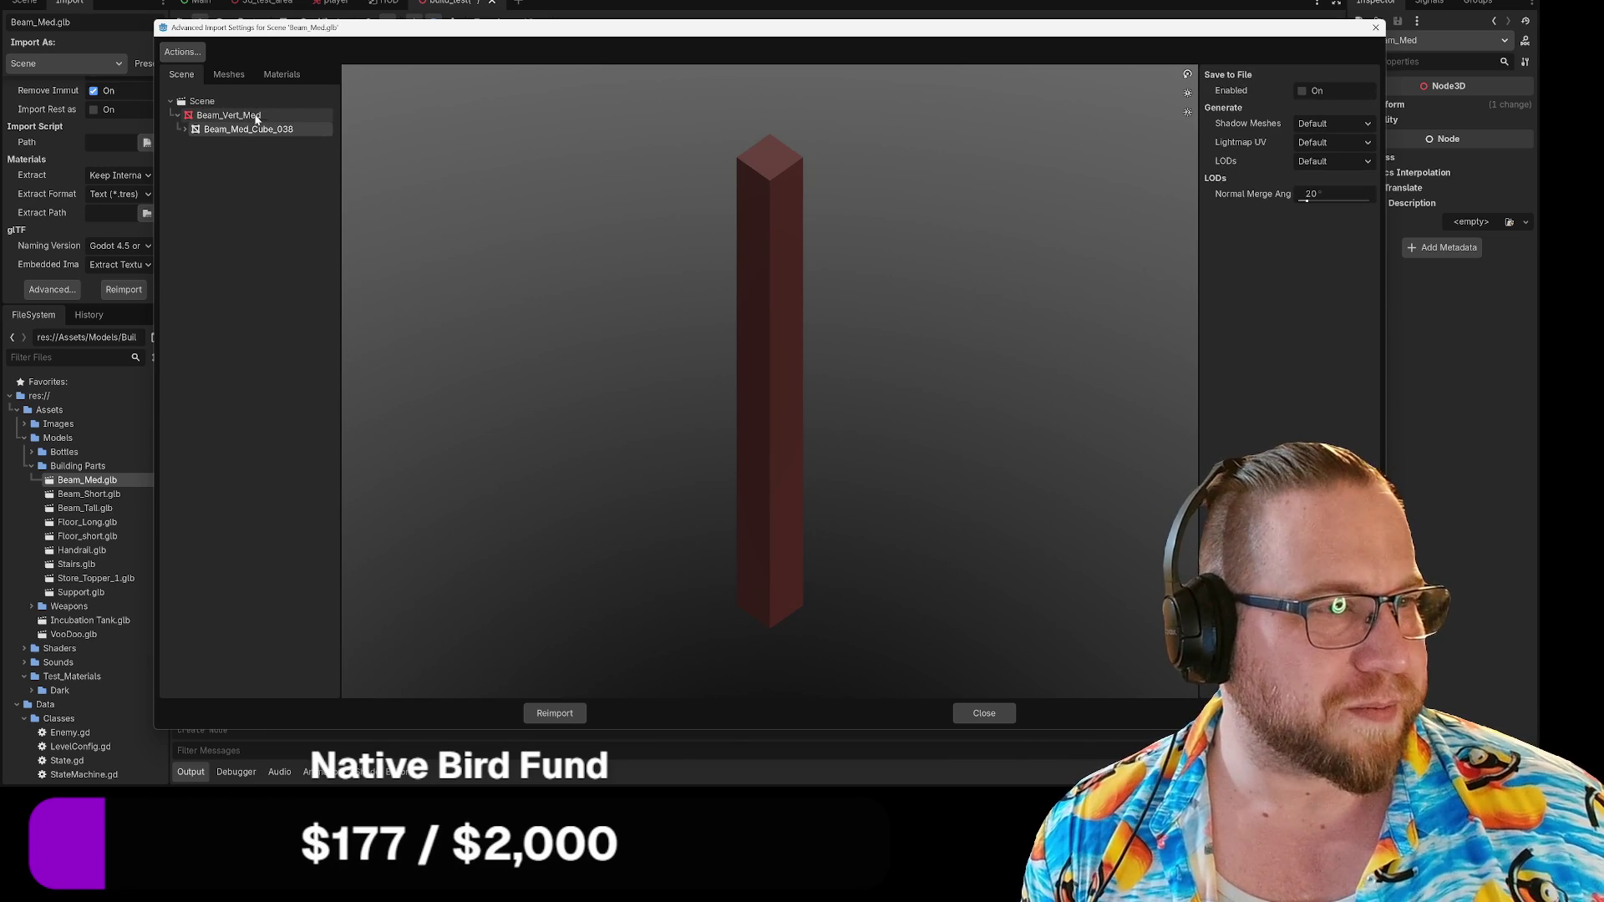
click(233, 116)
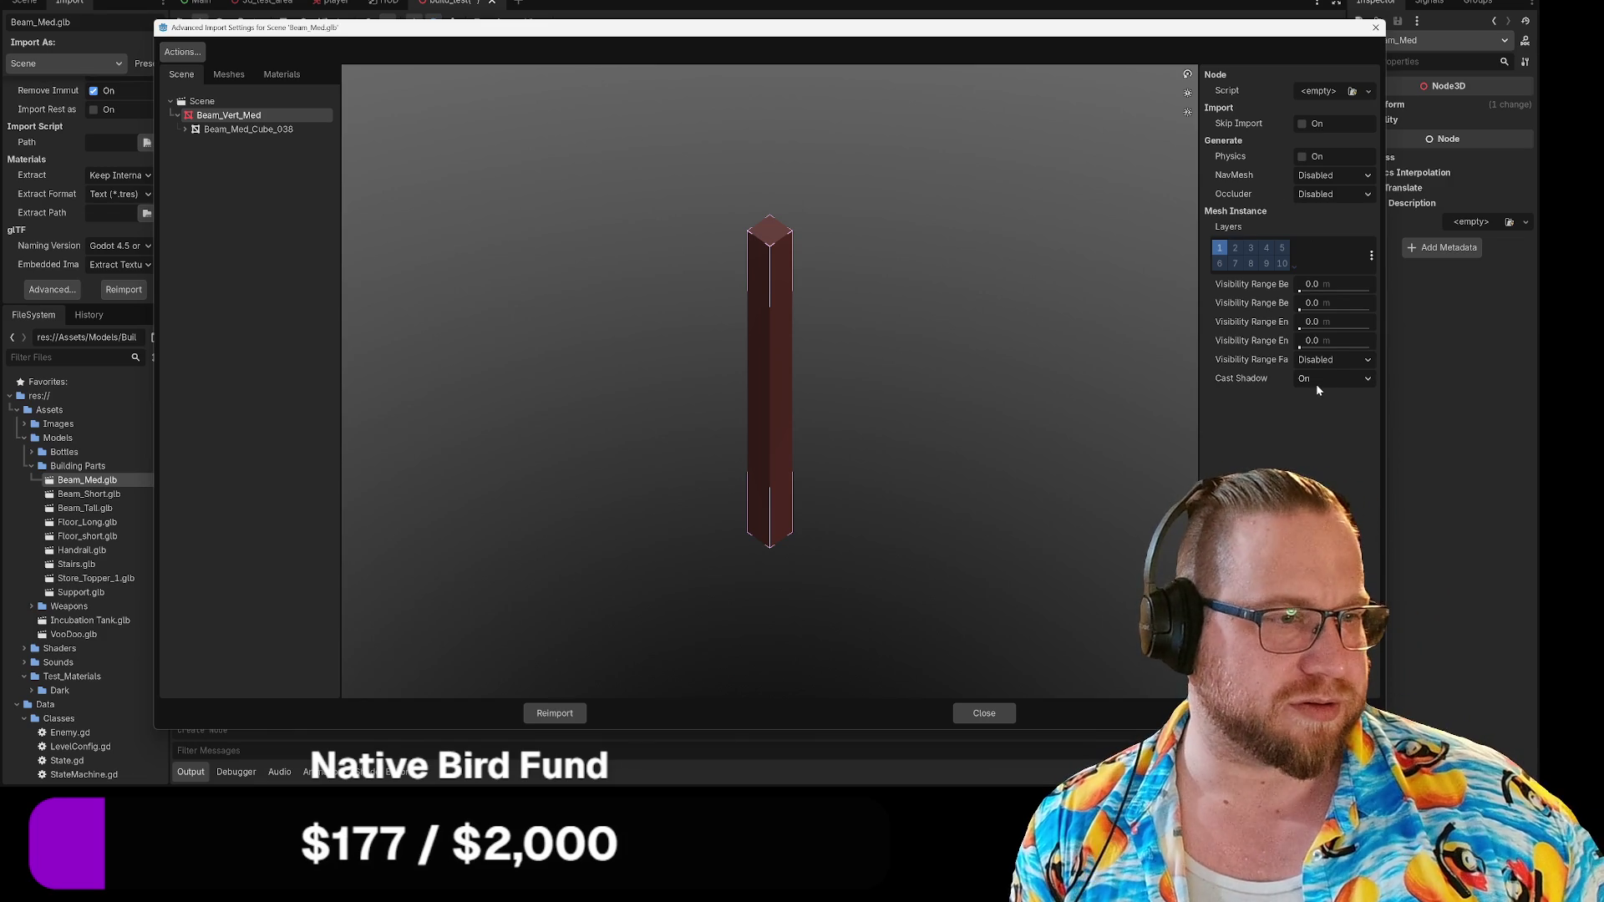
mouse_move(1301, 292)
mouse_down()
mouse_move(1349, 292)
mouse_move(1302, 292)
mouse_up()
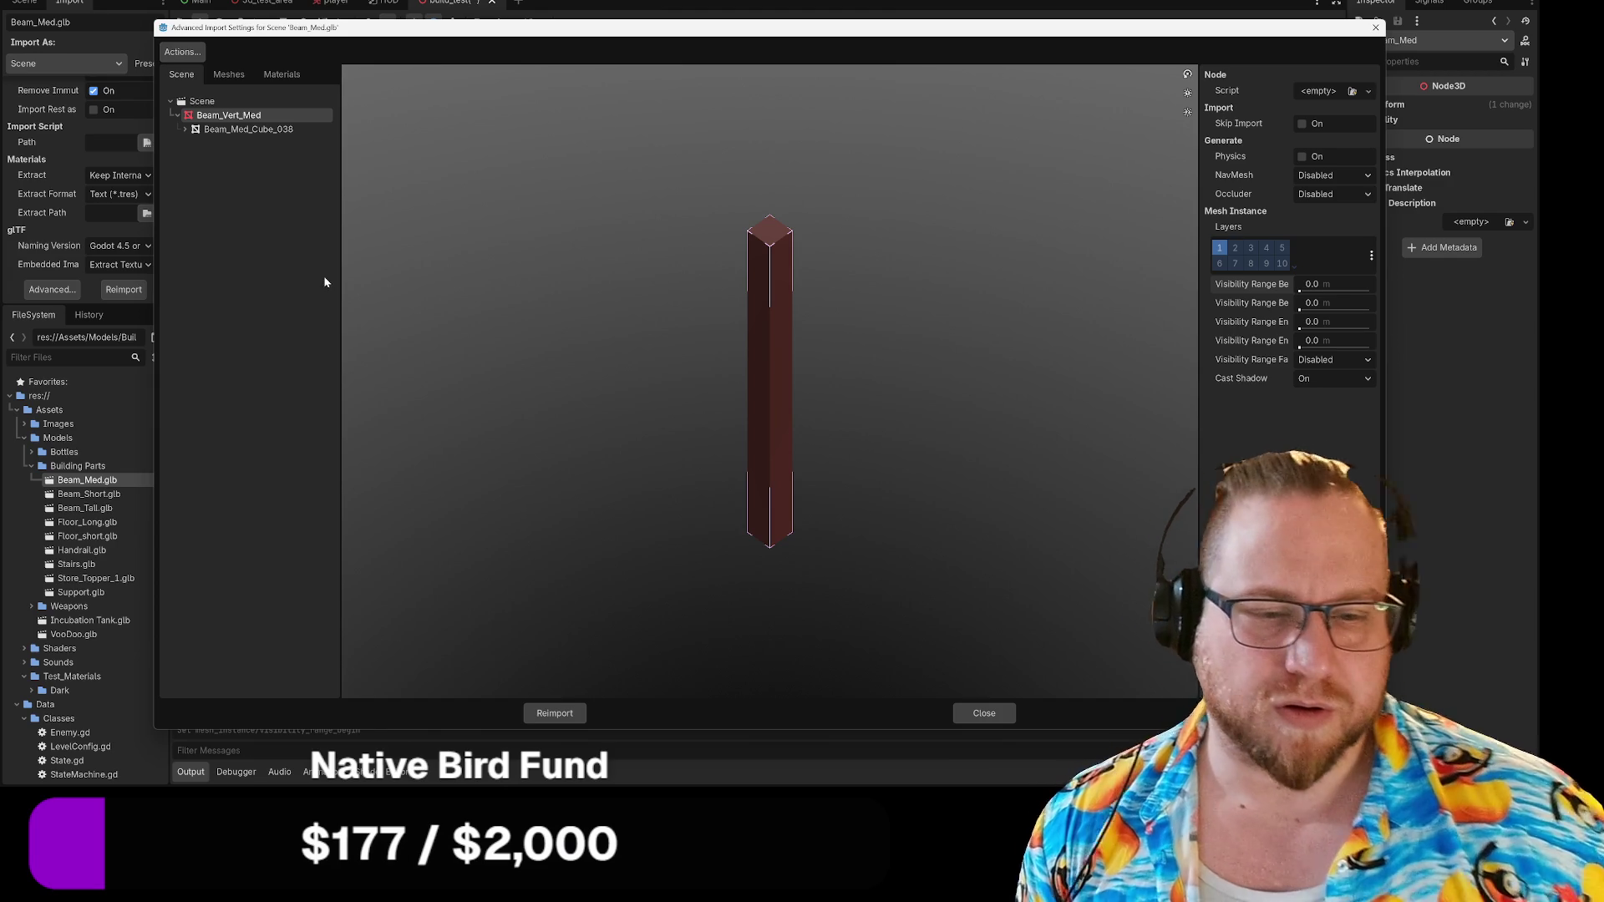
click(983, 713)
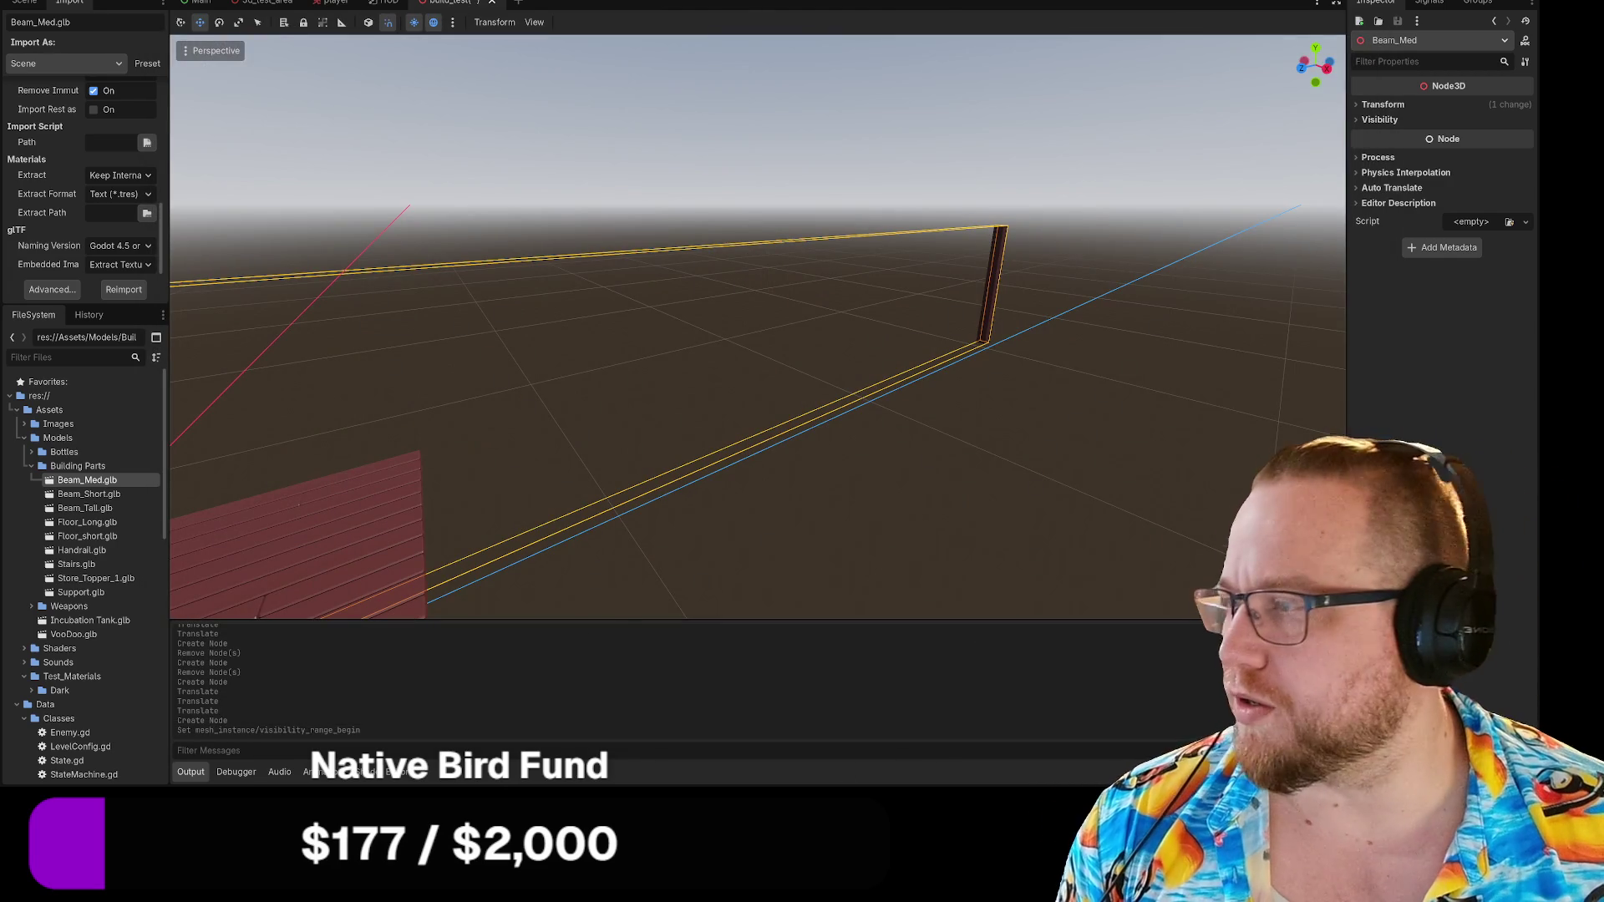
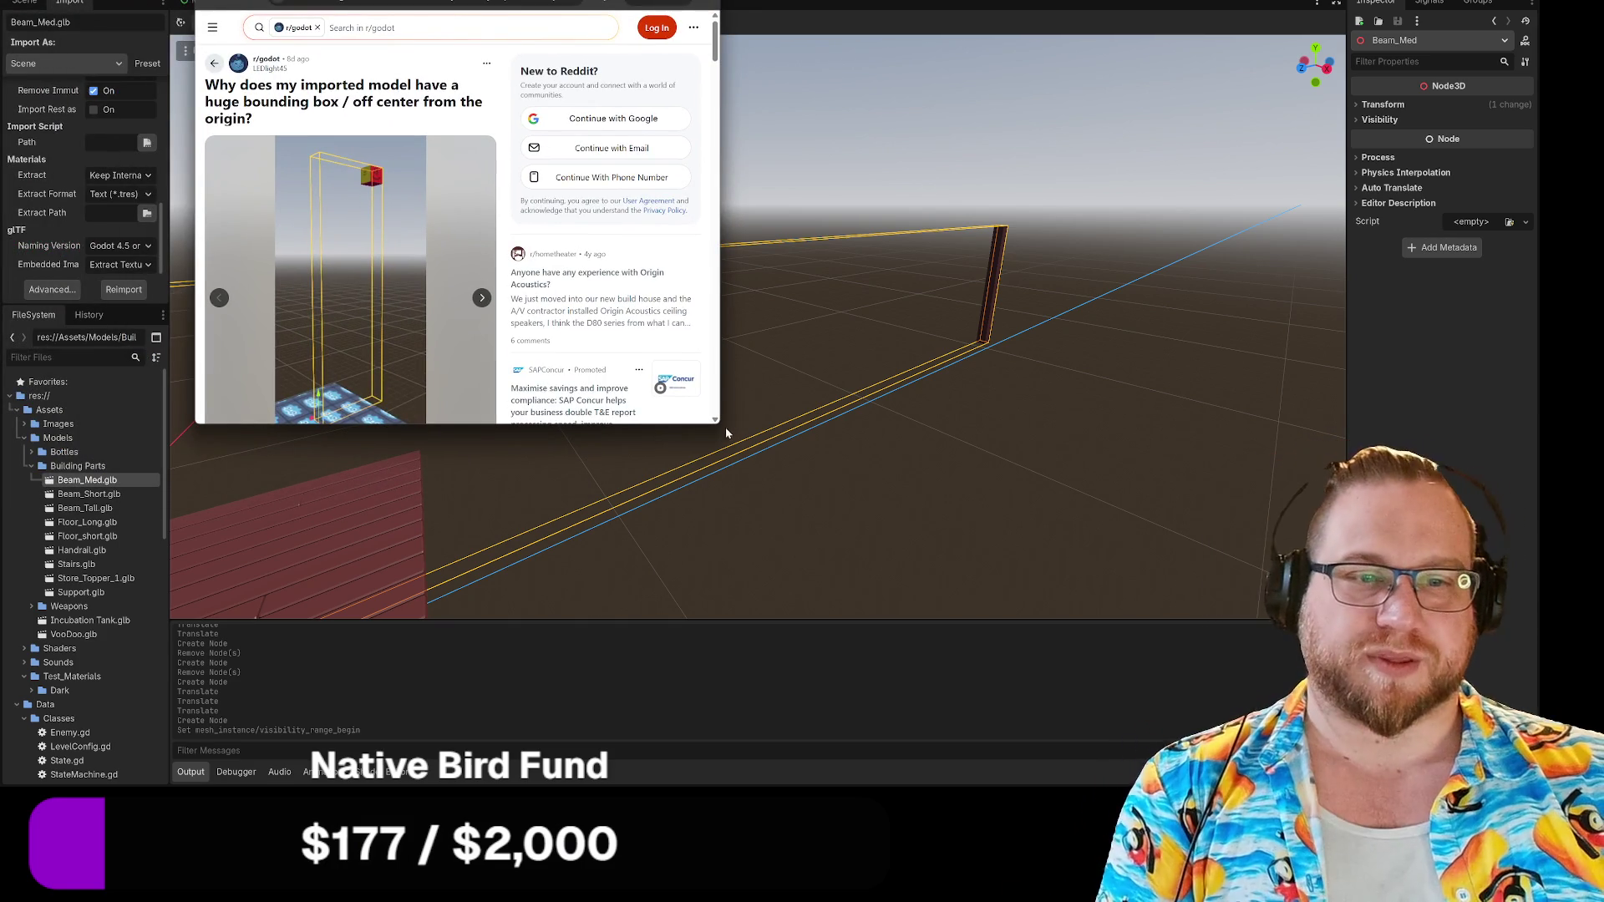
Enlarge the browser window and read the r/godot thread's replies about applying transforms in Blender.
drag(716, 426, 977, 589)
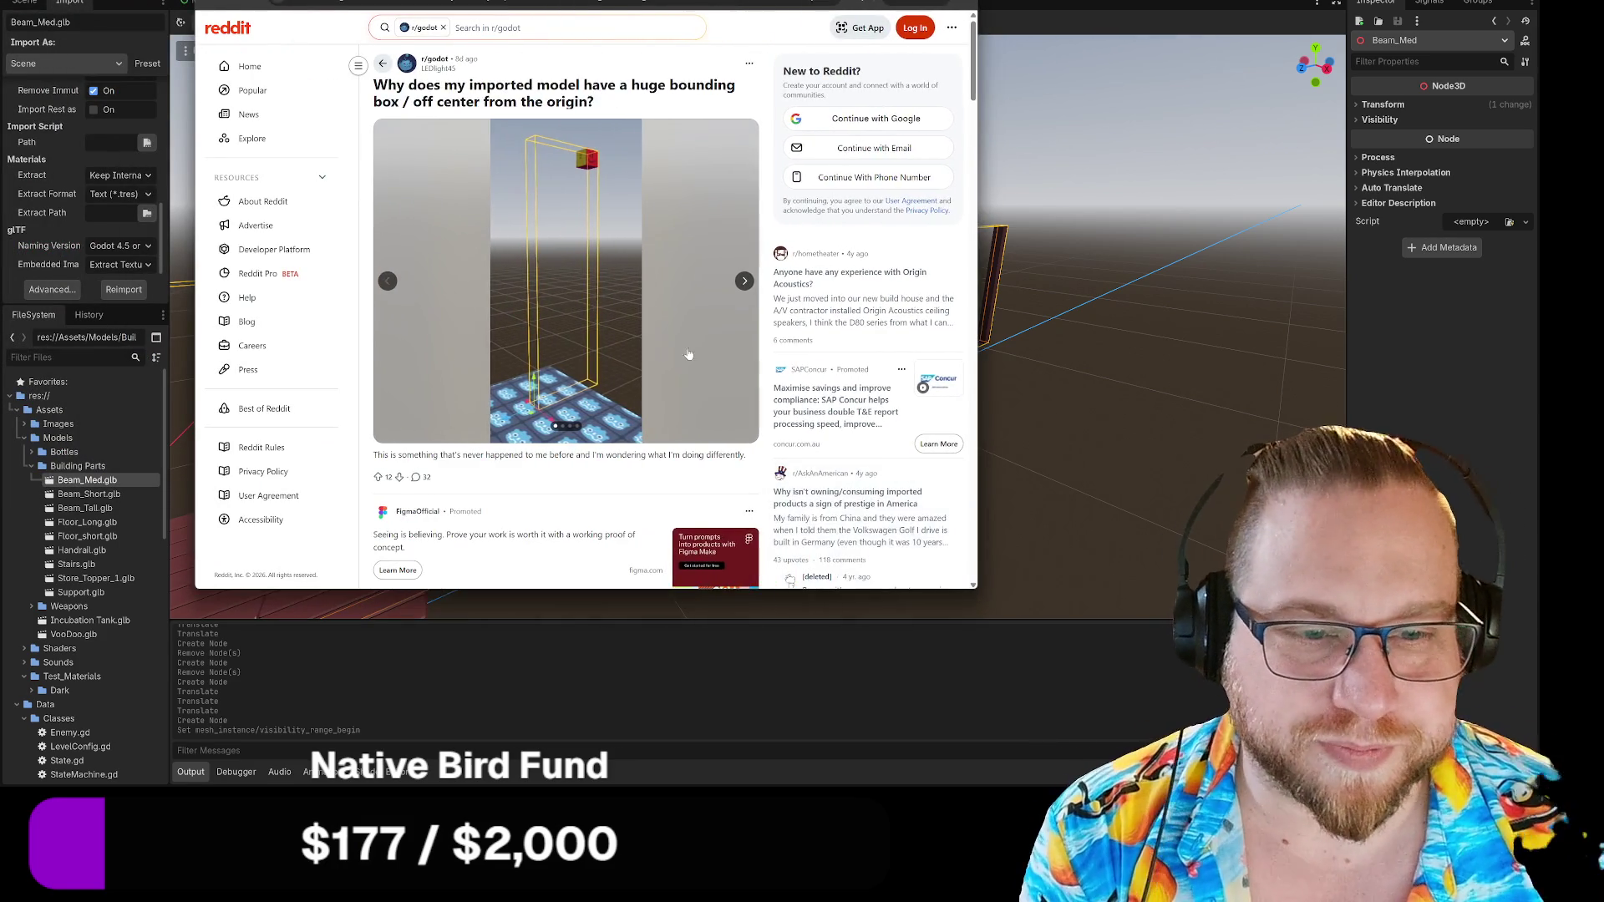
scroll(668, 294, down, 2)
scroll(669, 294, down, 3)
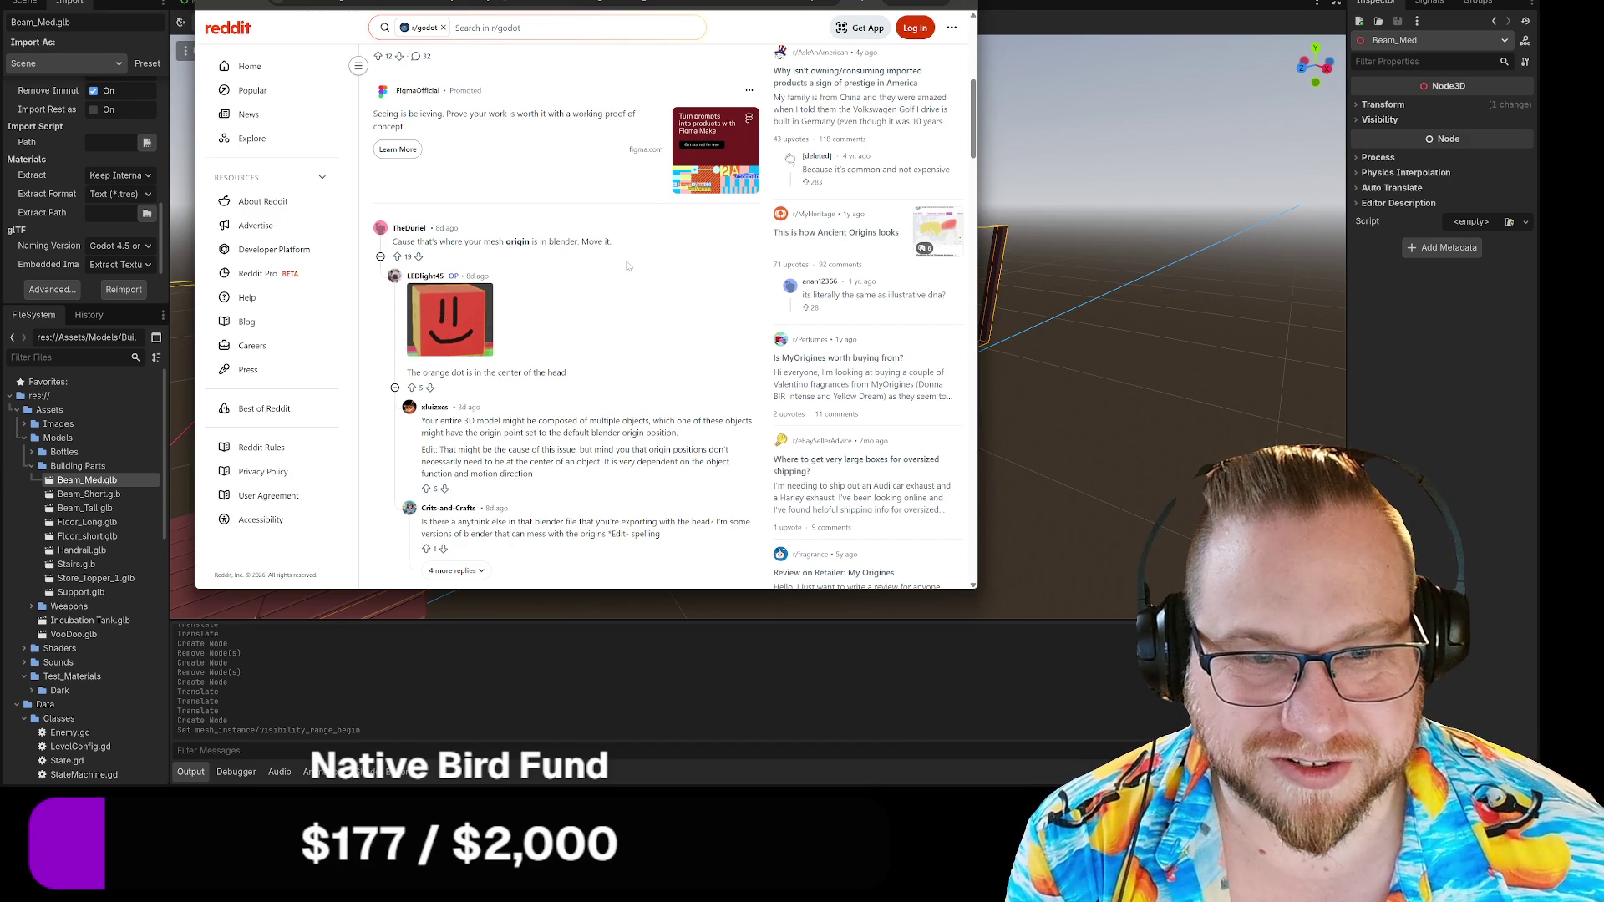
scroll(629, 265, down, 2)
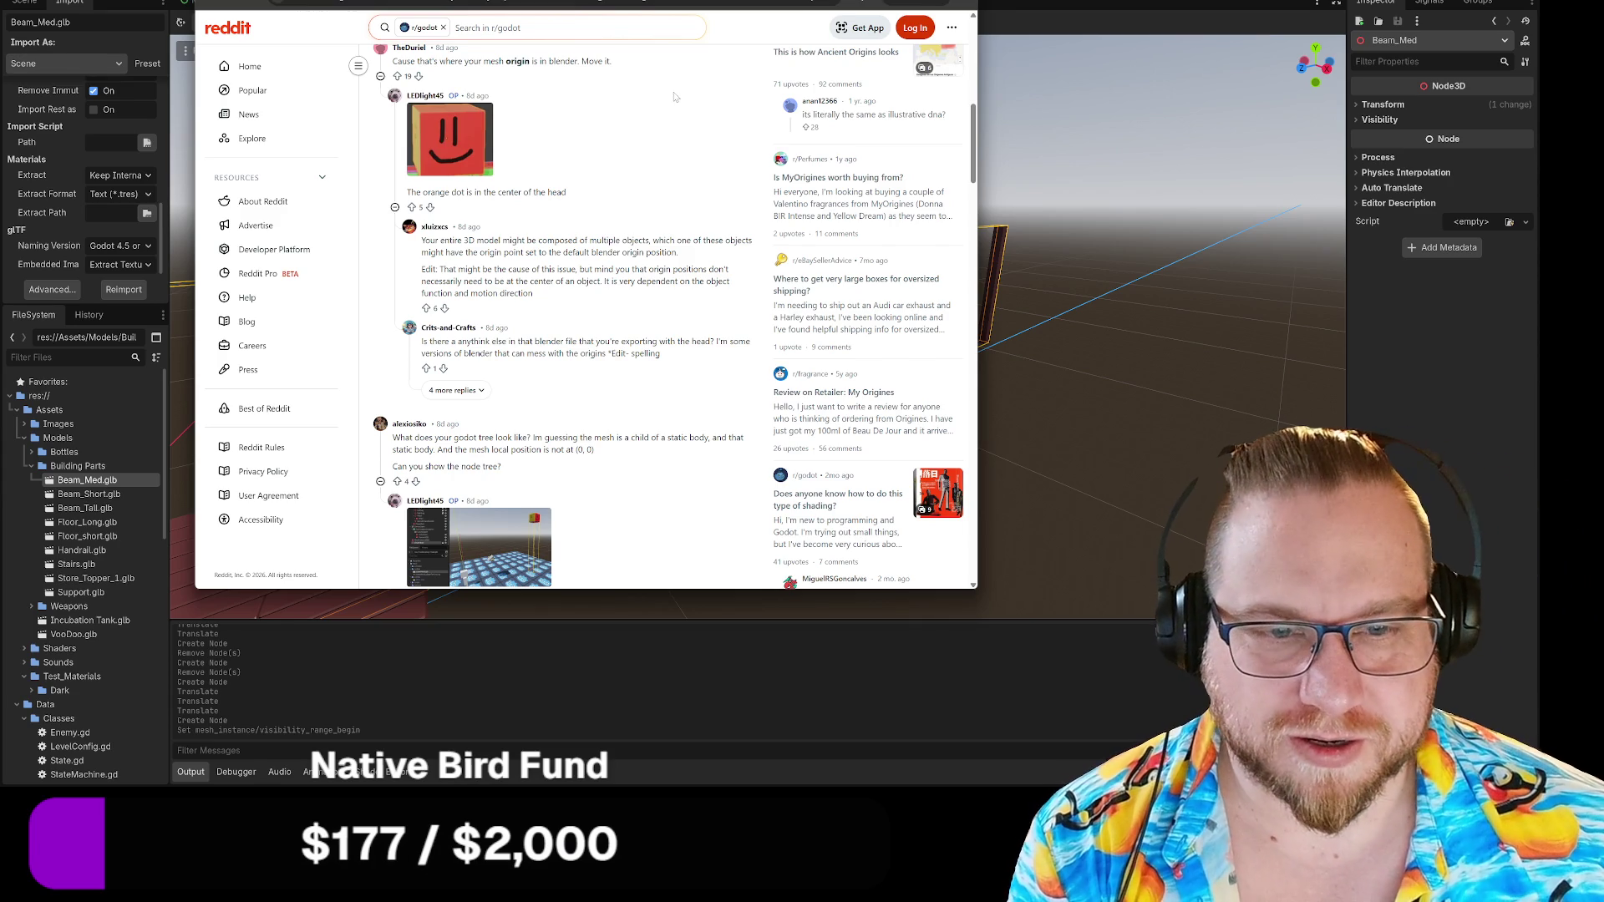
scroll(741, 236, down, 3)
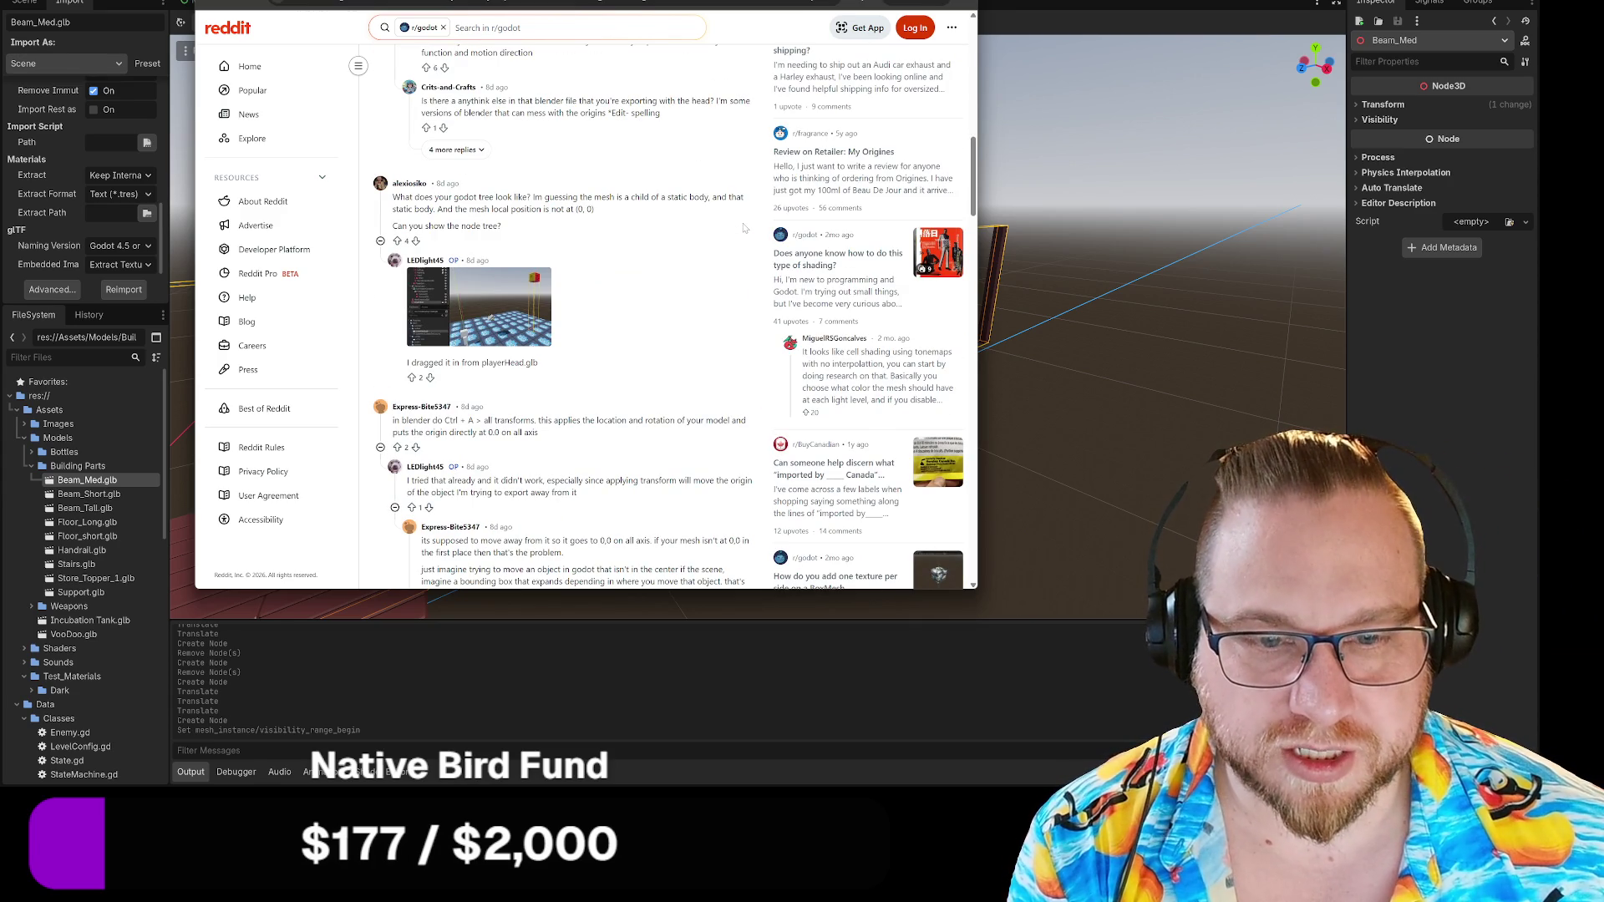
scroll(743, 227, down, 2)
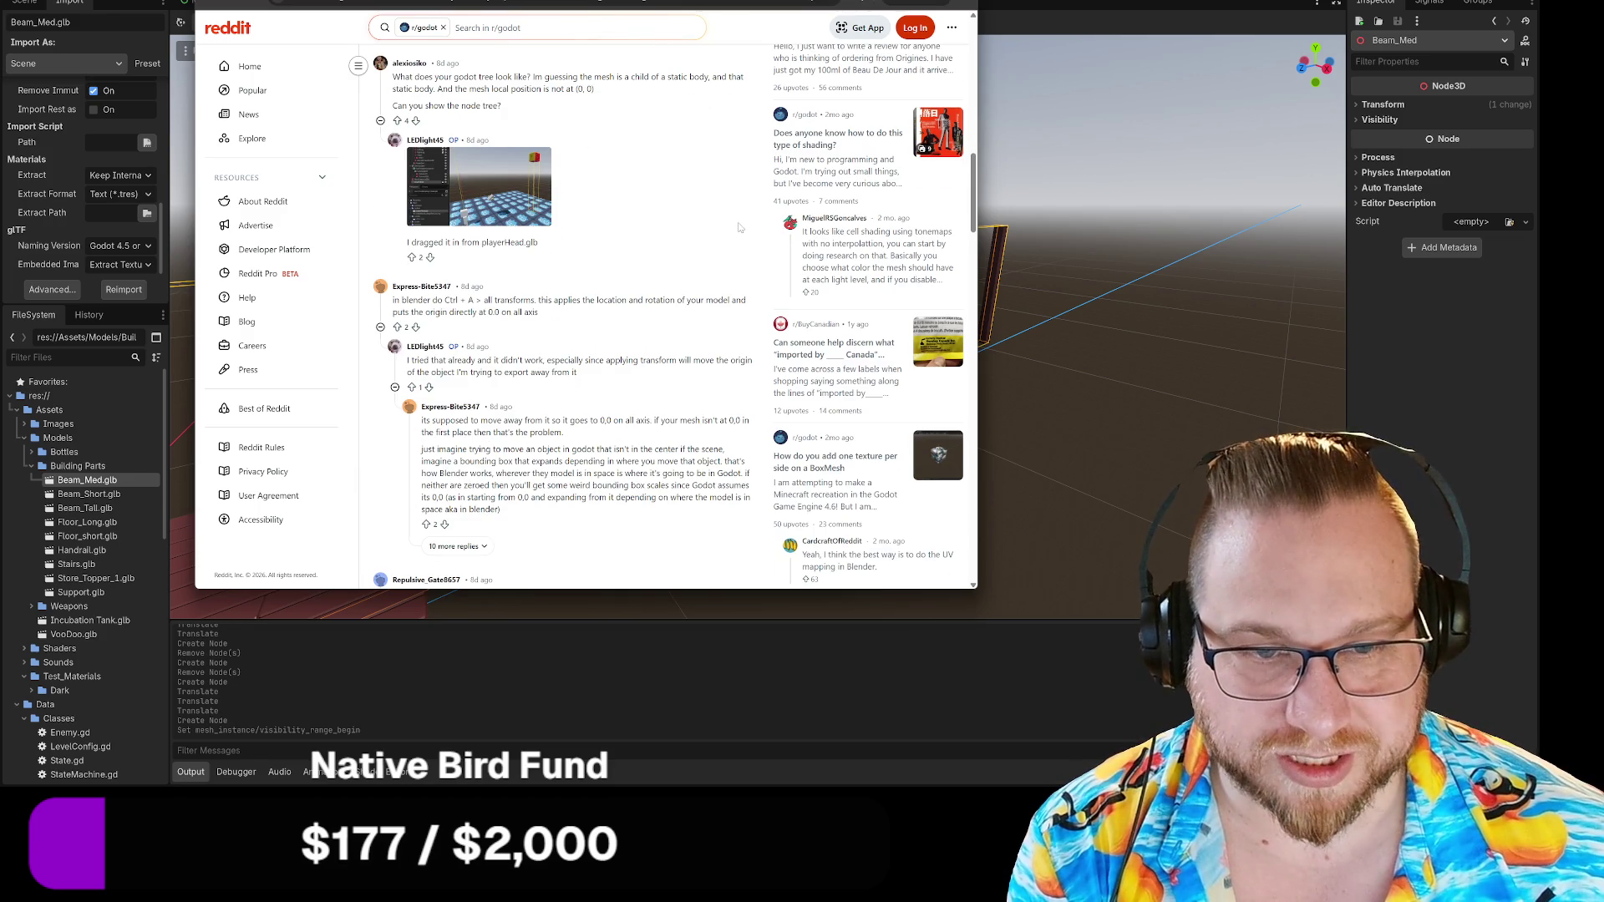
scroll(738, 226, down, 3)
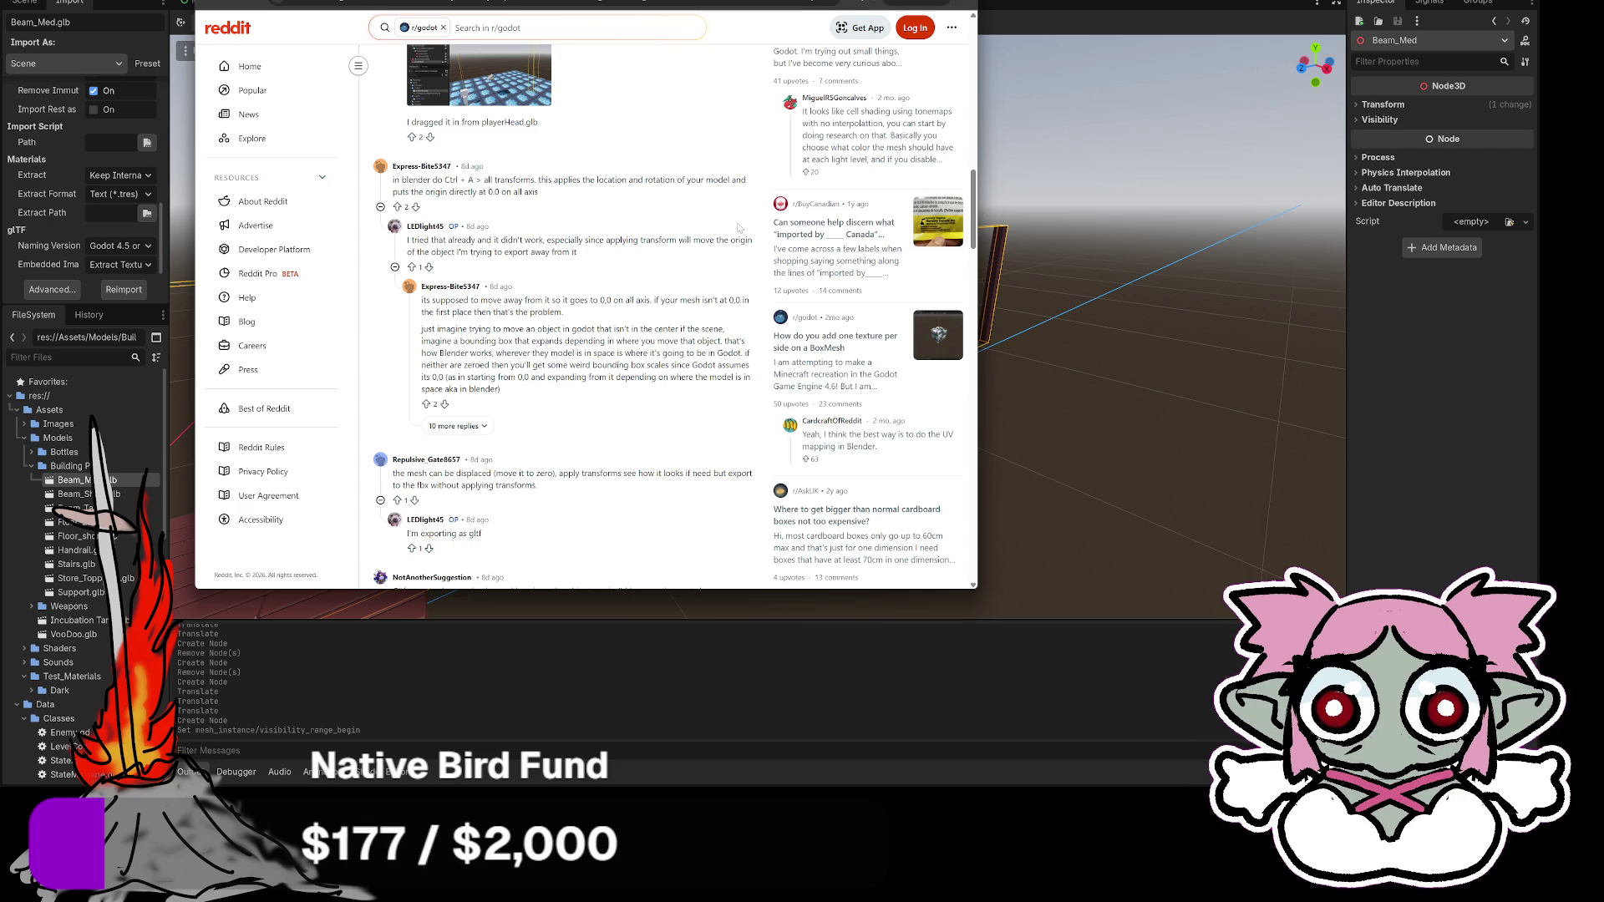
scroll(704, 240, down, 3)
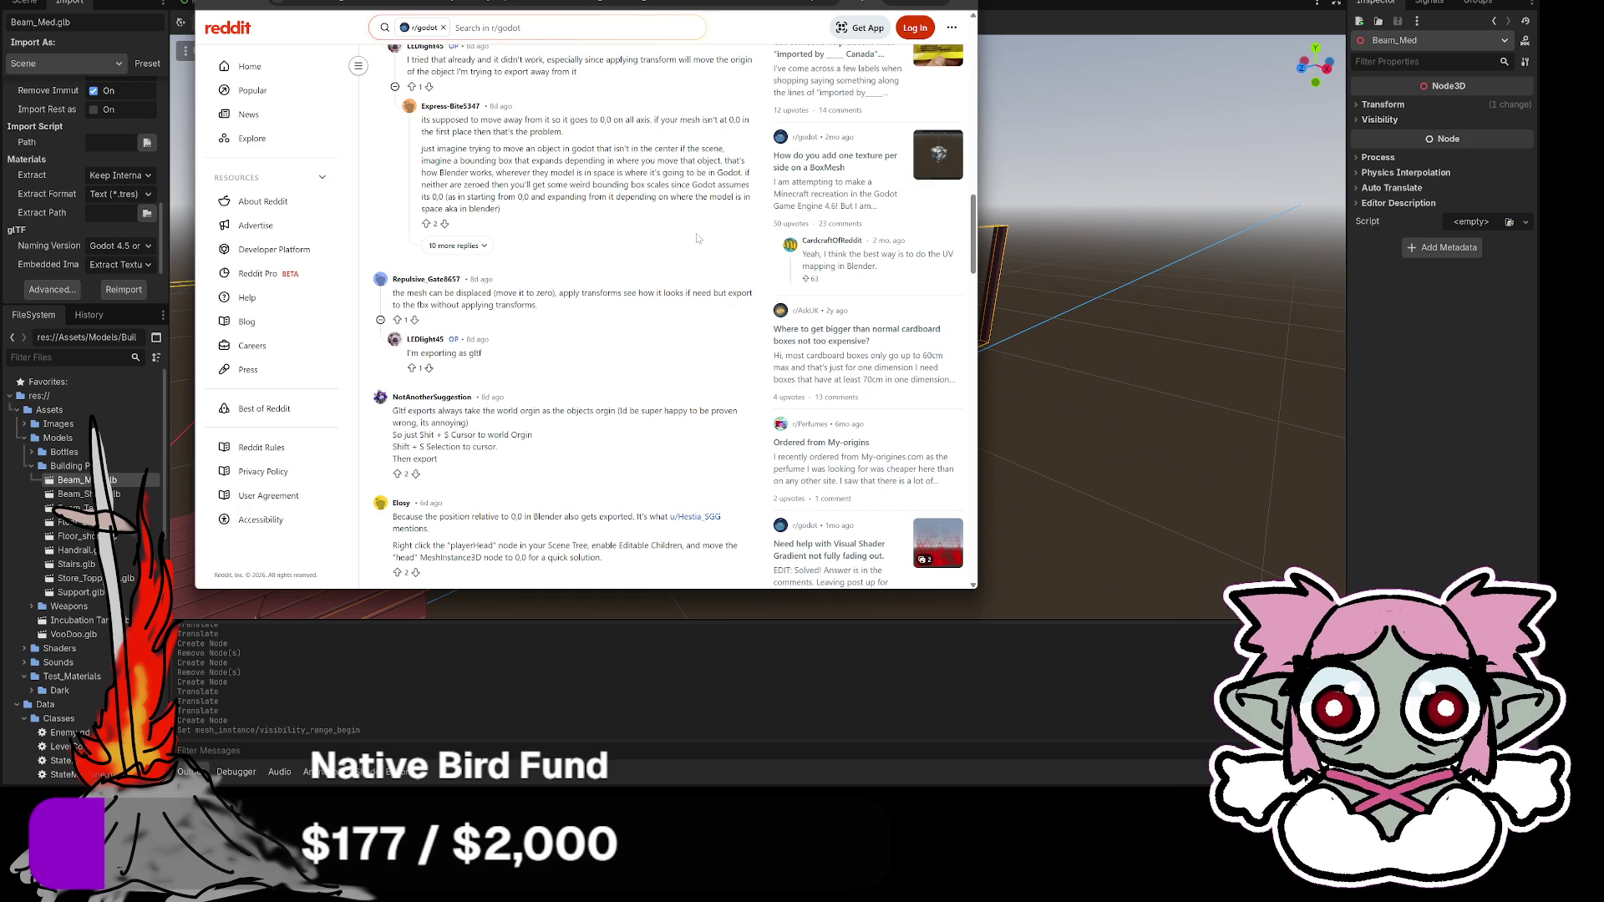
scroll(697, 239, down, 1)
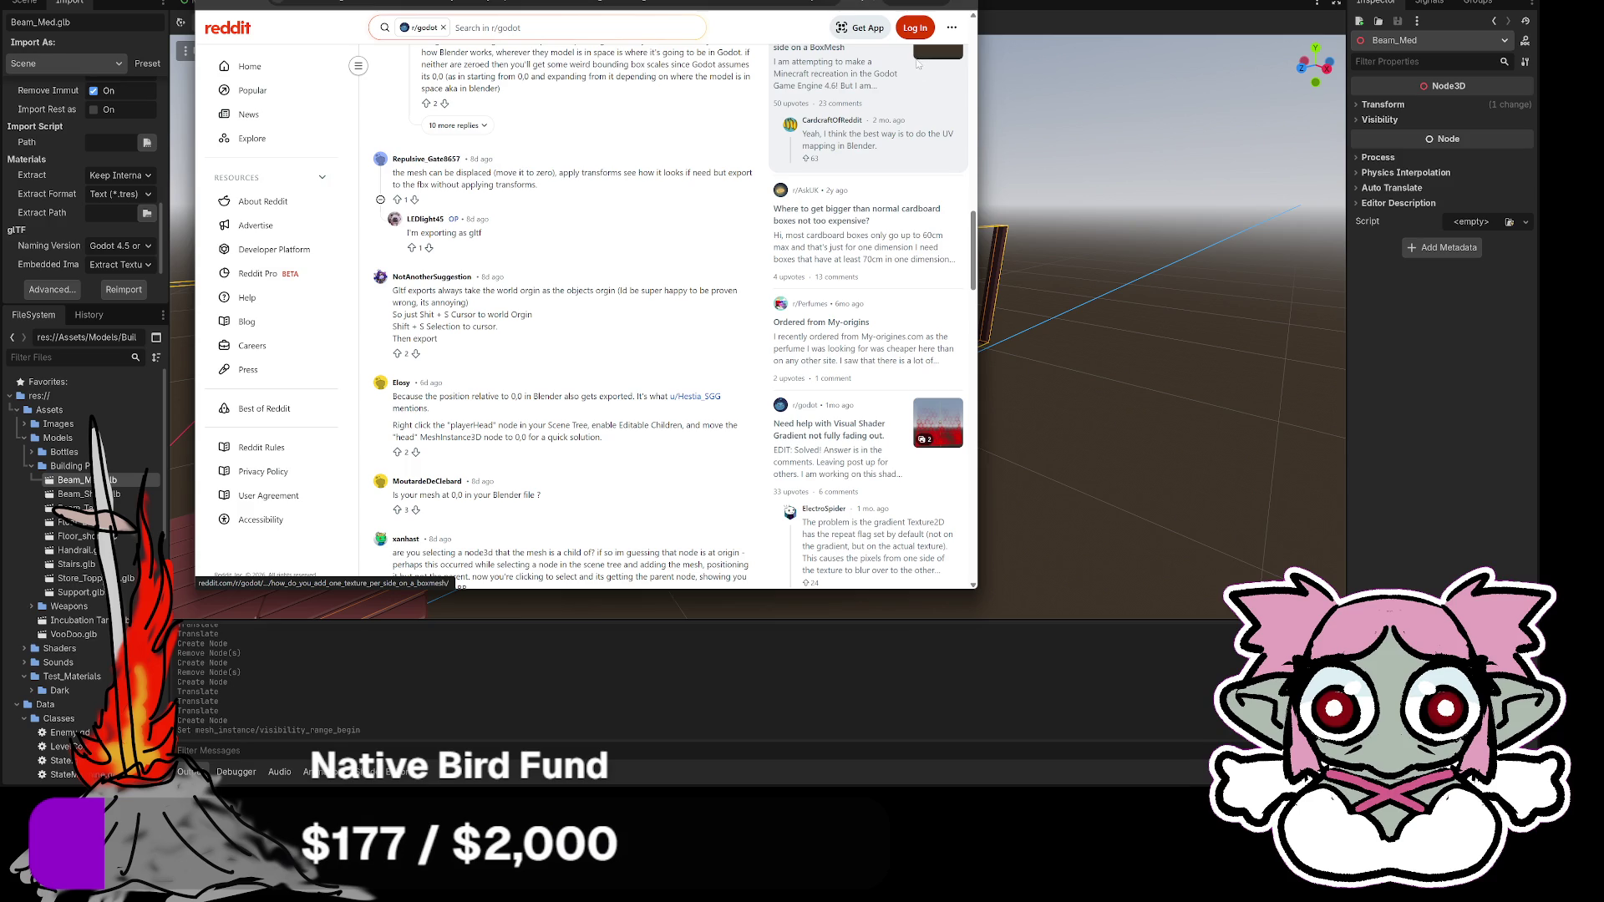
key(ctrl+w)
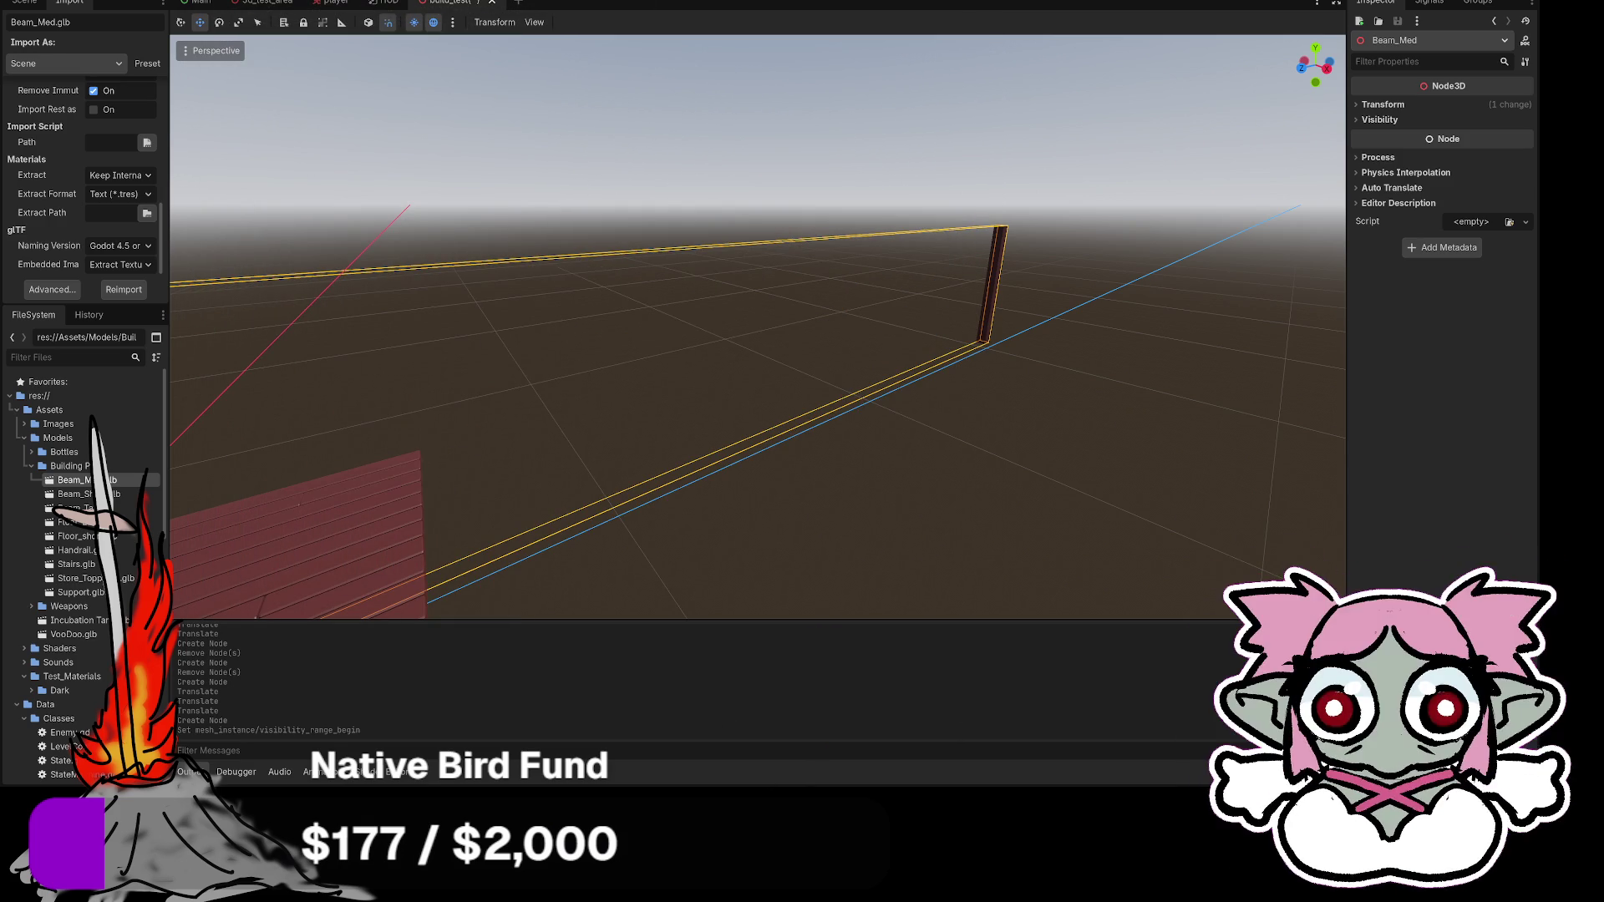
Frame the test scene and delete the beam assembly and floor selected together.
scroll(796, 409, down, 10)
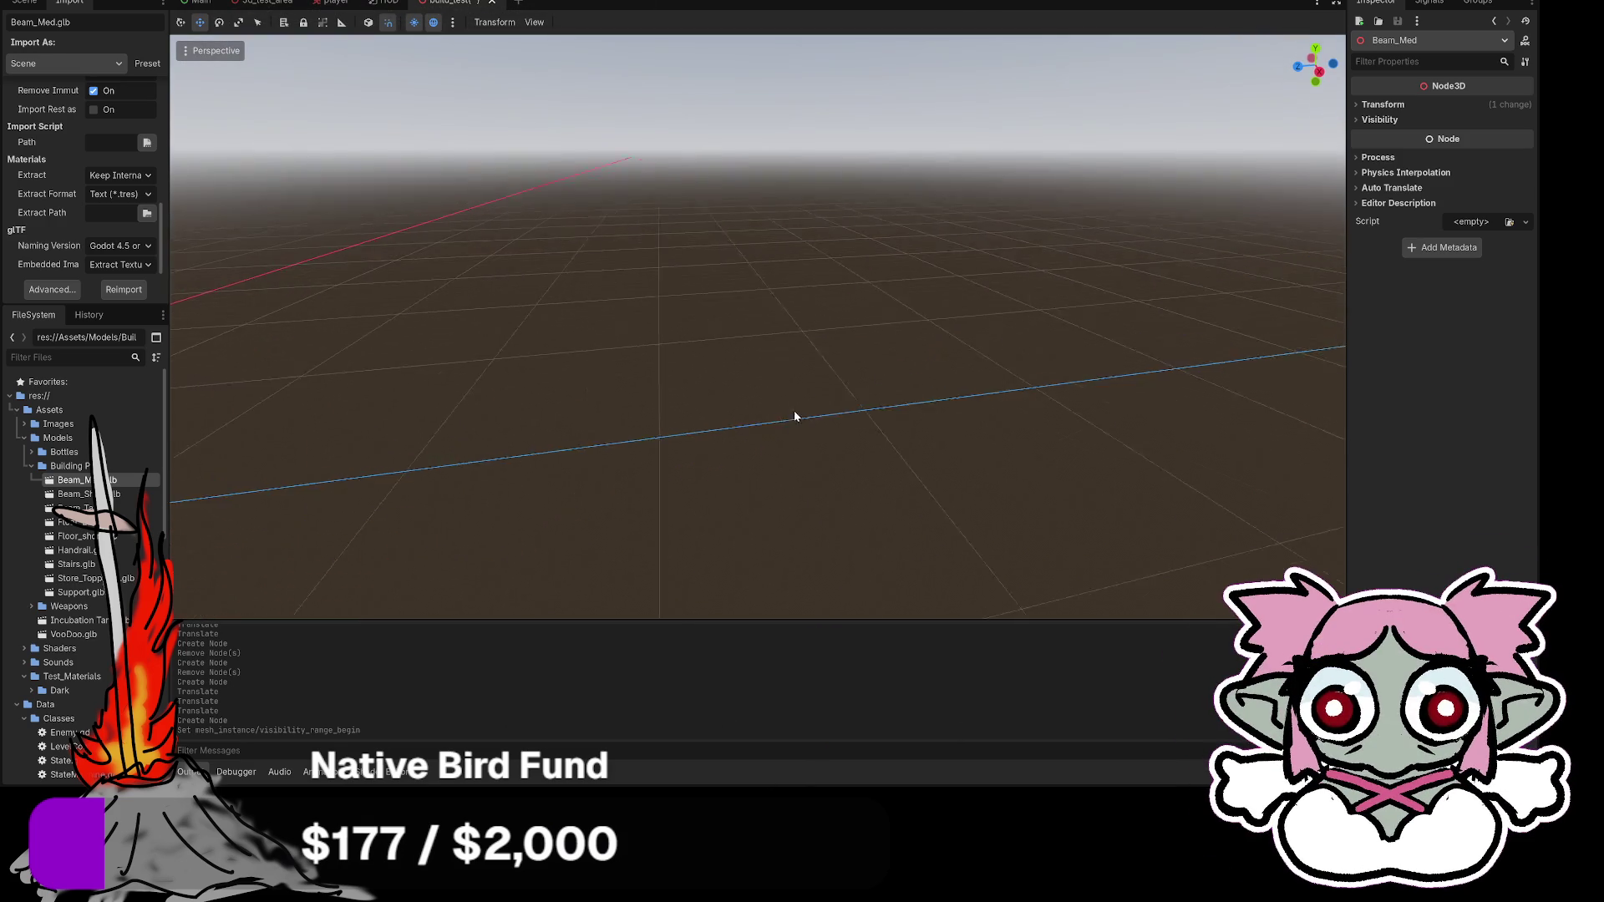
middle_drag(795, 409, 501, 380)
key(f)
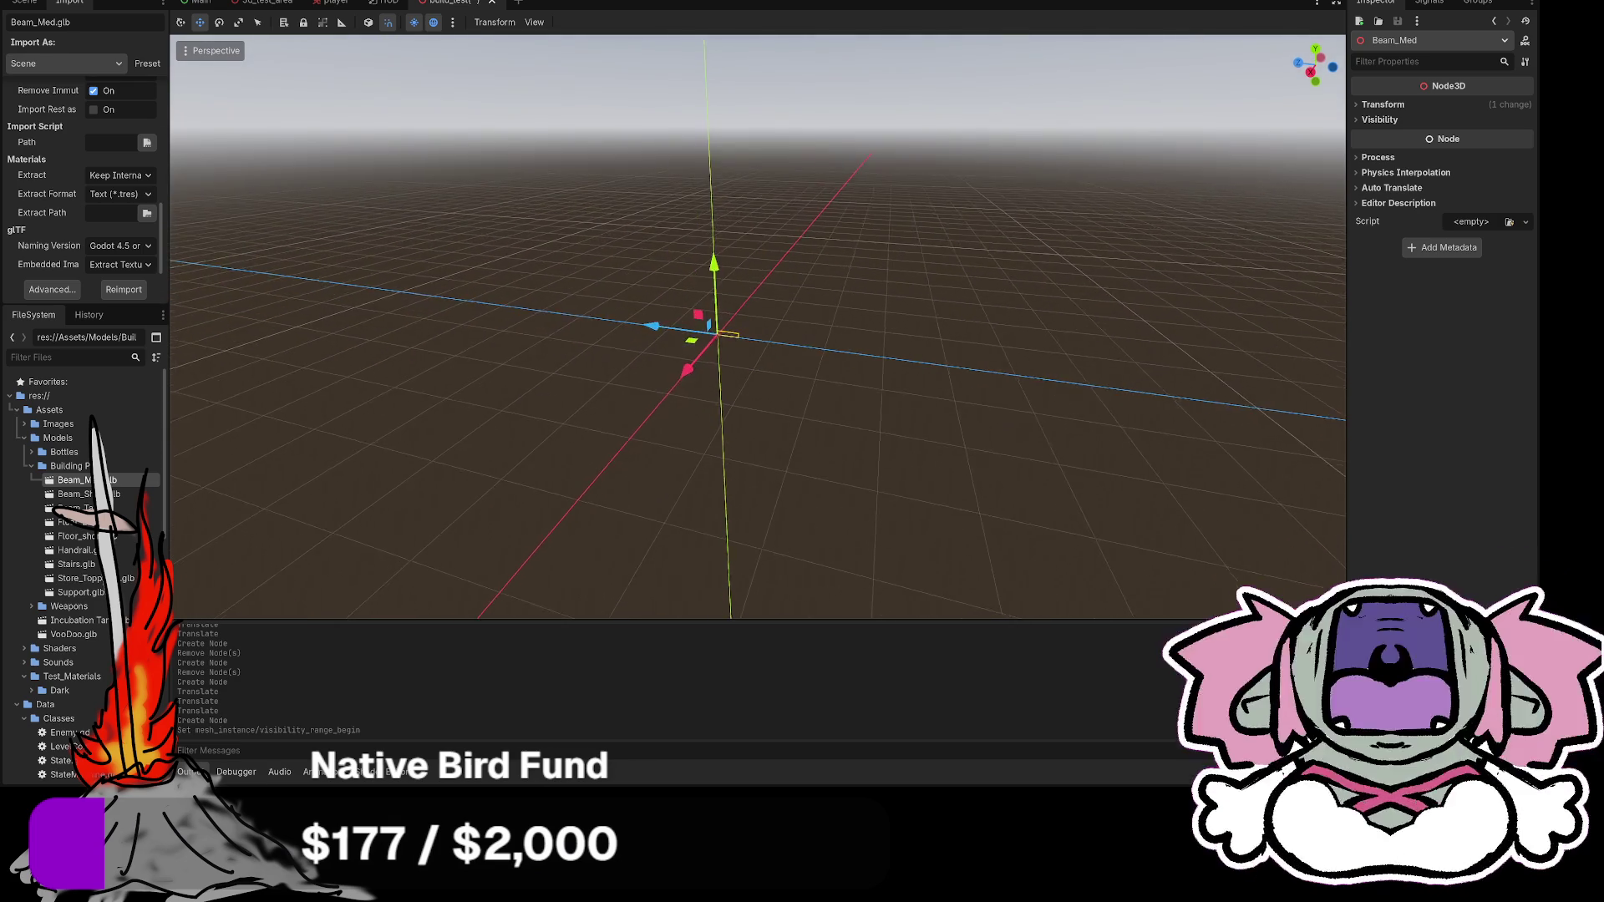
mouse_move(835, 382)
middle_down()
mouse_move(716, 477)
mouse_move(842, 377)
mouse_move(949, 326)
mouse_move(894, 356)
mouse_move(844, 315)
mouse_move(889, 317)
mouse_move(815, 322)
mouse_move(815, 351)
mouse_move(831, 338)
mouse_move(815, 317)
middle_up()
scroll(852, 323, down, 3)
scroll(819, 349, up, 3)
scroll(814, 317, up, 3)
key(f)
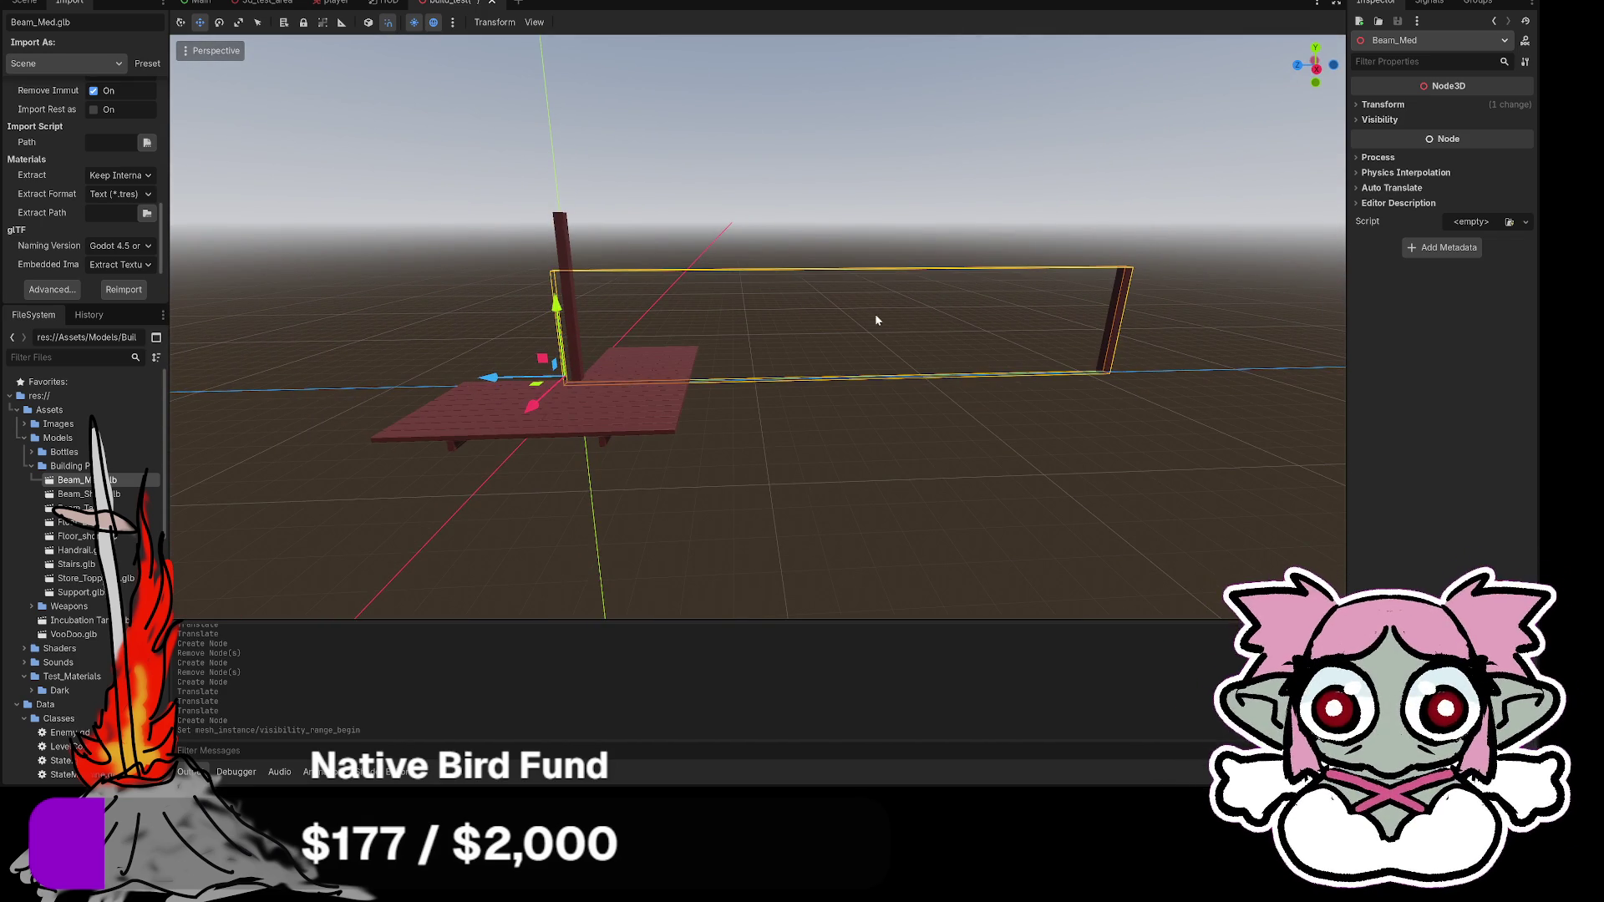
drag(371, 220, 1076, 552)
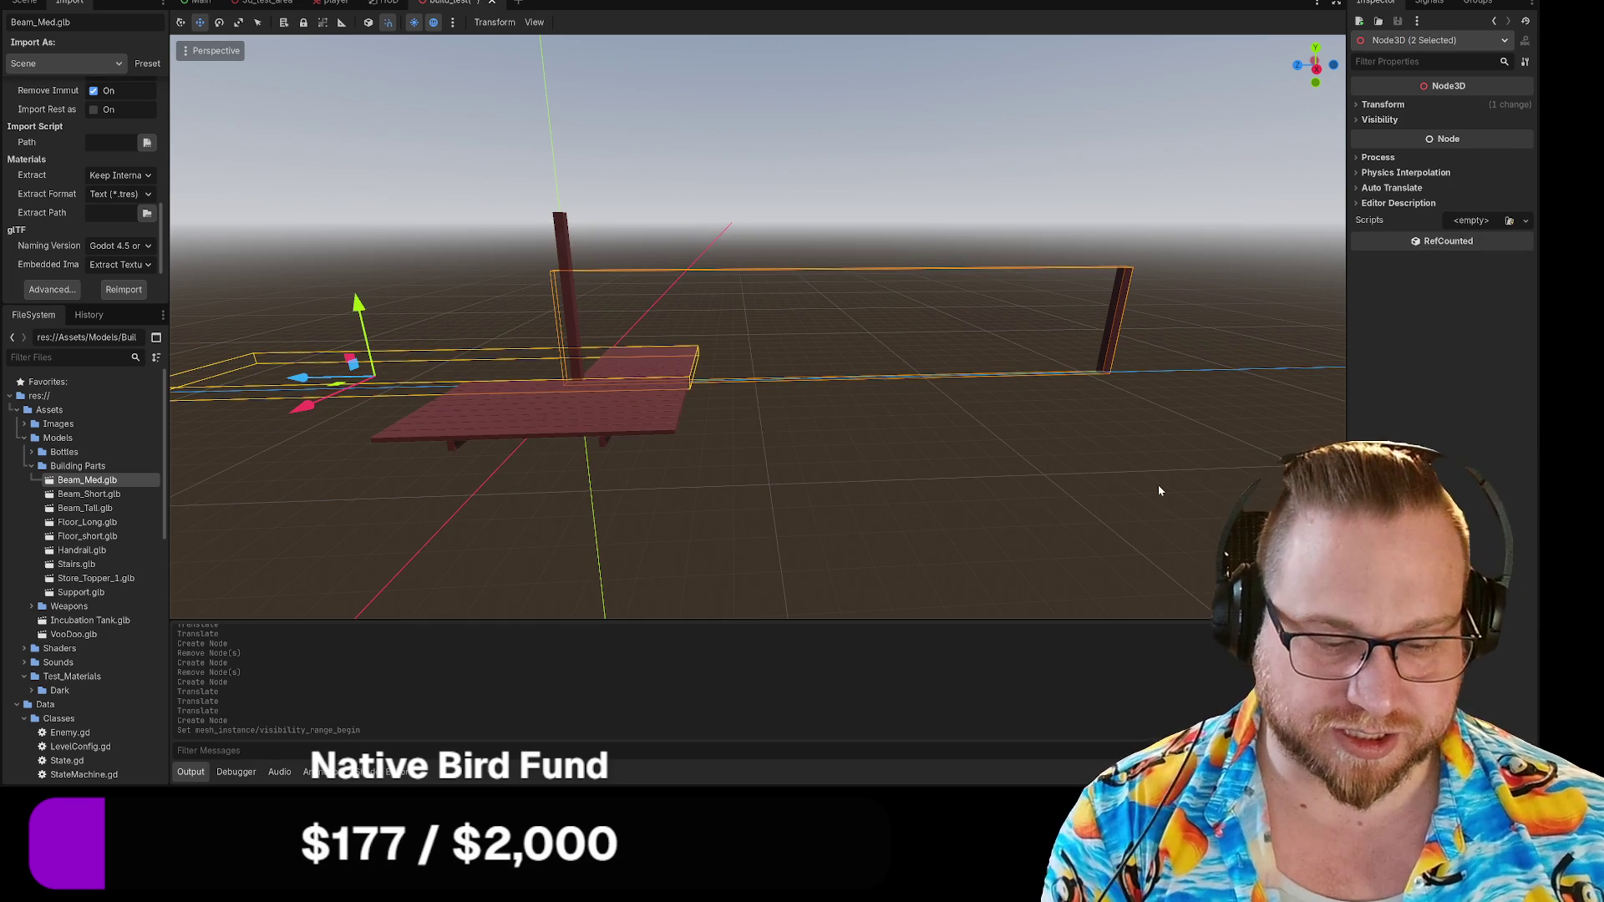
key(Delete)
click(749, 397)
Delete the remaining Floor_Long2 and Beam_Tall pieces, then switch to the Main scene.
click(637, 405)
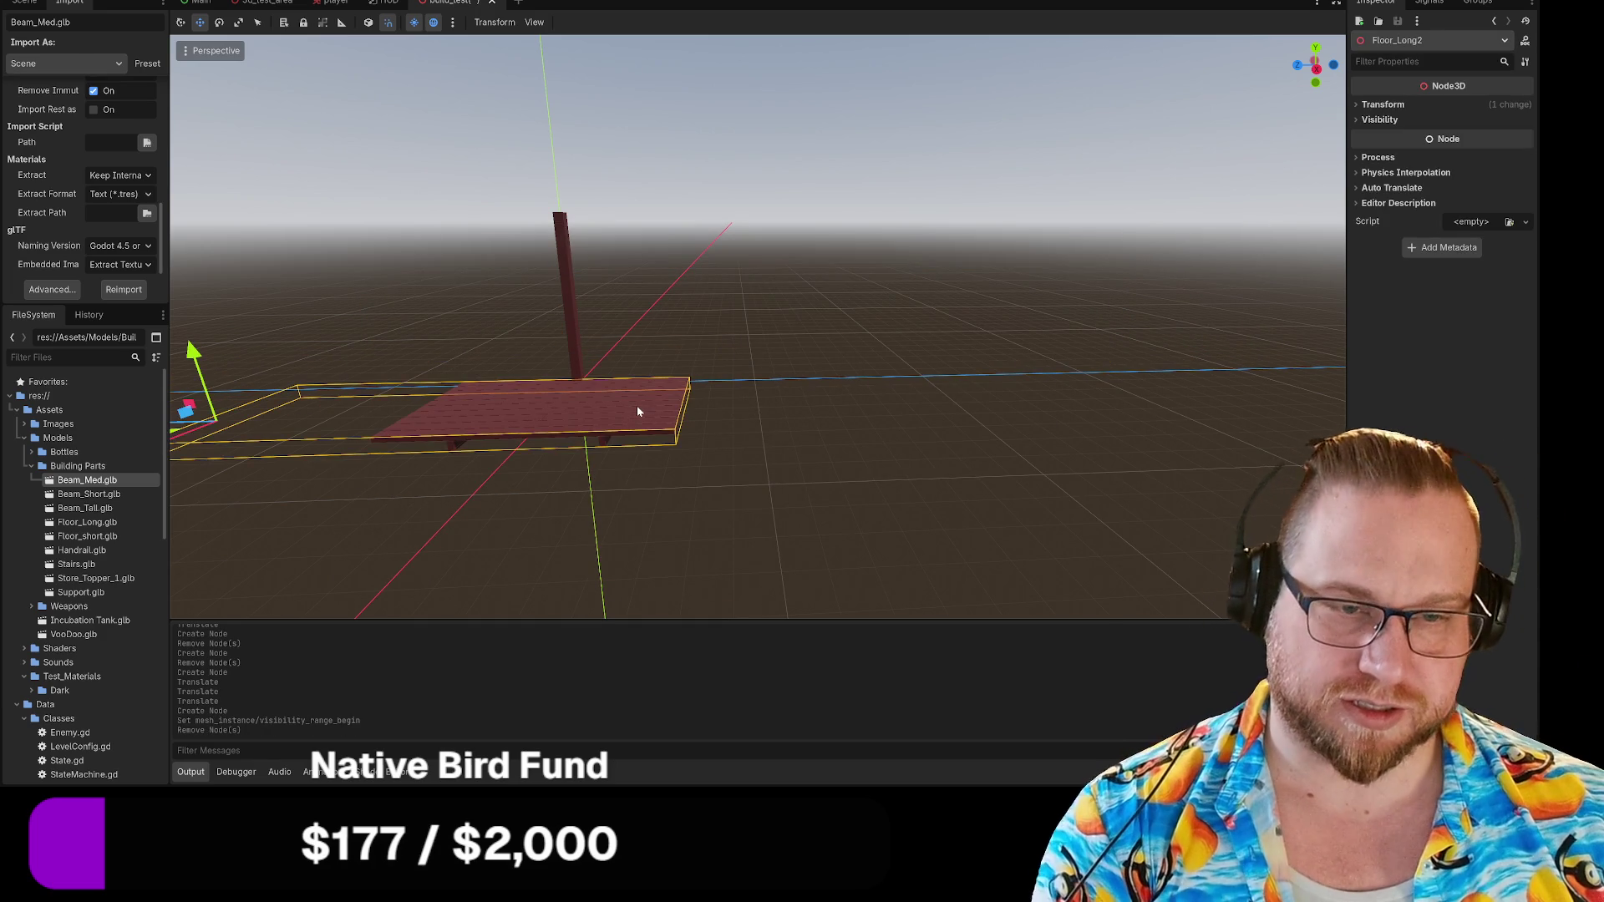
key(Delete)
click(756, 401)
click(565, 293)
key(Delete)
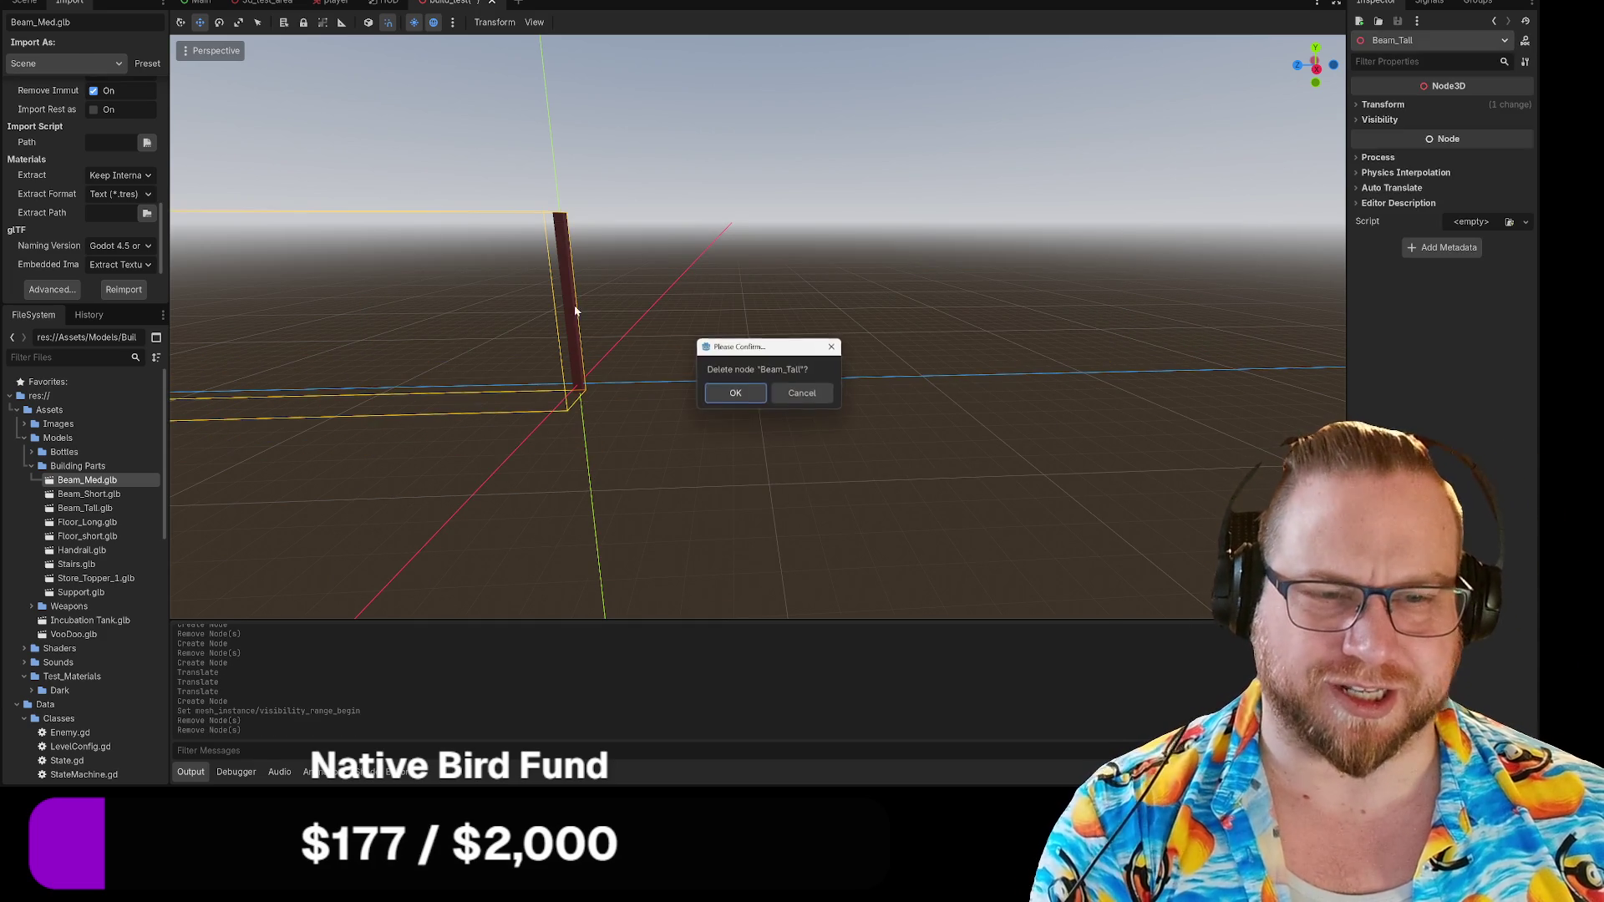
click(735, 393)
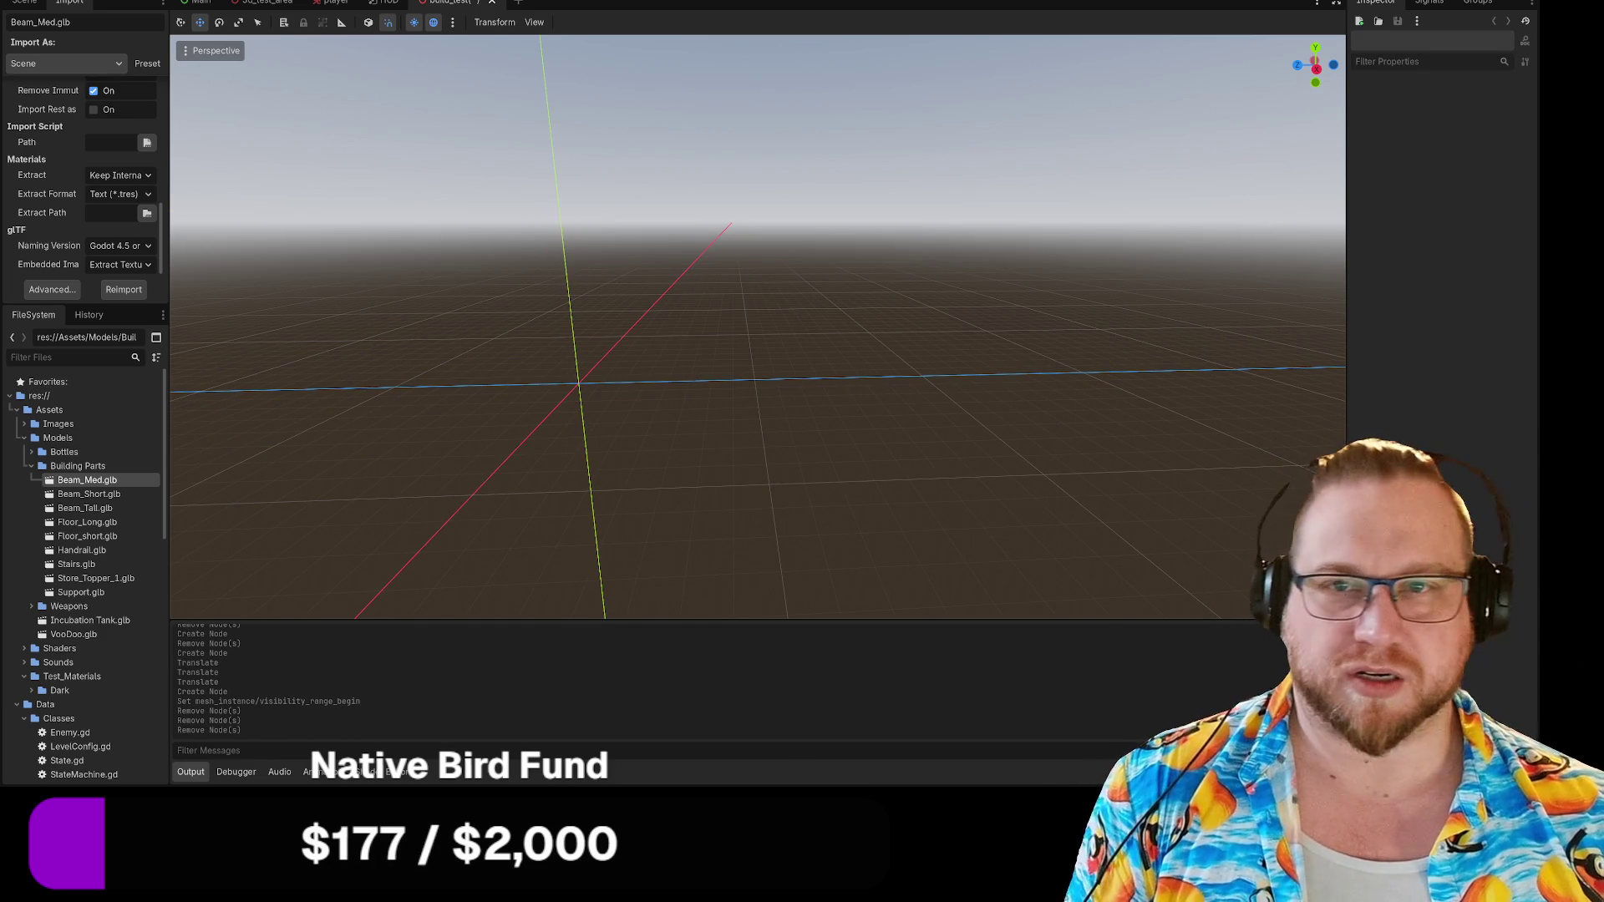
click(185, 3)
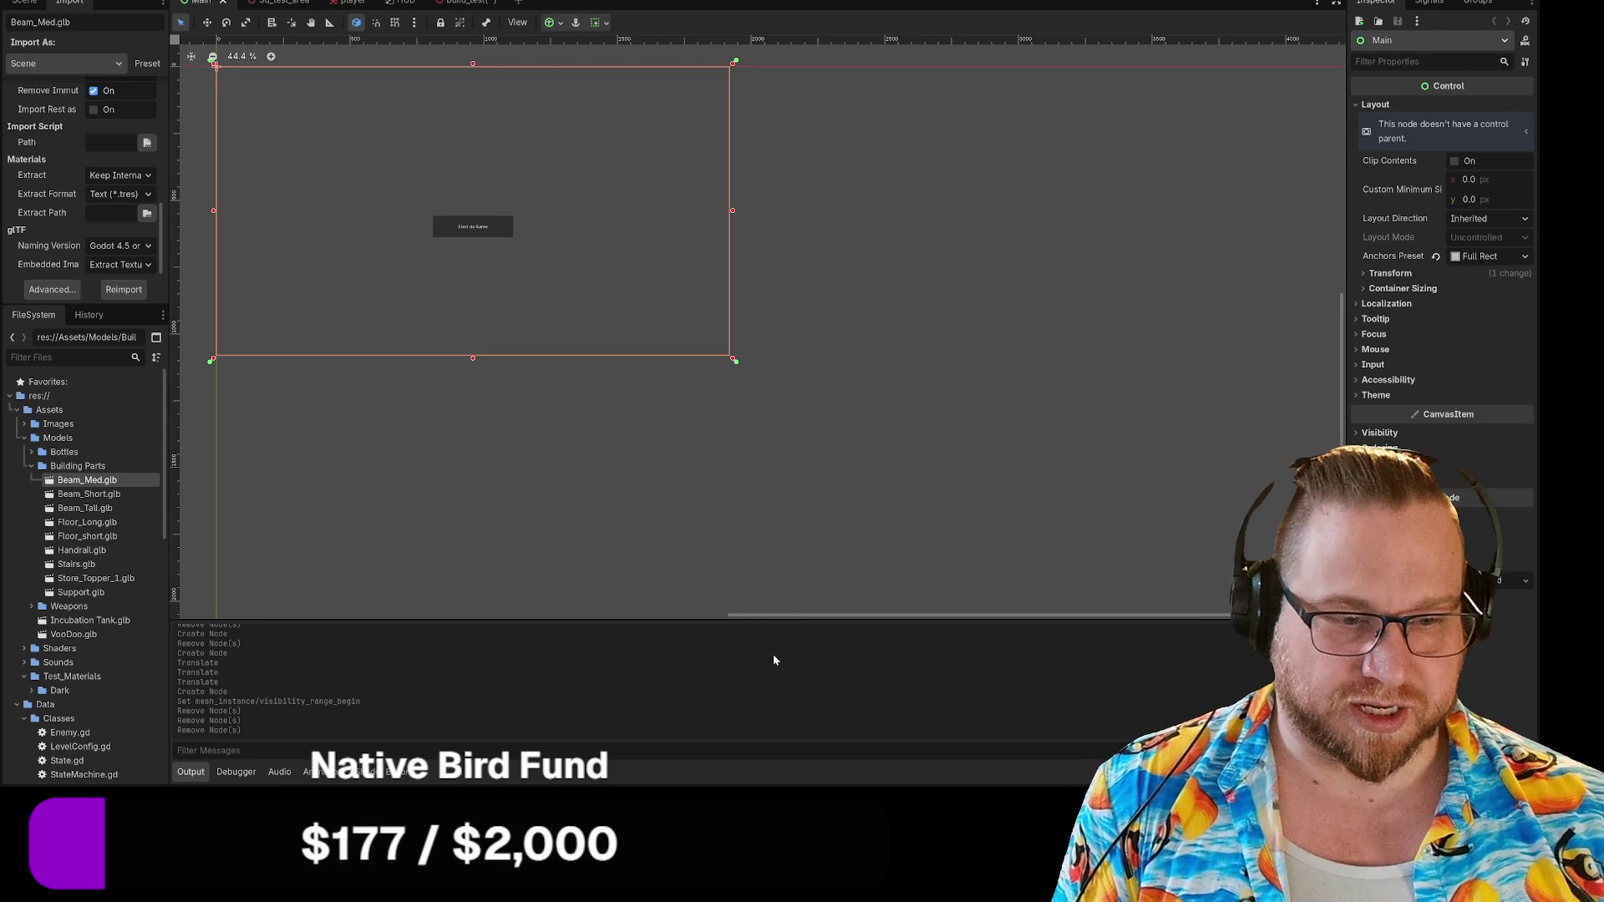
Bring Steam forward and launch Blender from the Recent list in the library.
key(alt+Tab)
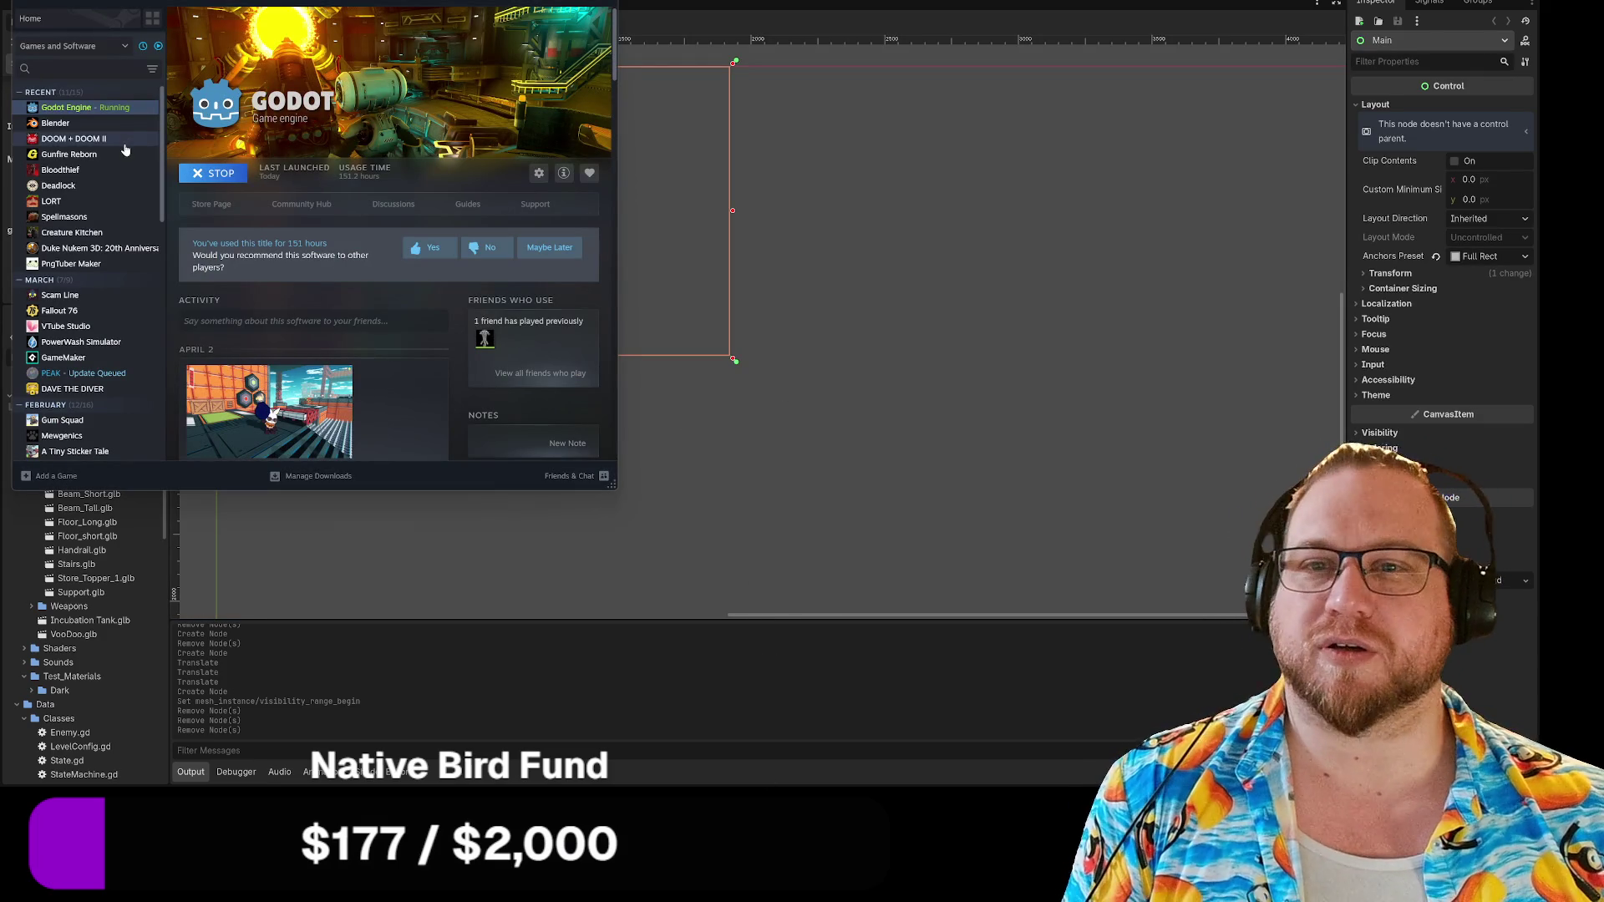
double_click(64, 124)
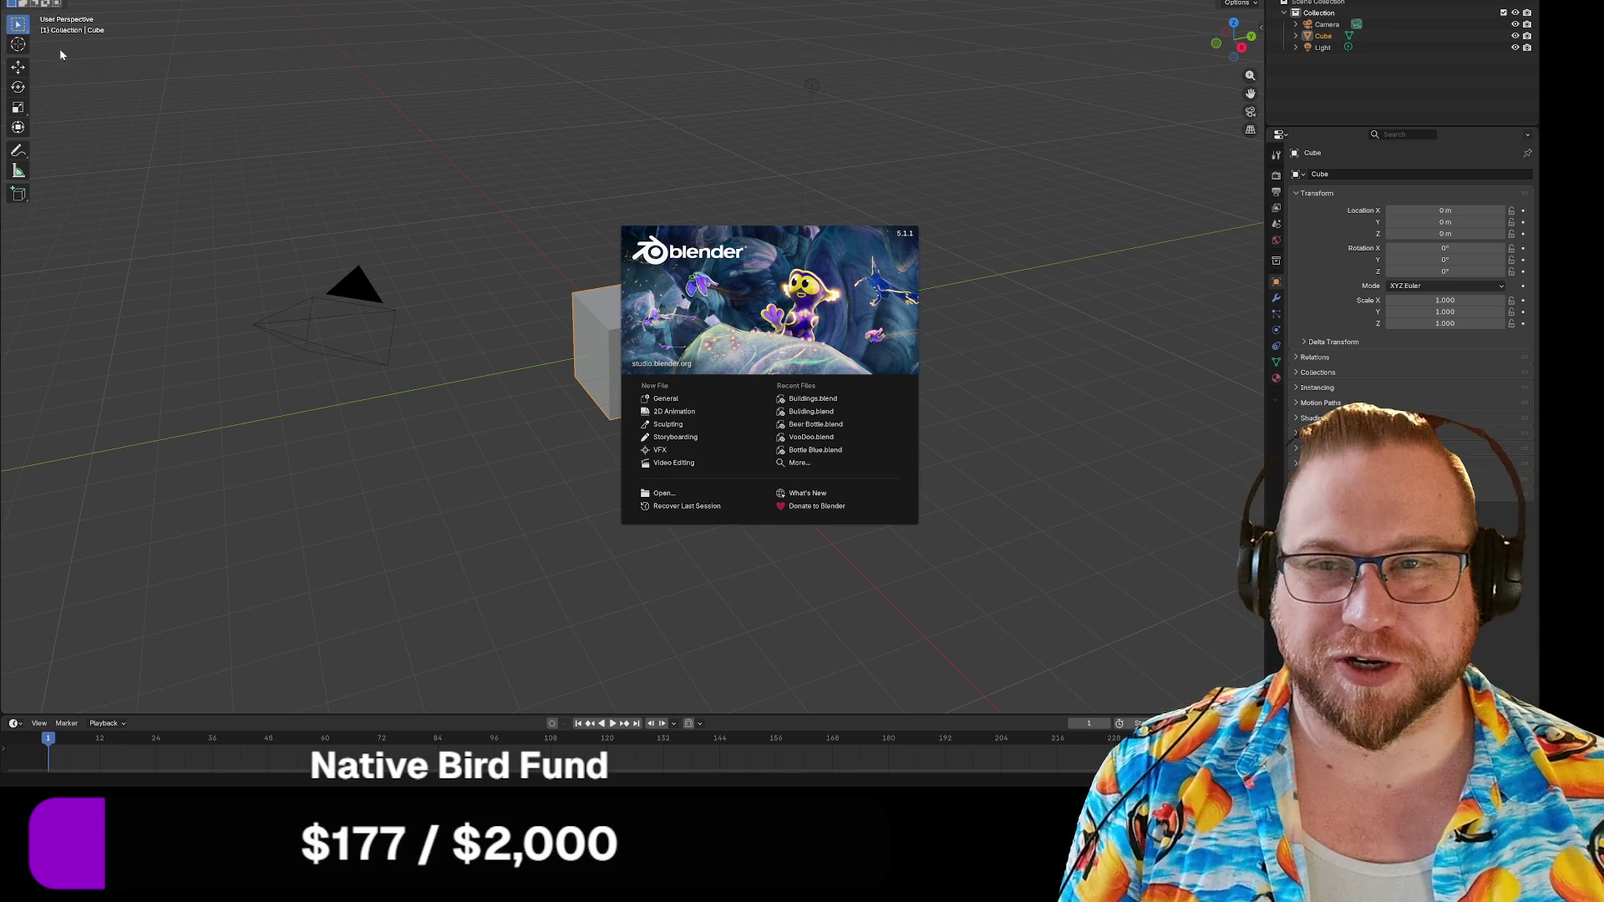
Open Buildings.blend from the recent files and orbit around the stairs, floors, beams and walls.
key(Escape)
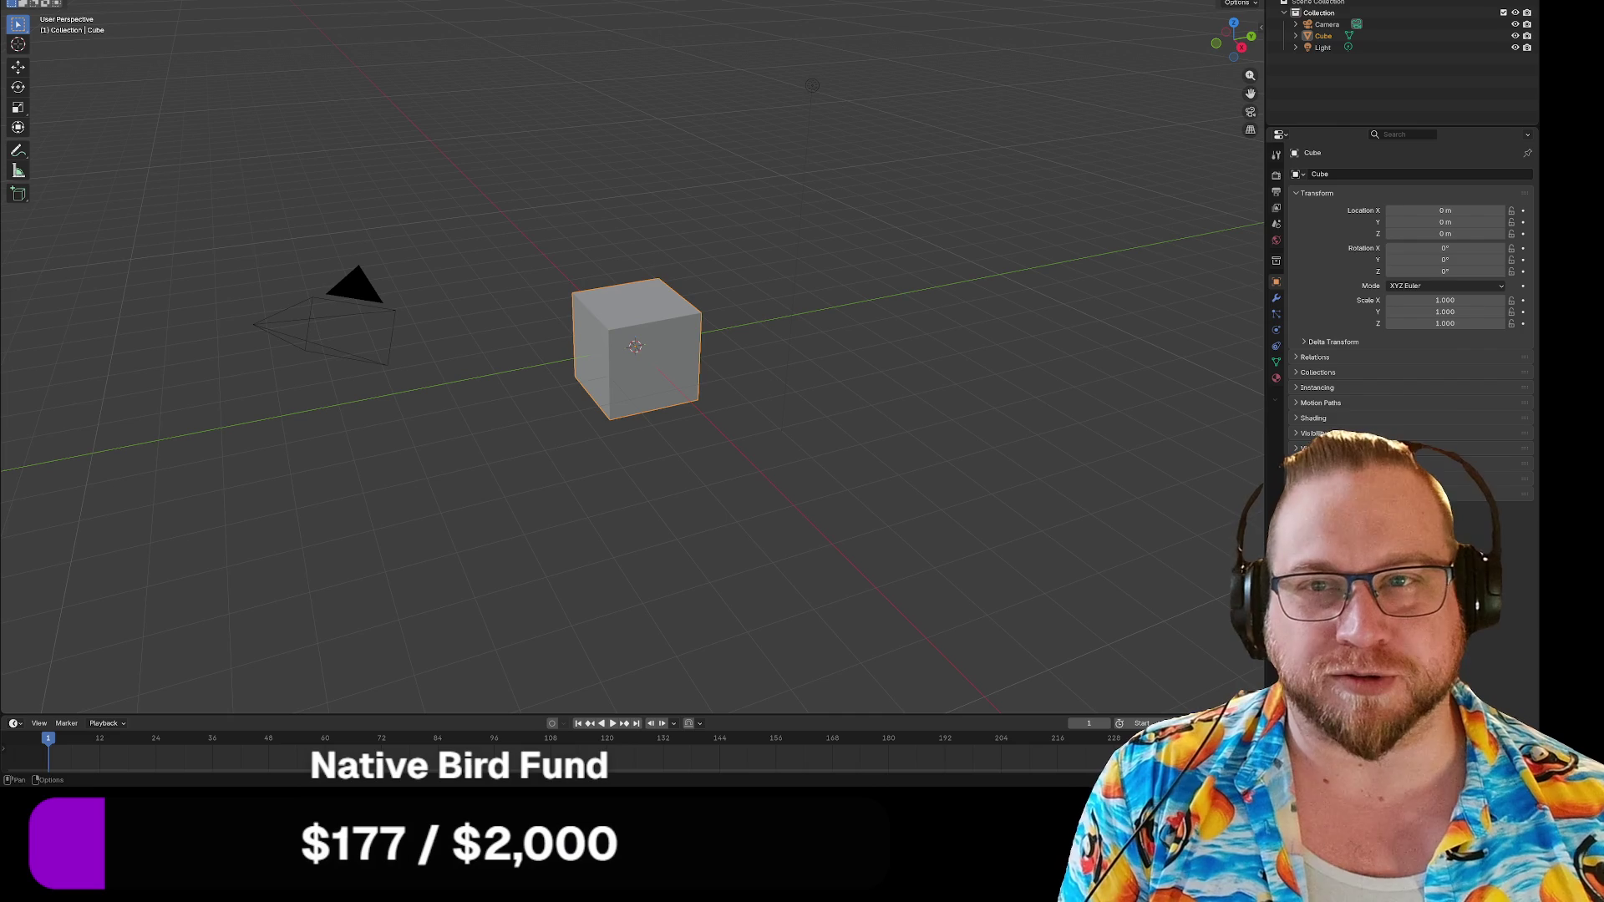
click(30, 0)
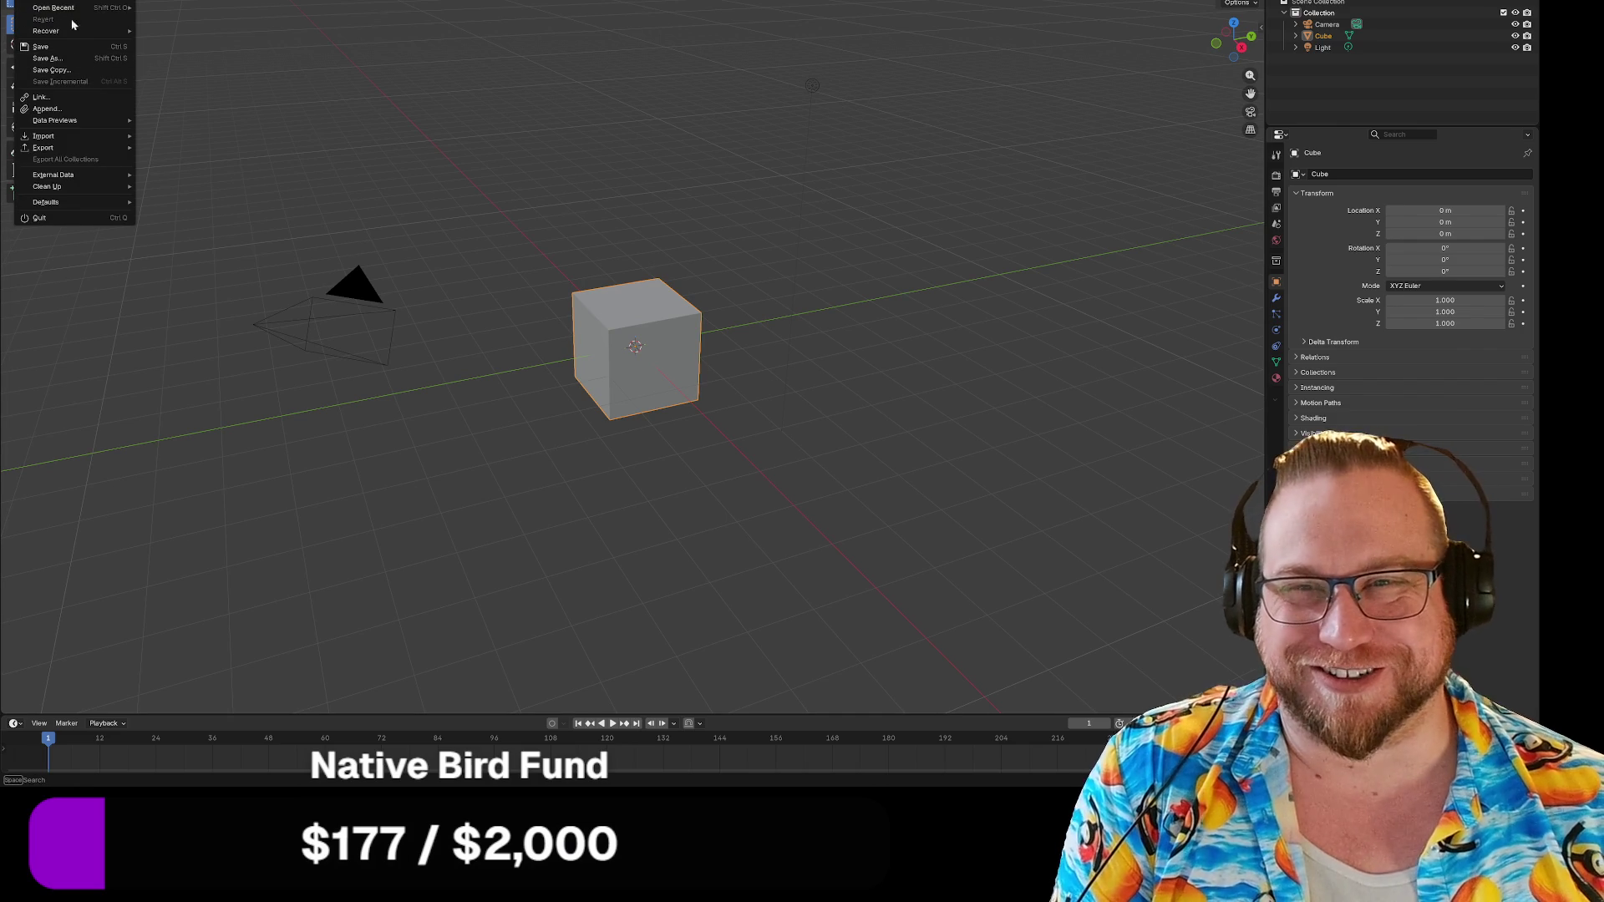
mouse_move(76, 10)
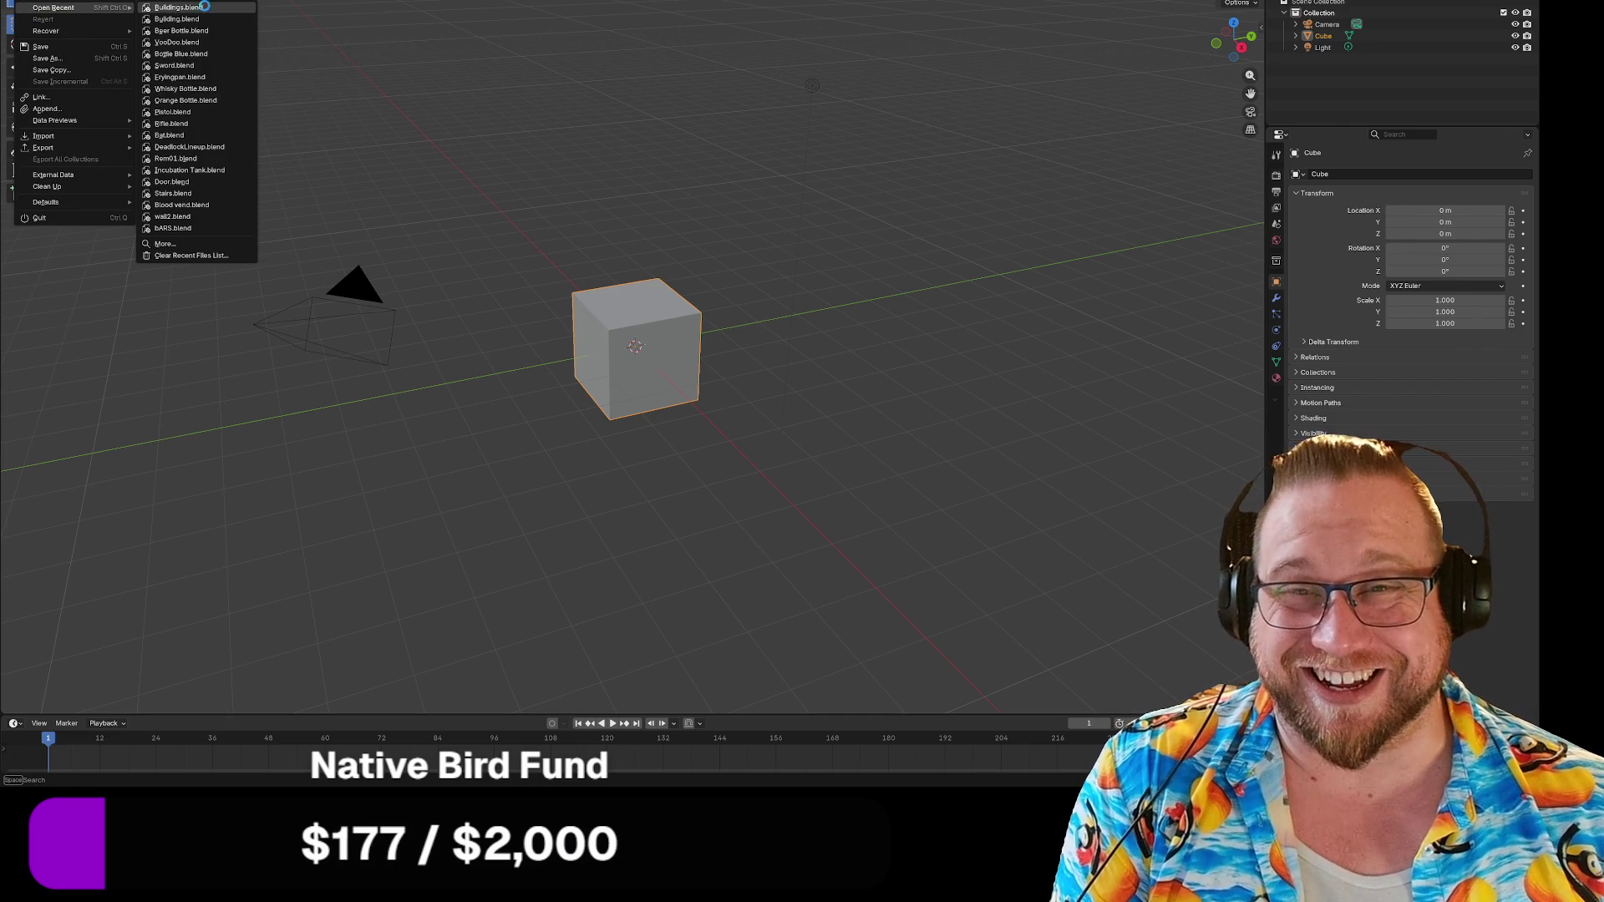
click(205, 9)
mouse_move(687, 206)
middle_down()
mouse_move(638, 243)
mouse_move(675, 243)
middle_up()
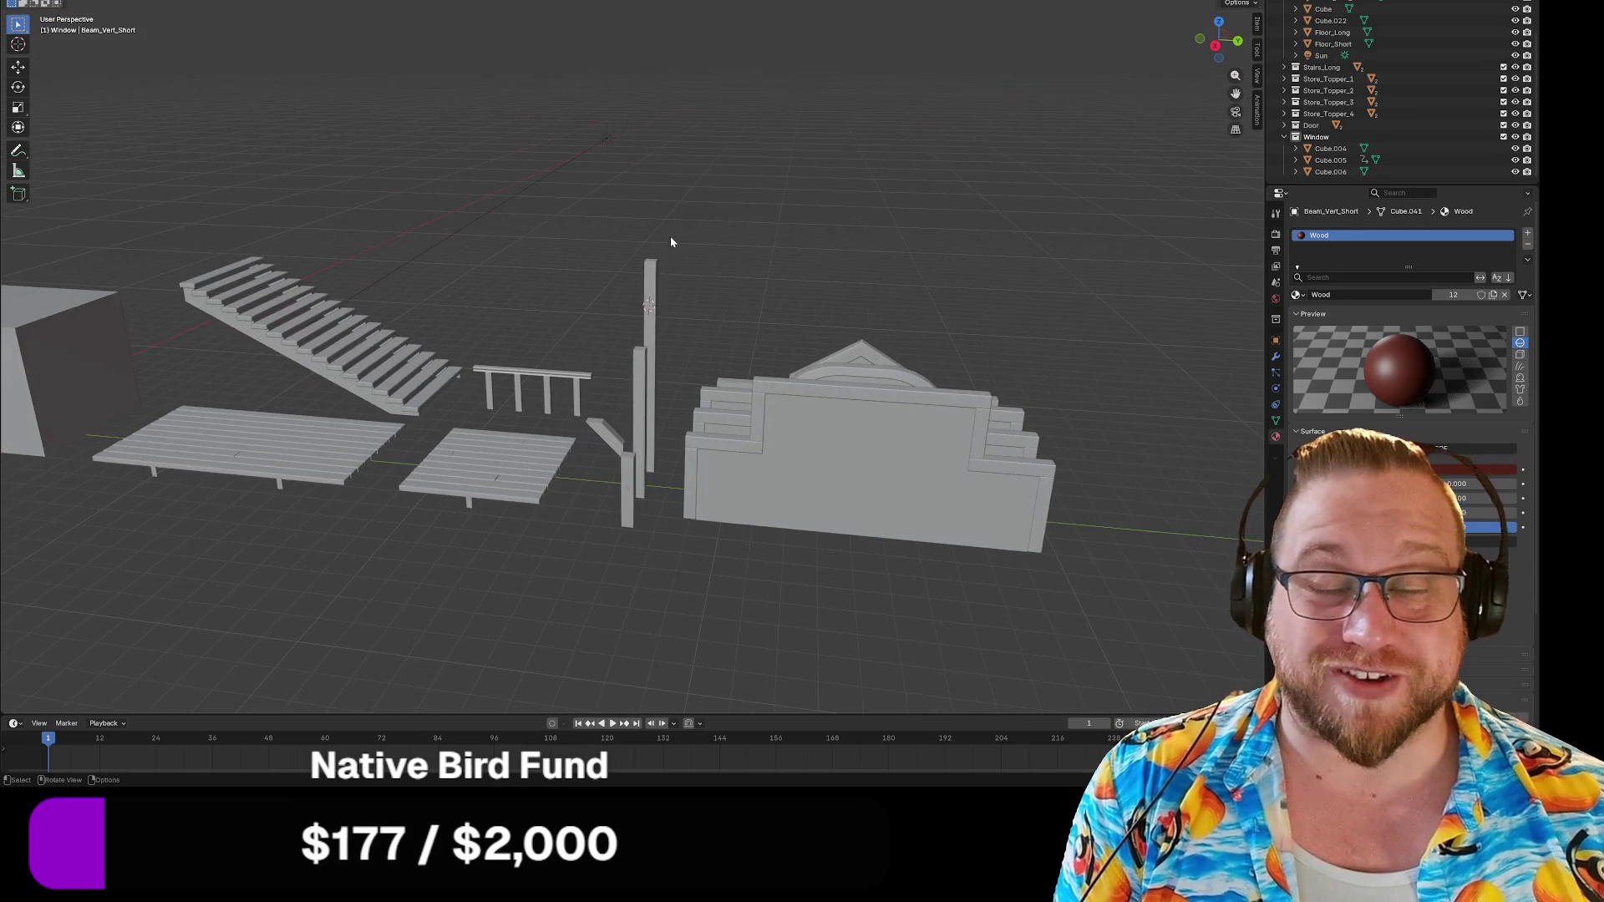
mouse_move(379, 204)
middle_down()
mouse_move(584, 178)
mouse_move(677, 275)
mouse_move(655, 270)
middle_up()
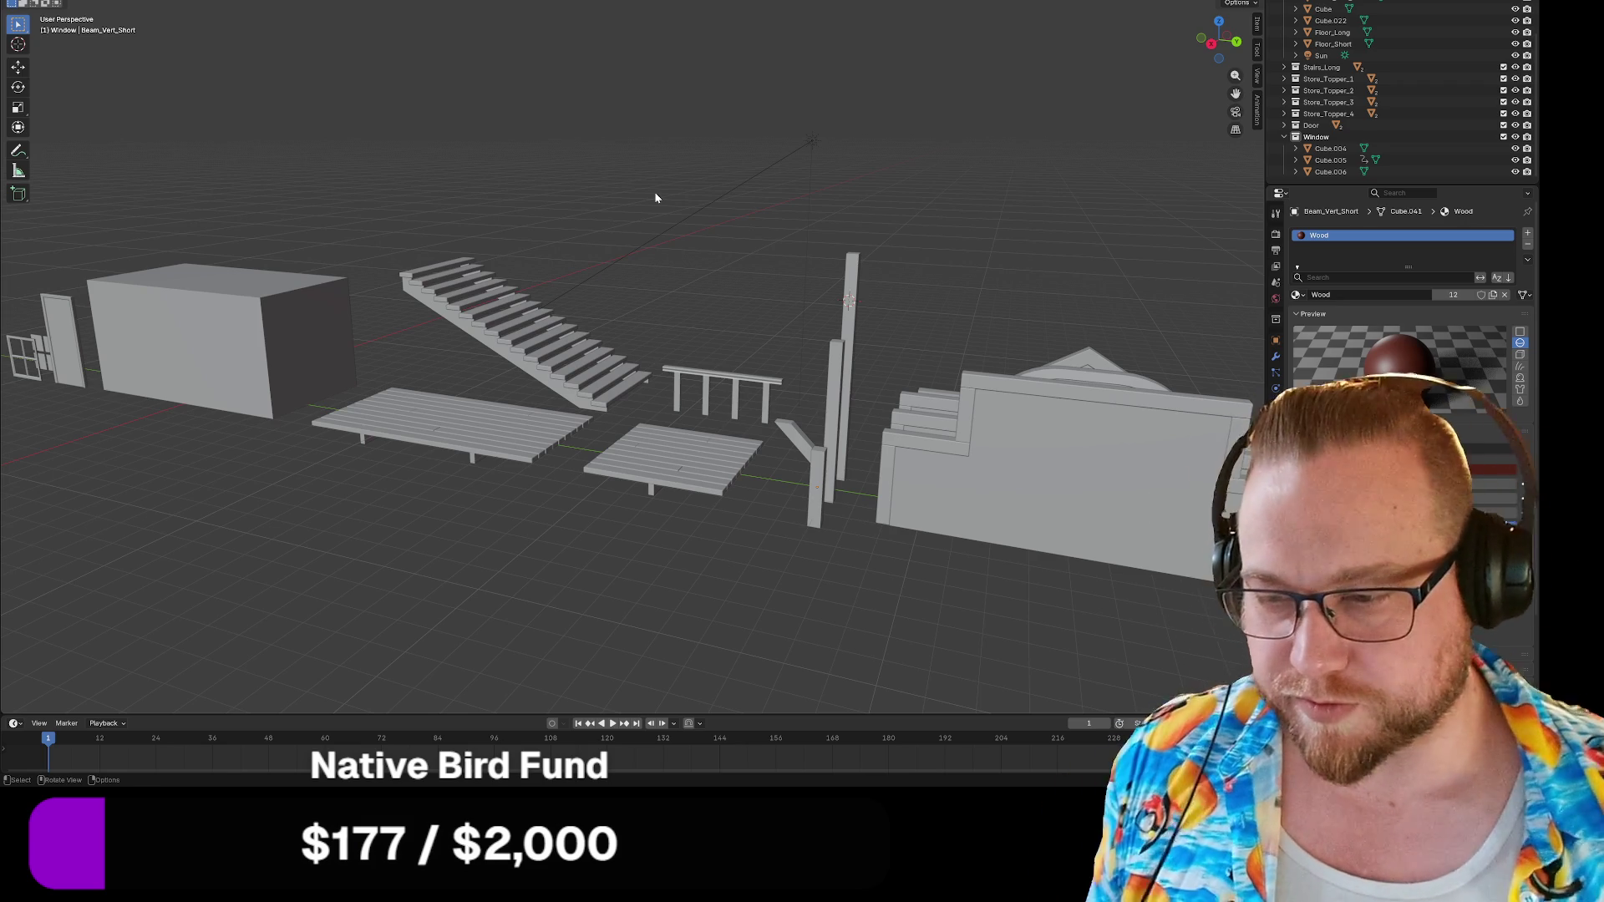
right_click(660, 206)
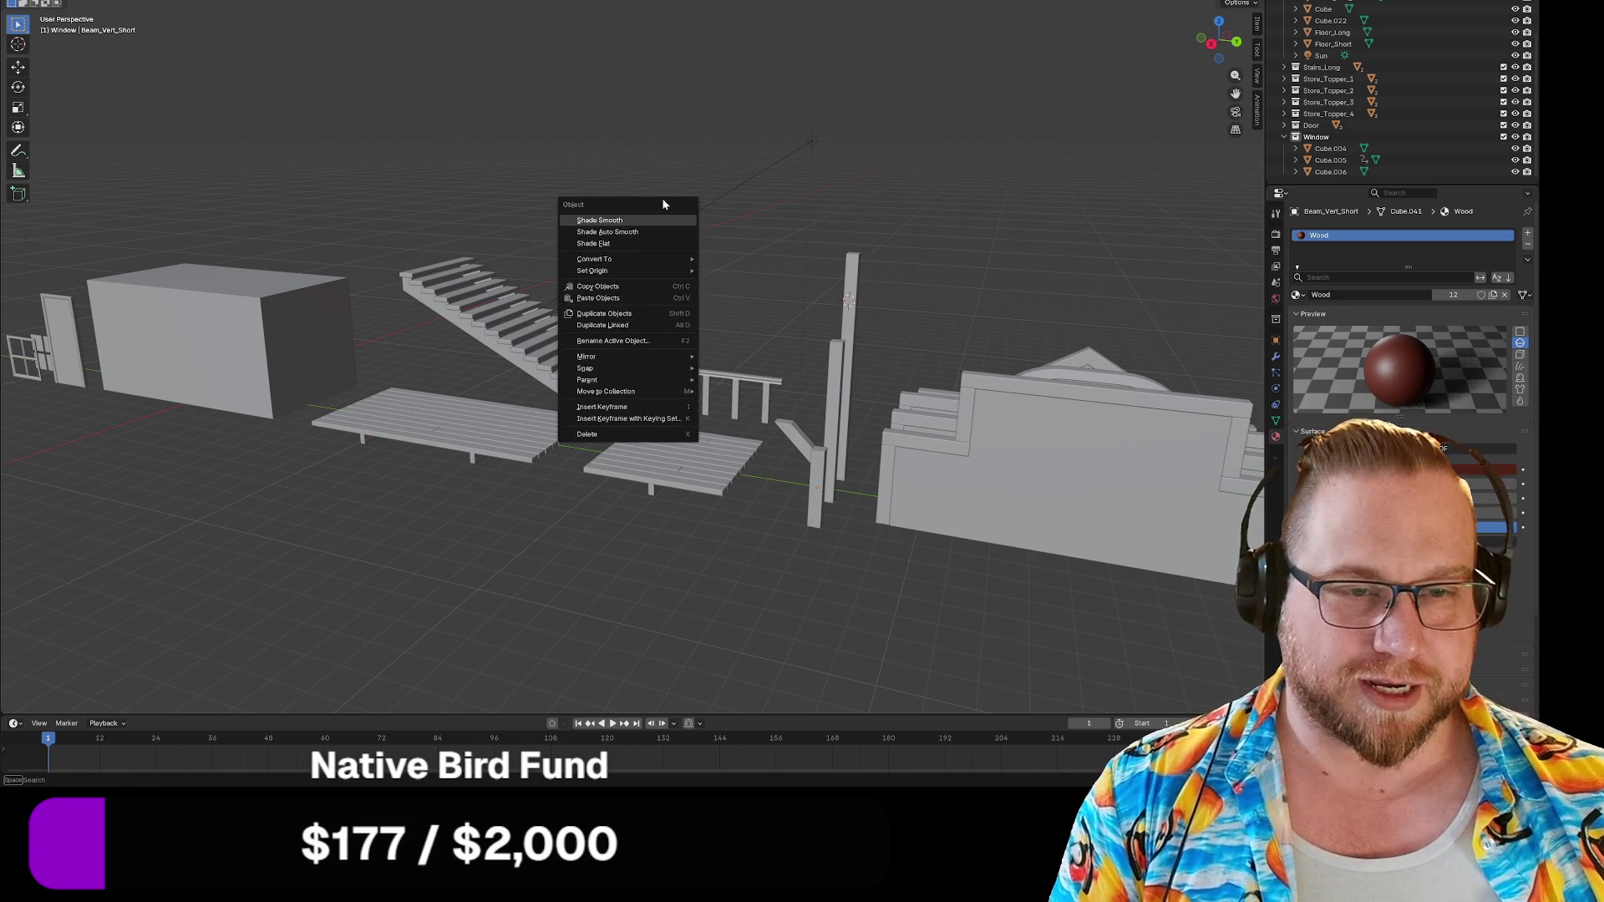
key(F4)
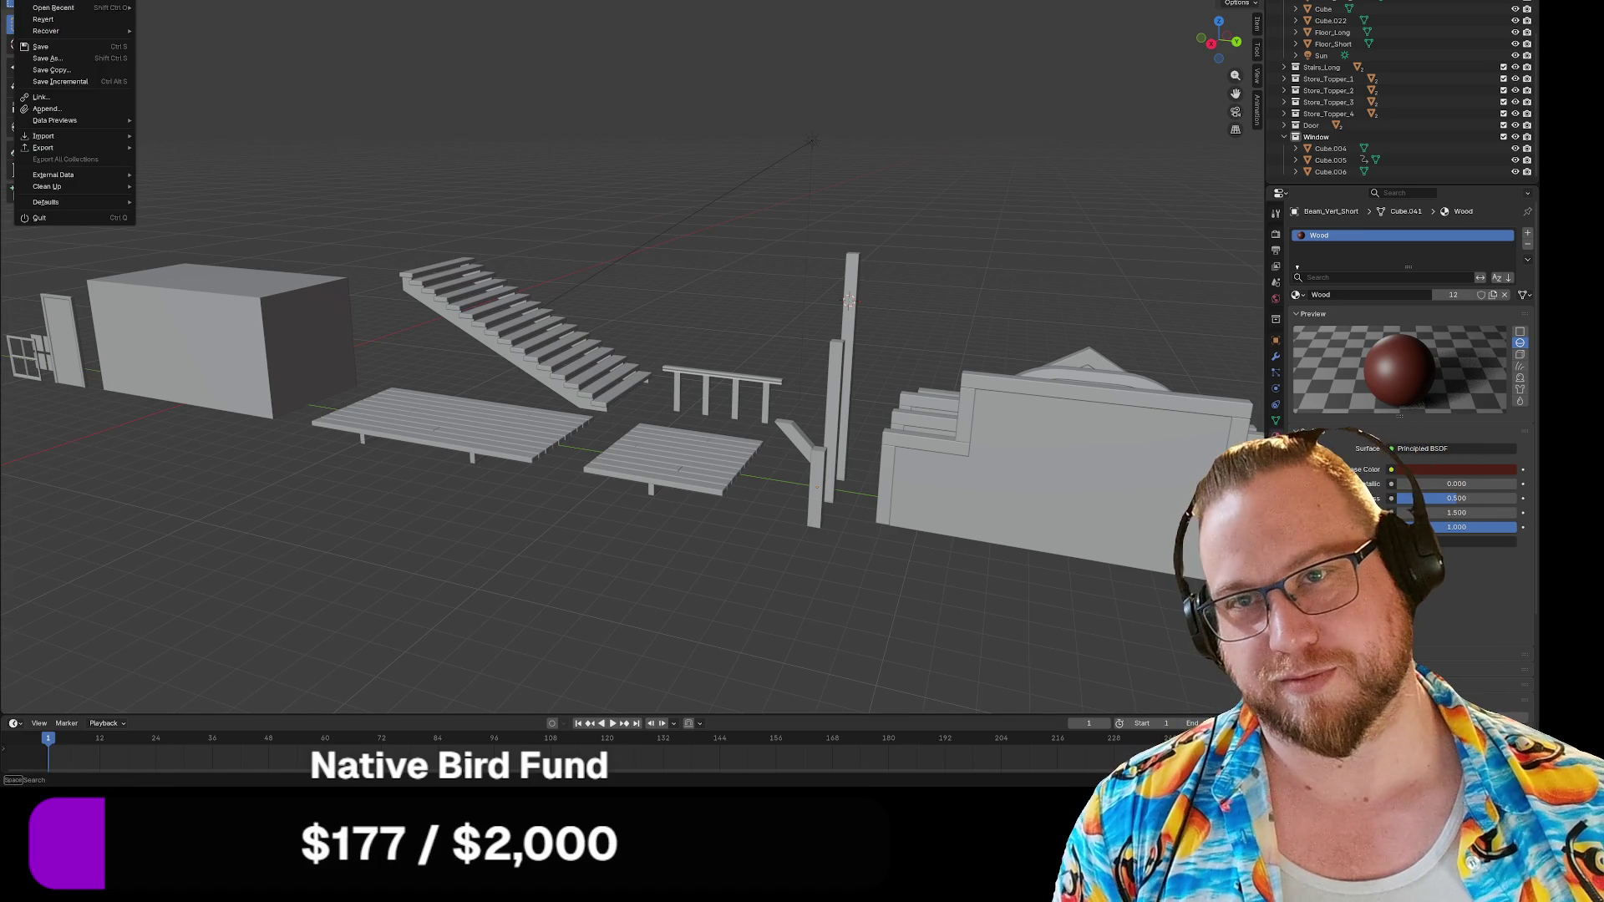
mouse_move(52, 149)
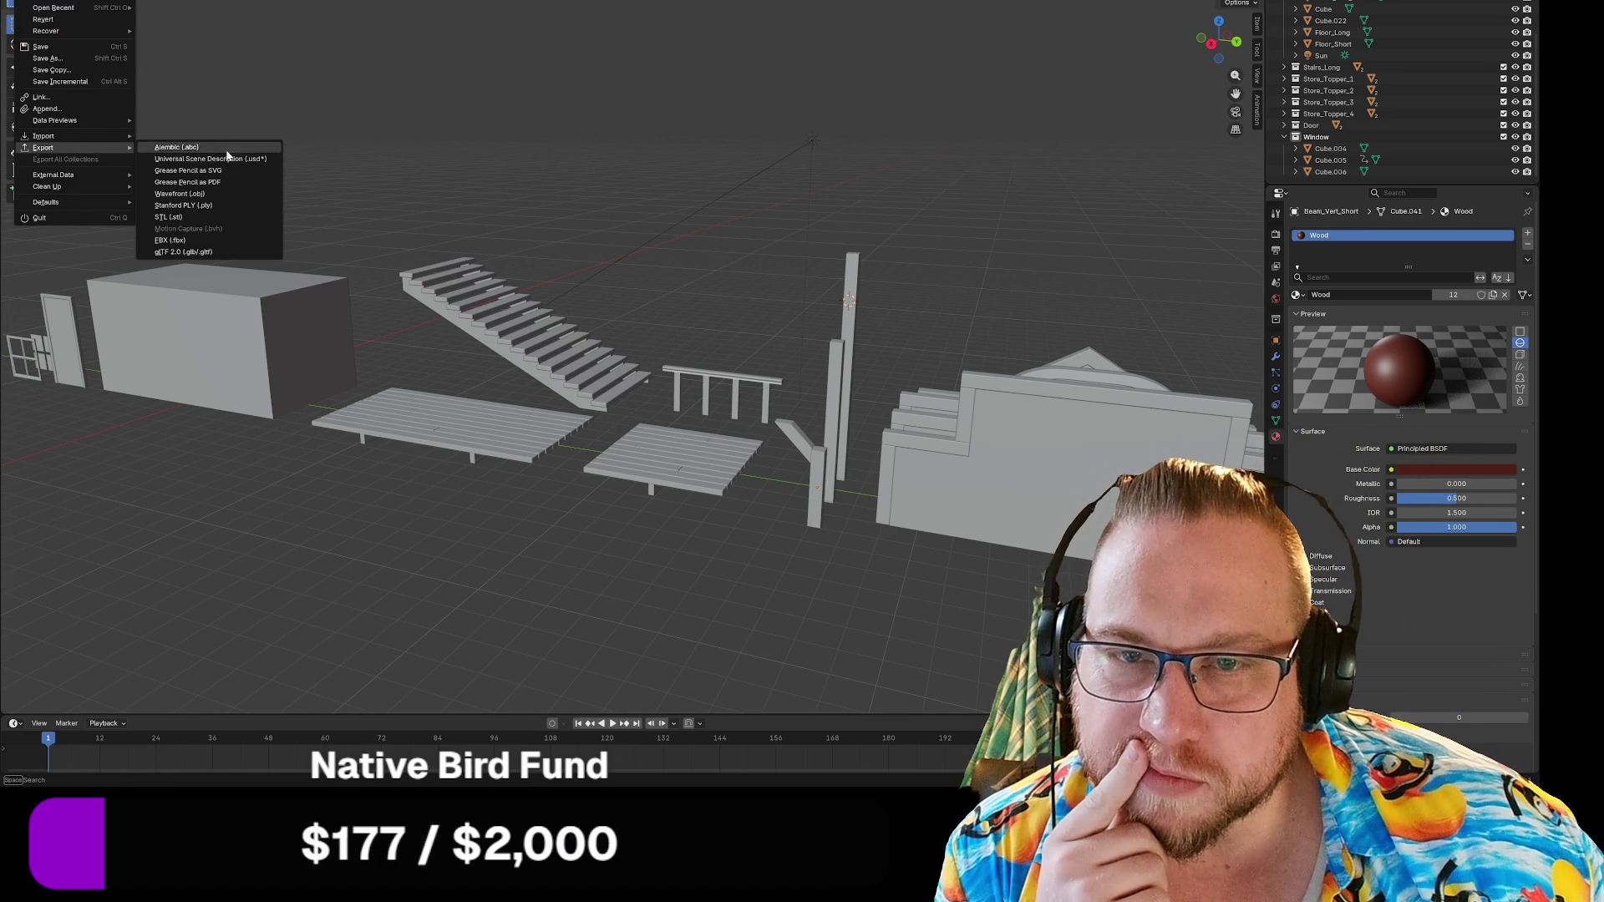
click(208, 253)
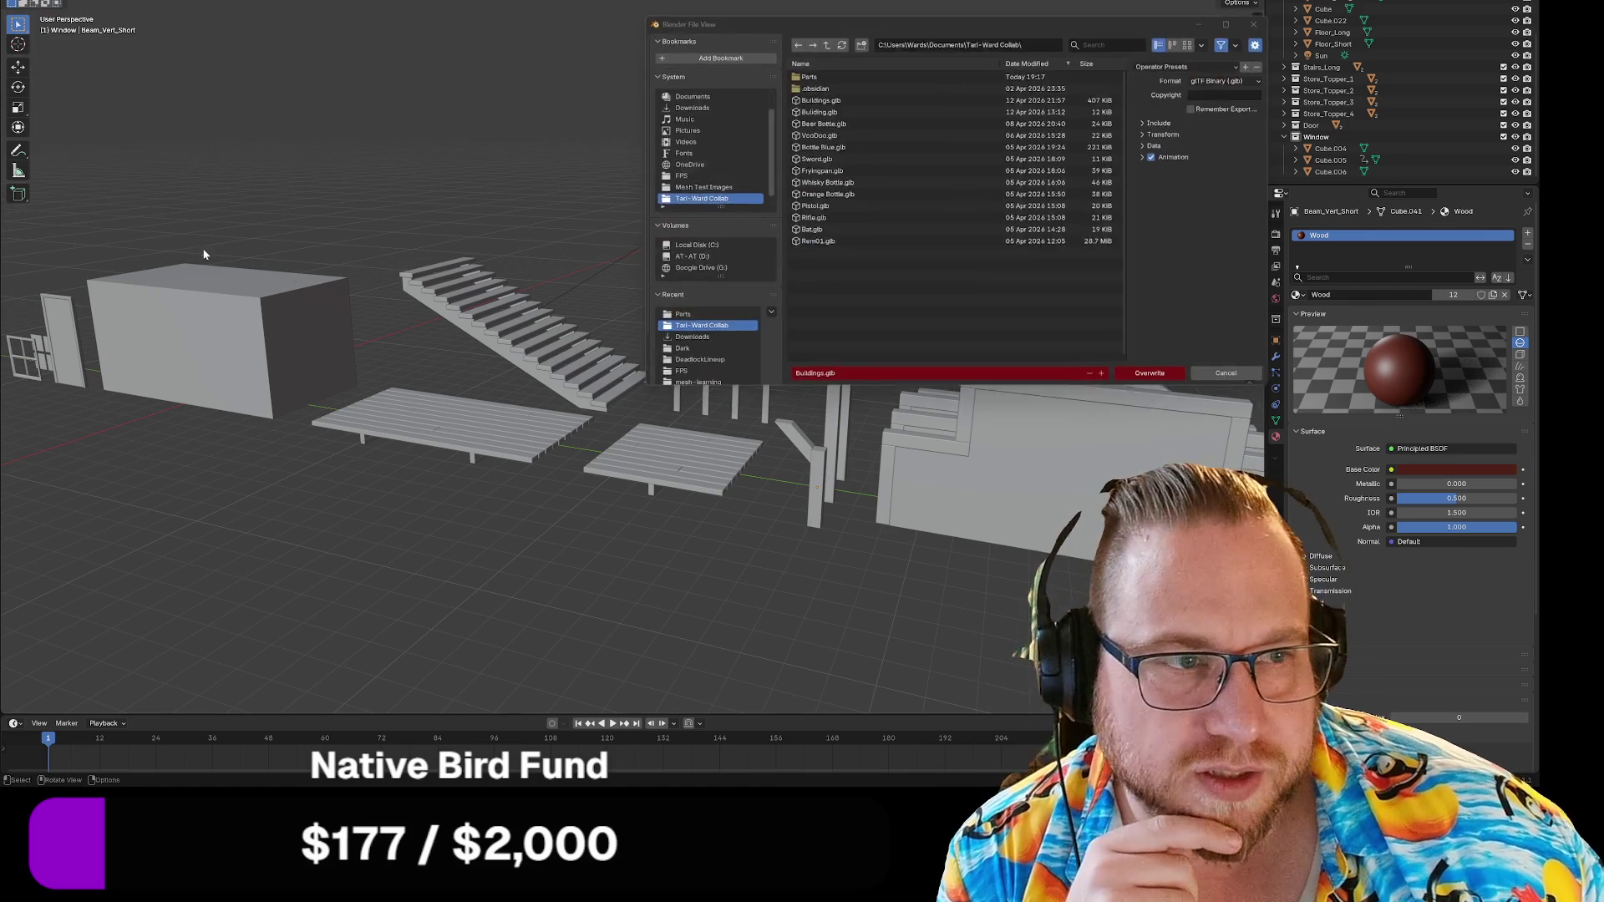
click(1166, 134)
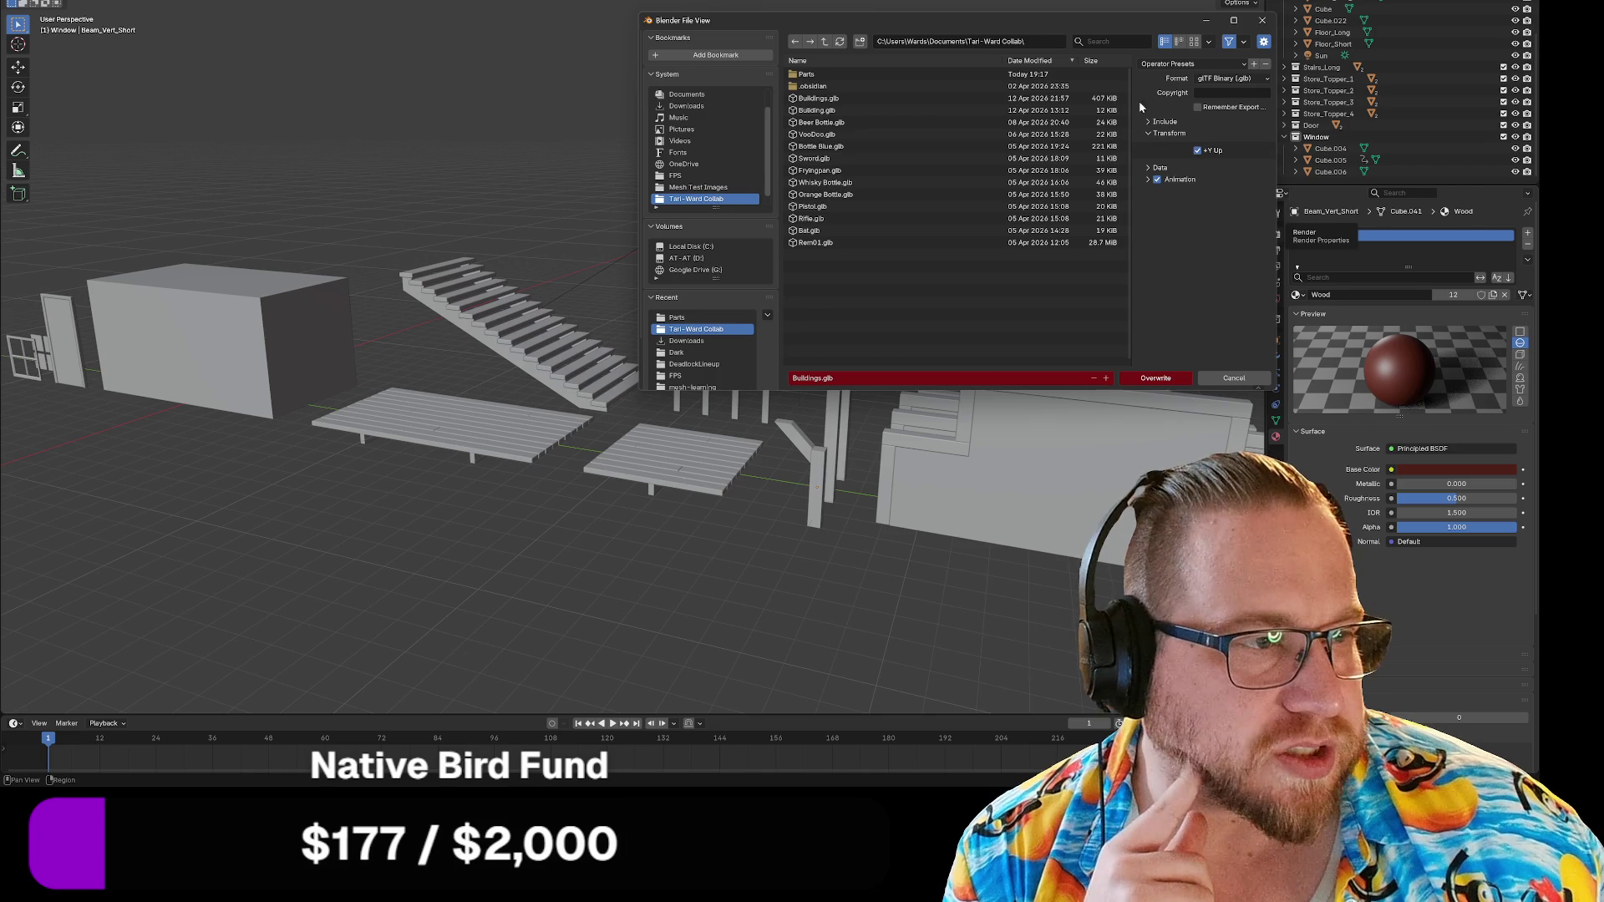
drag(1055, 21, 829, 15)
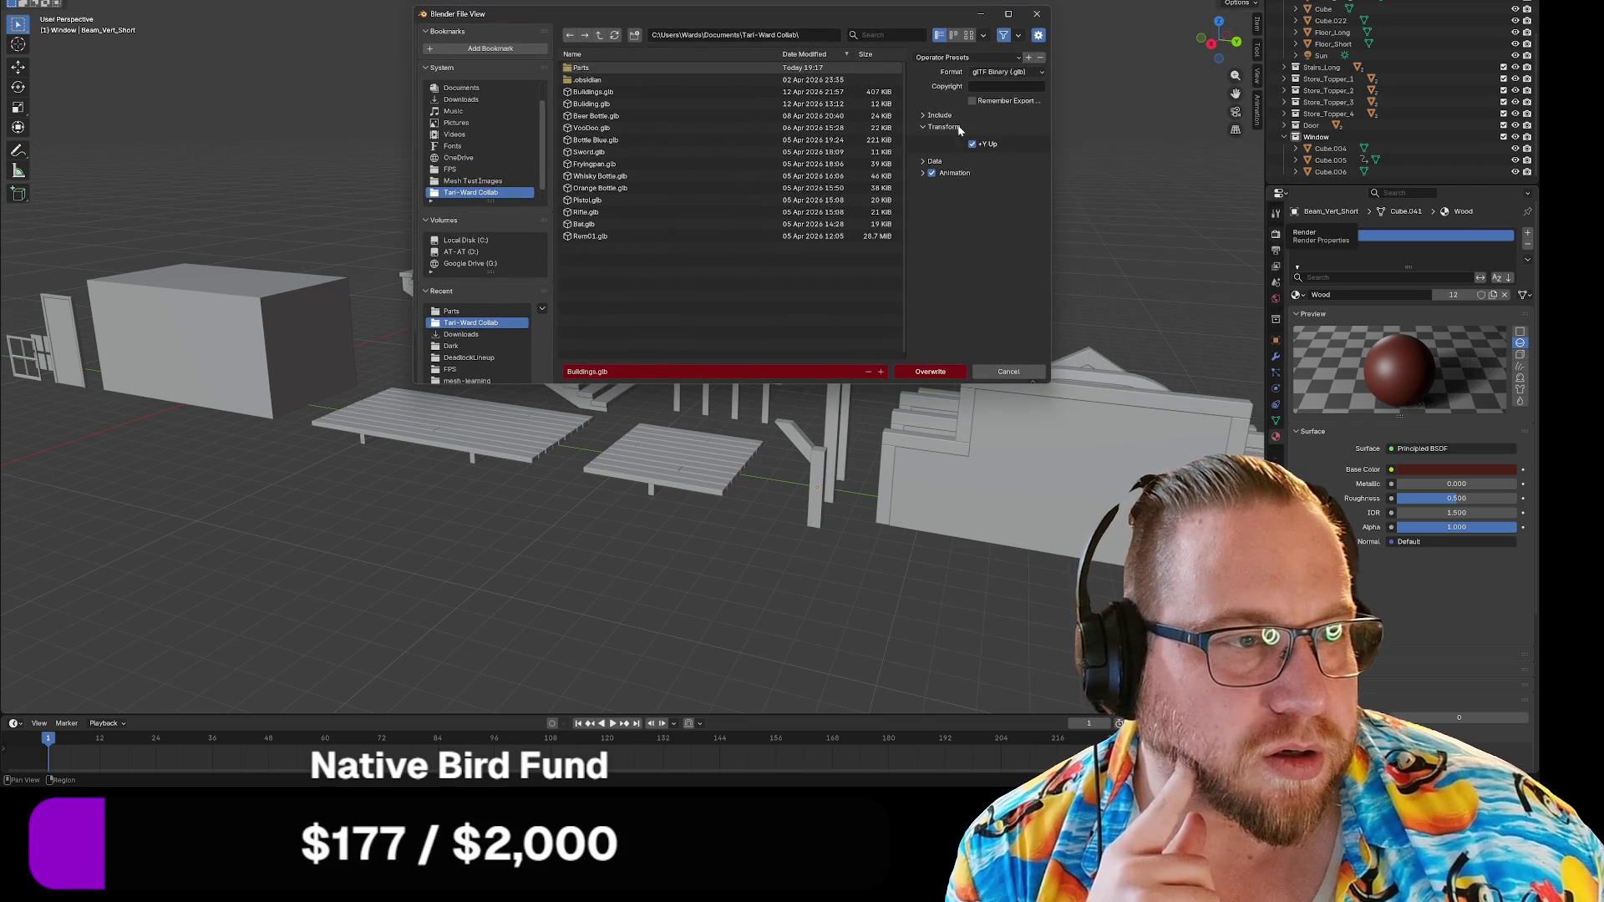
click(929, 162)
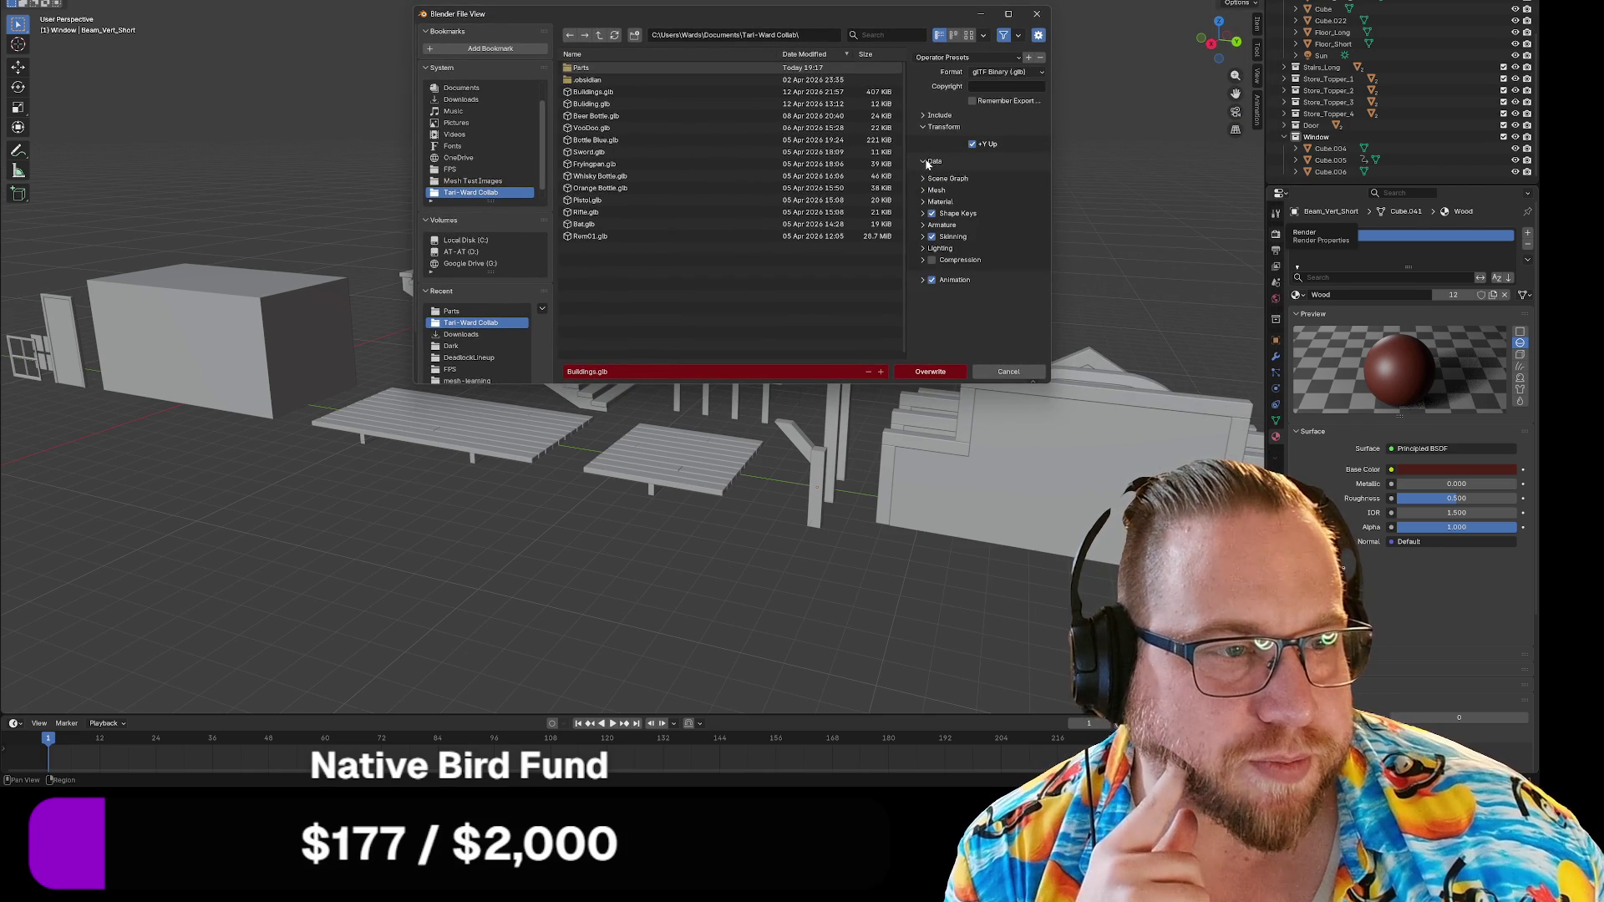
click(923, 202)
click(923, 202)
click(923, 190)
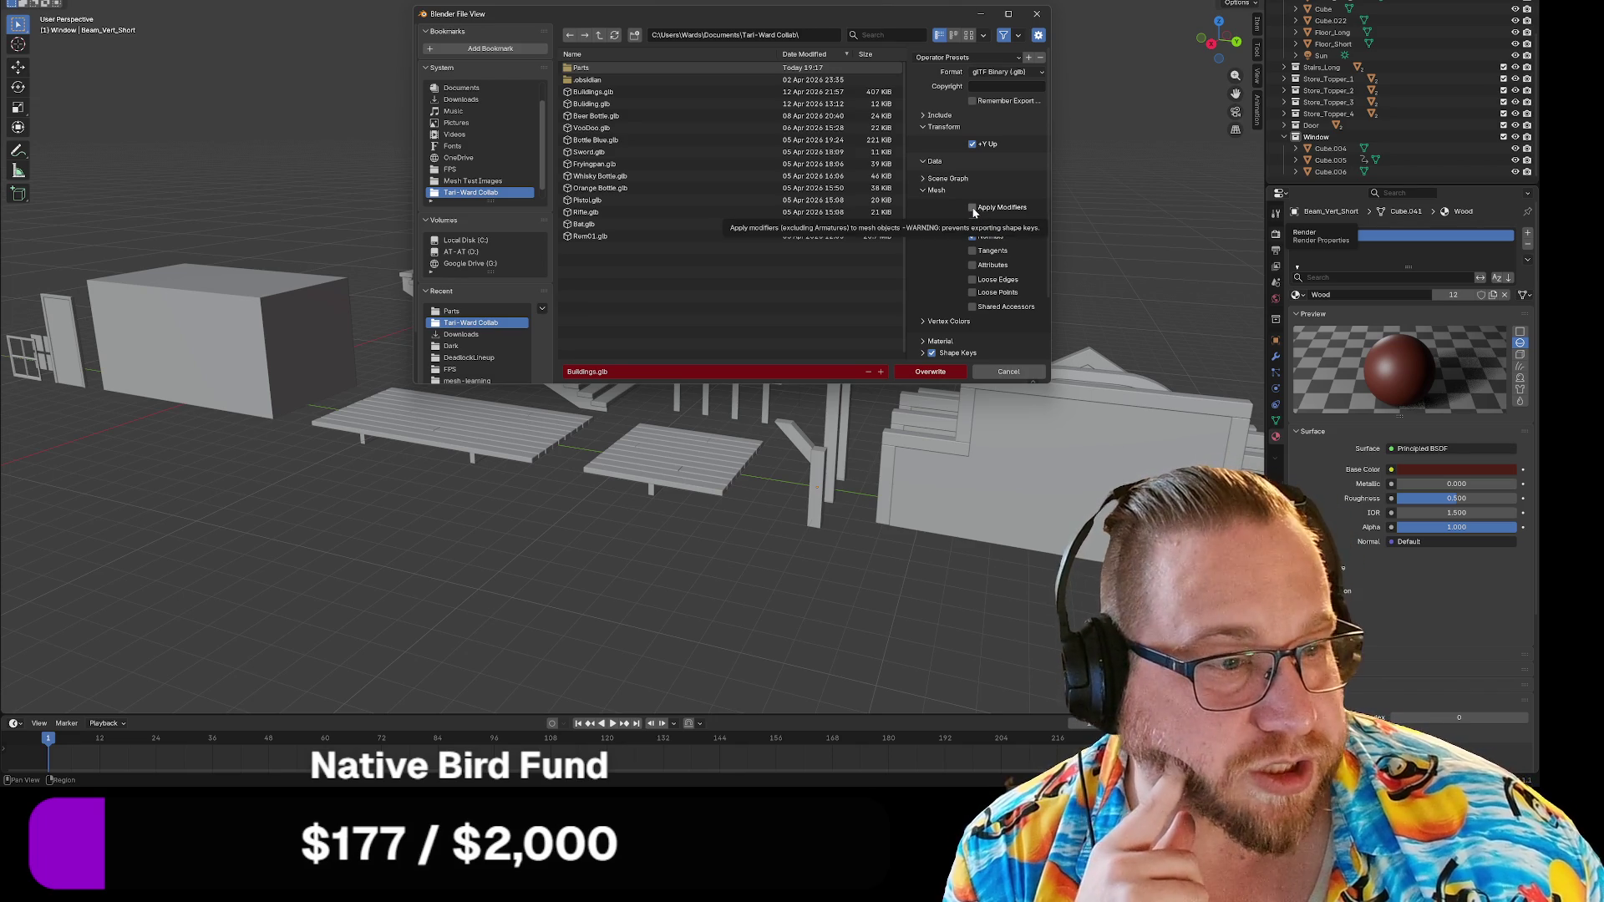
scroll(930, 182, down, 3)
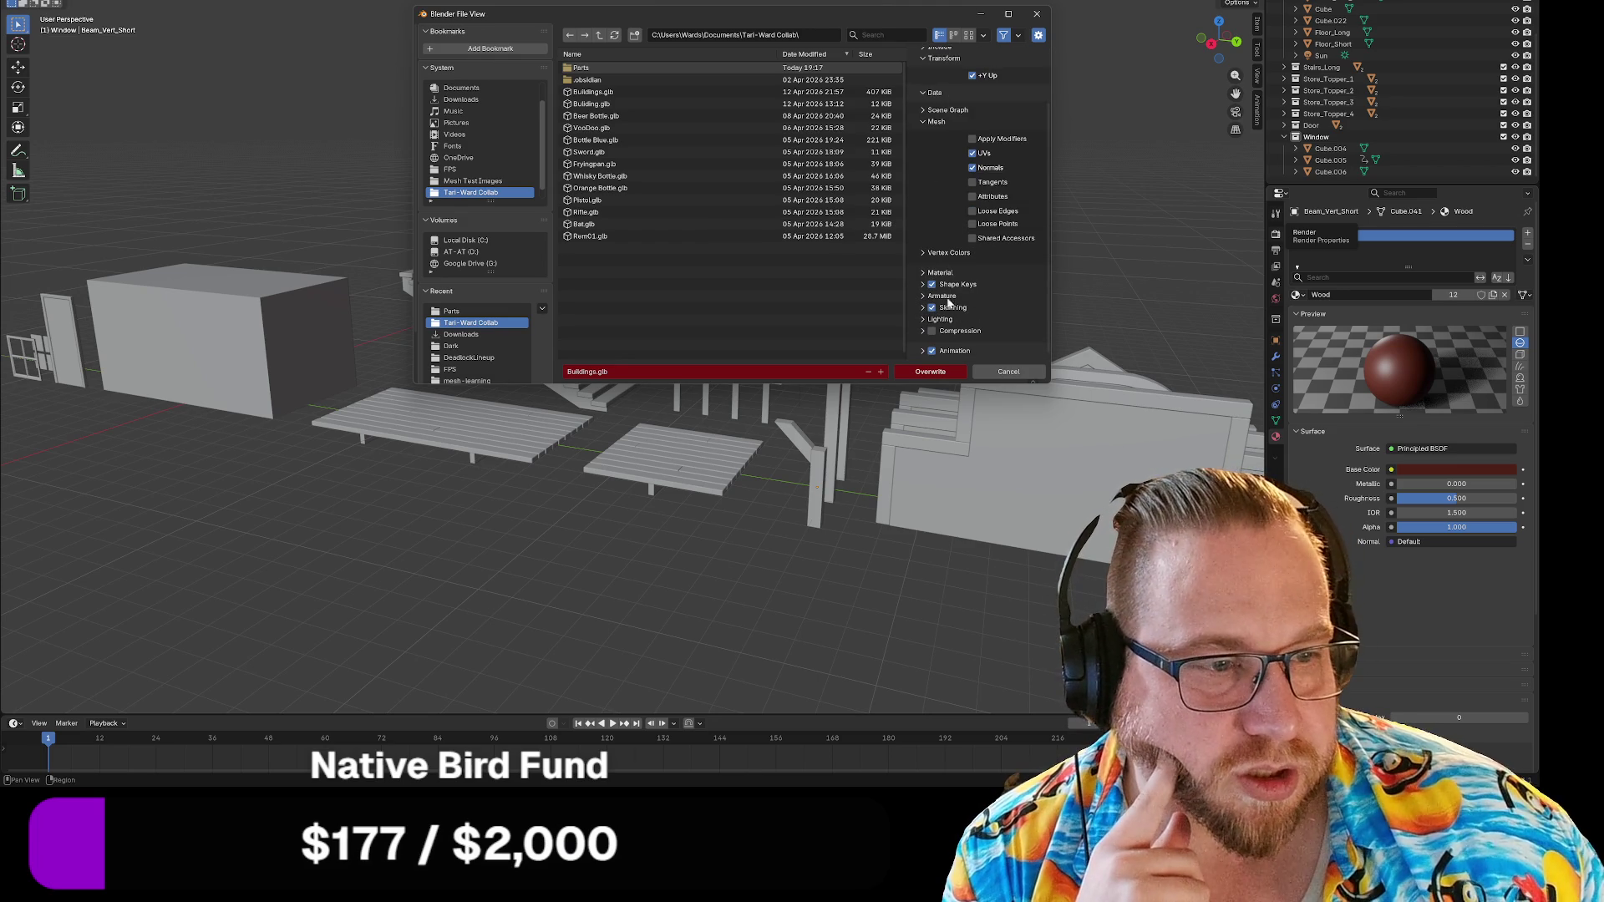
click(1008, 371)
mouse_move(959, 232)
middle_down()
mouse_move(988, 176)
mouse_move(924, 183)
mouse_move(949, 186)
mouse_move(909, 156)
middle_up()
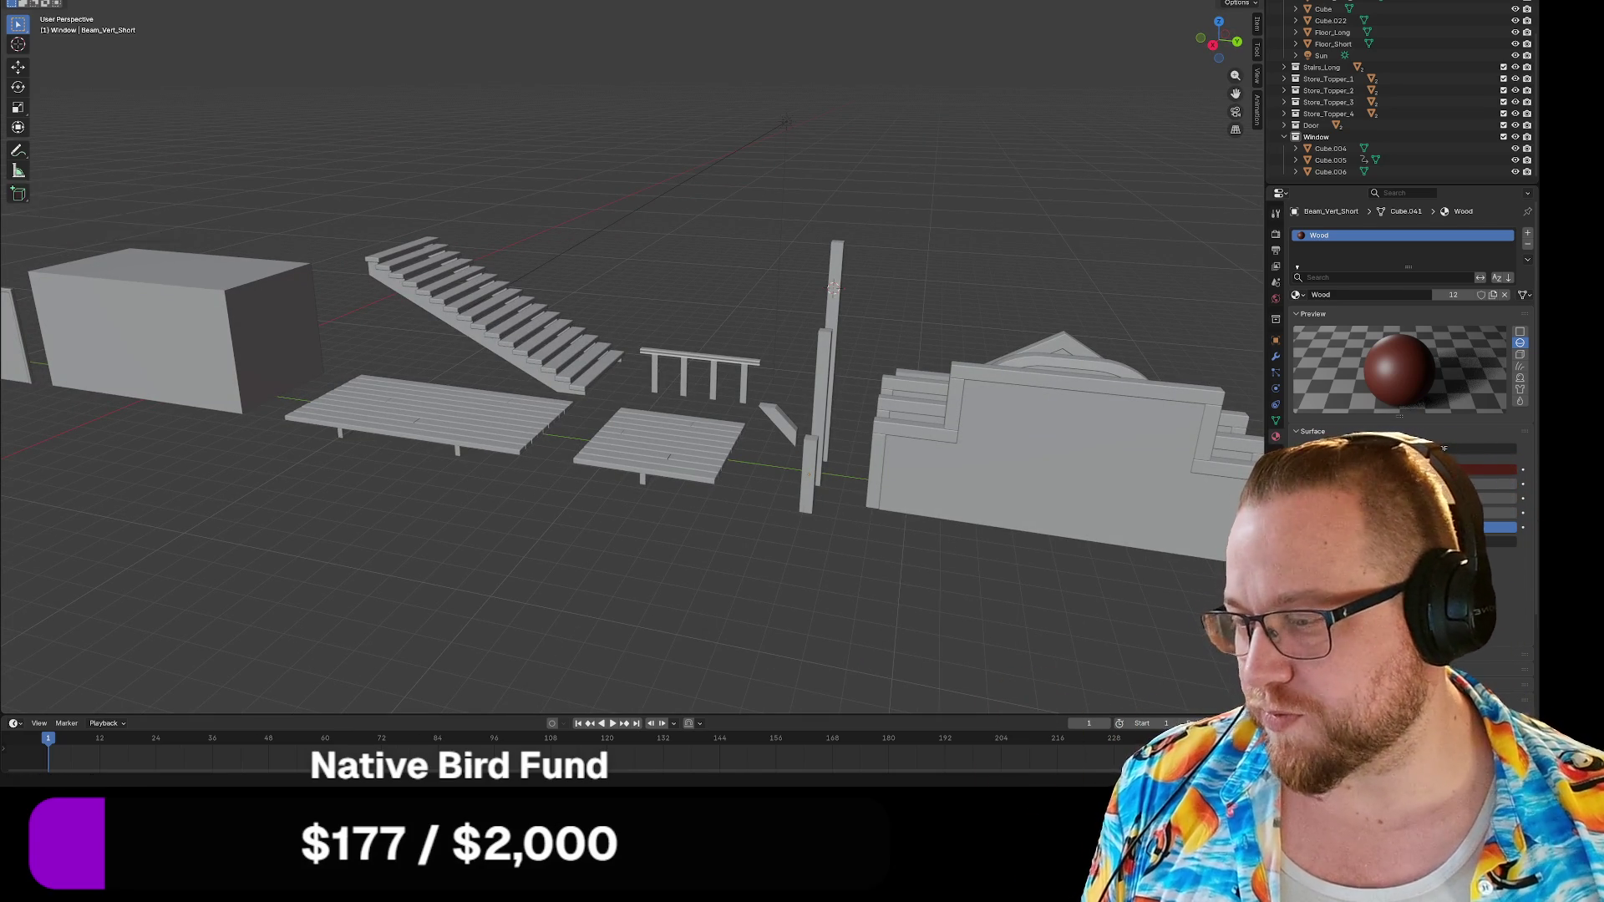
key(alt+Tab)
click(56, 141)
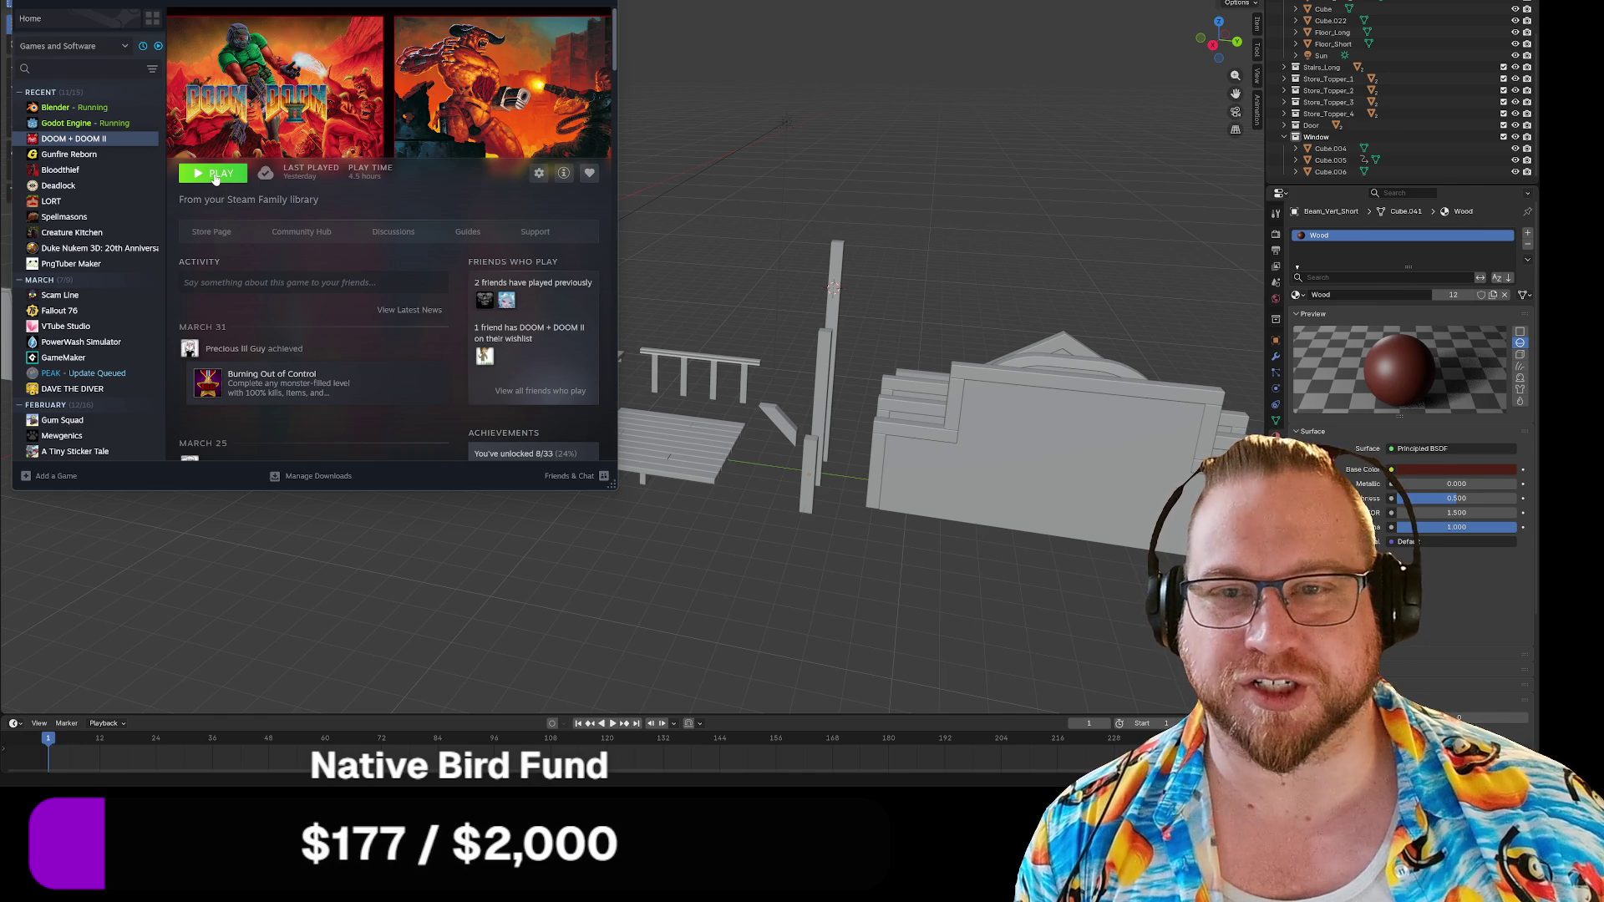
Launch DOOM + DOOM II from Steam using the standard 'Play DOOM + DOOM II' option.
click(215, 176)
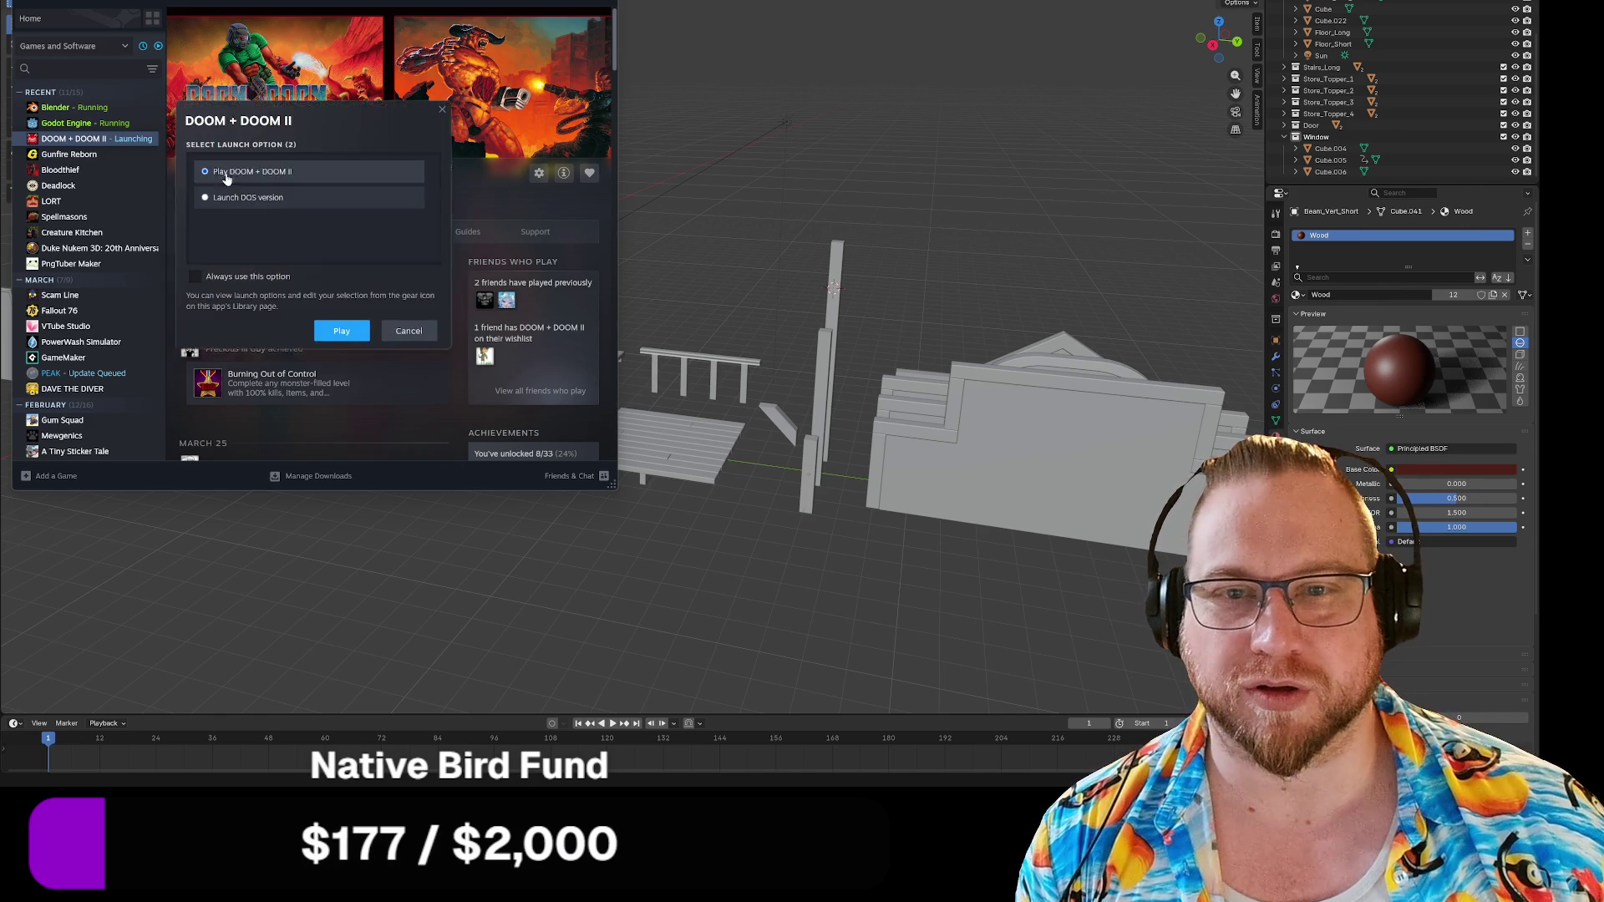
click(342, 336)
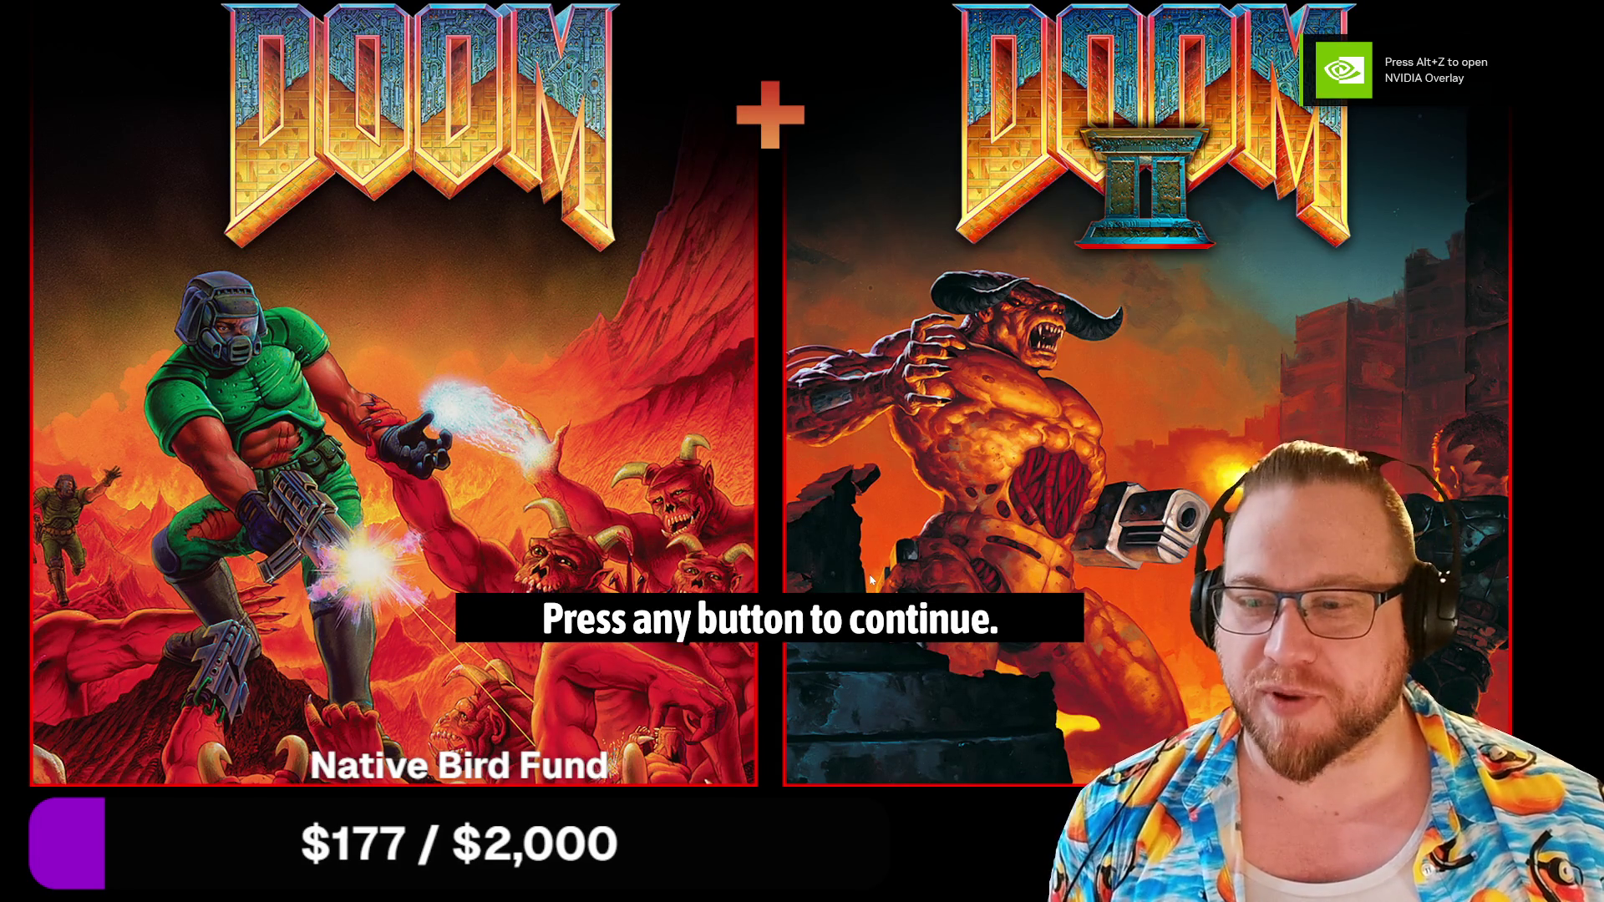
Pass the title screen, pick Evilution, and begin a Single Player New Game at a skill level.
click(359, 625)
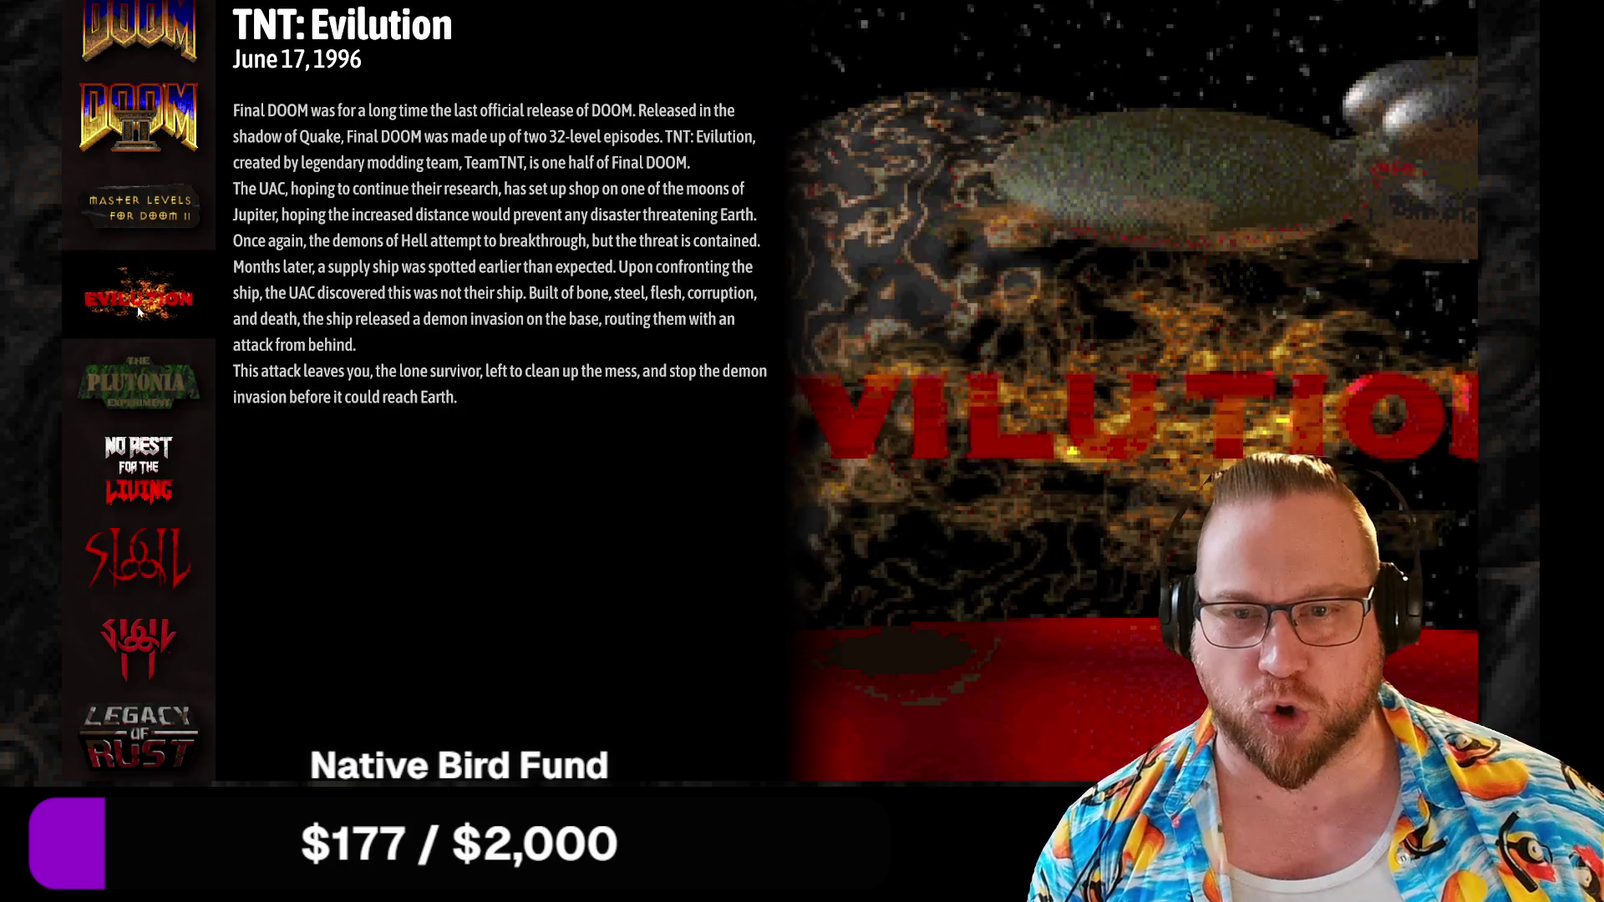
click(140, 311)
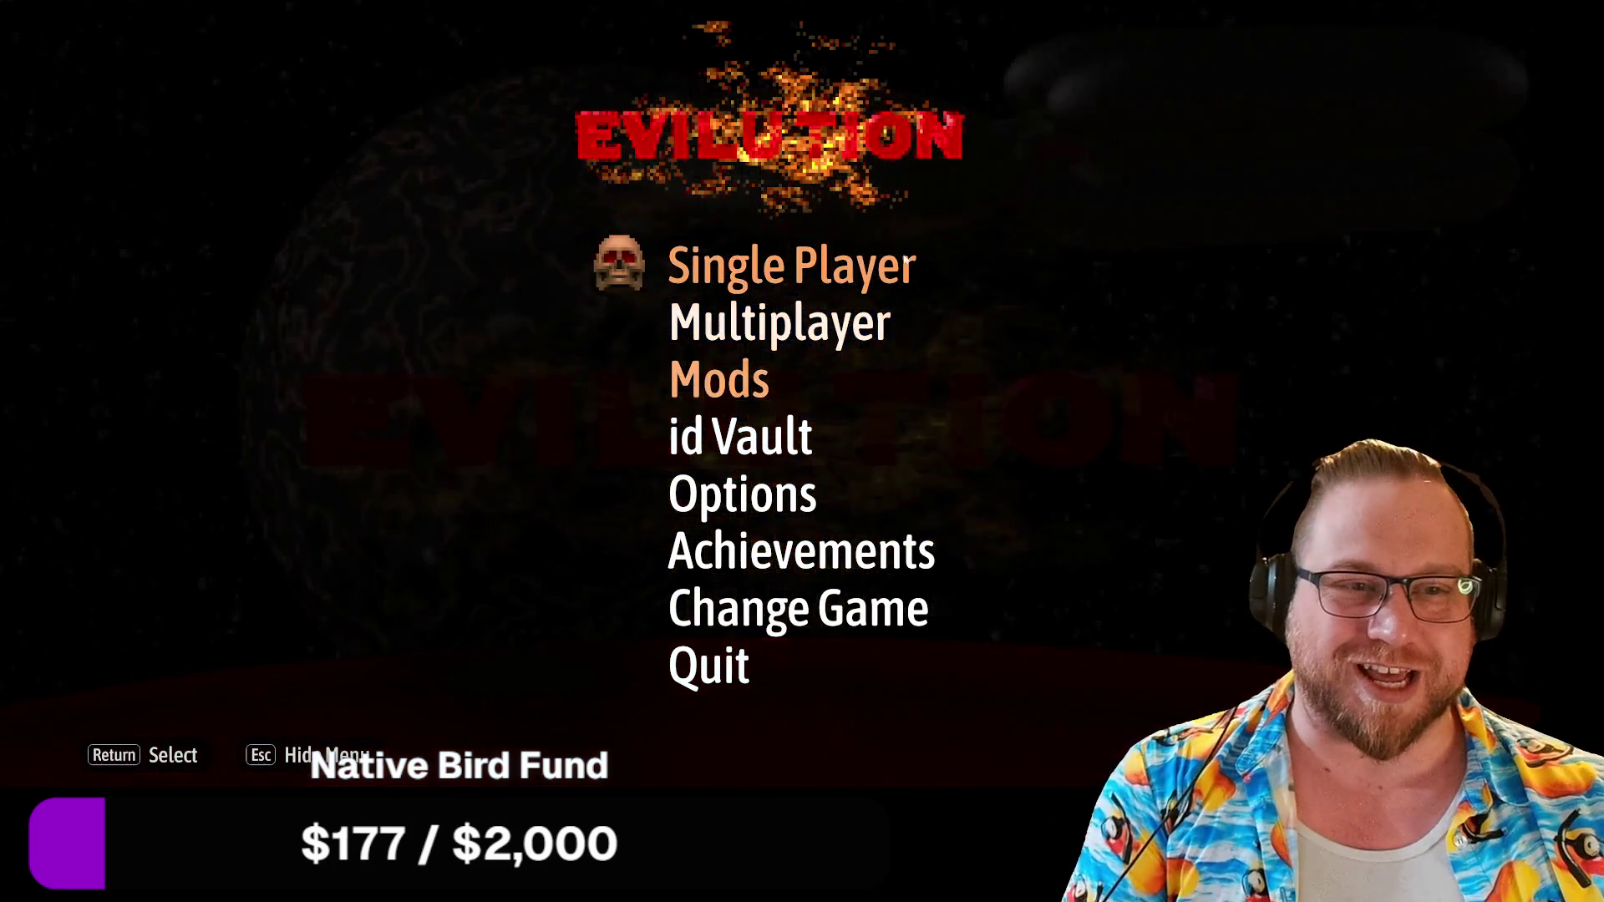
click(801, 281)
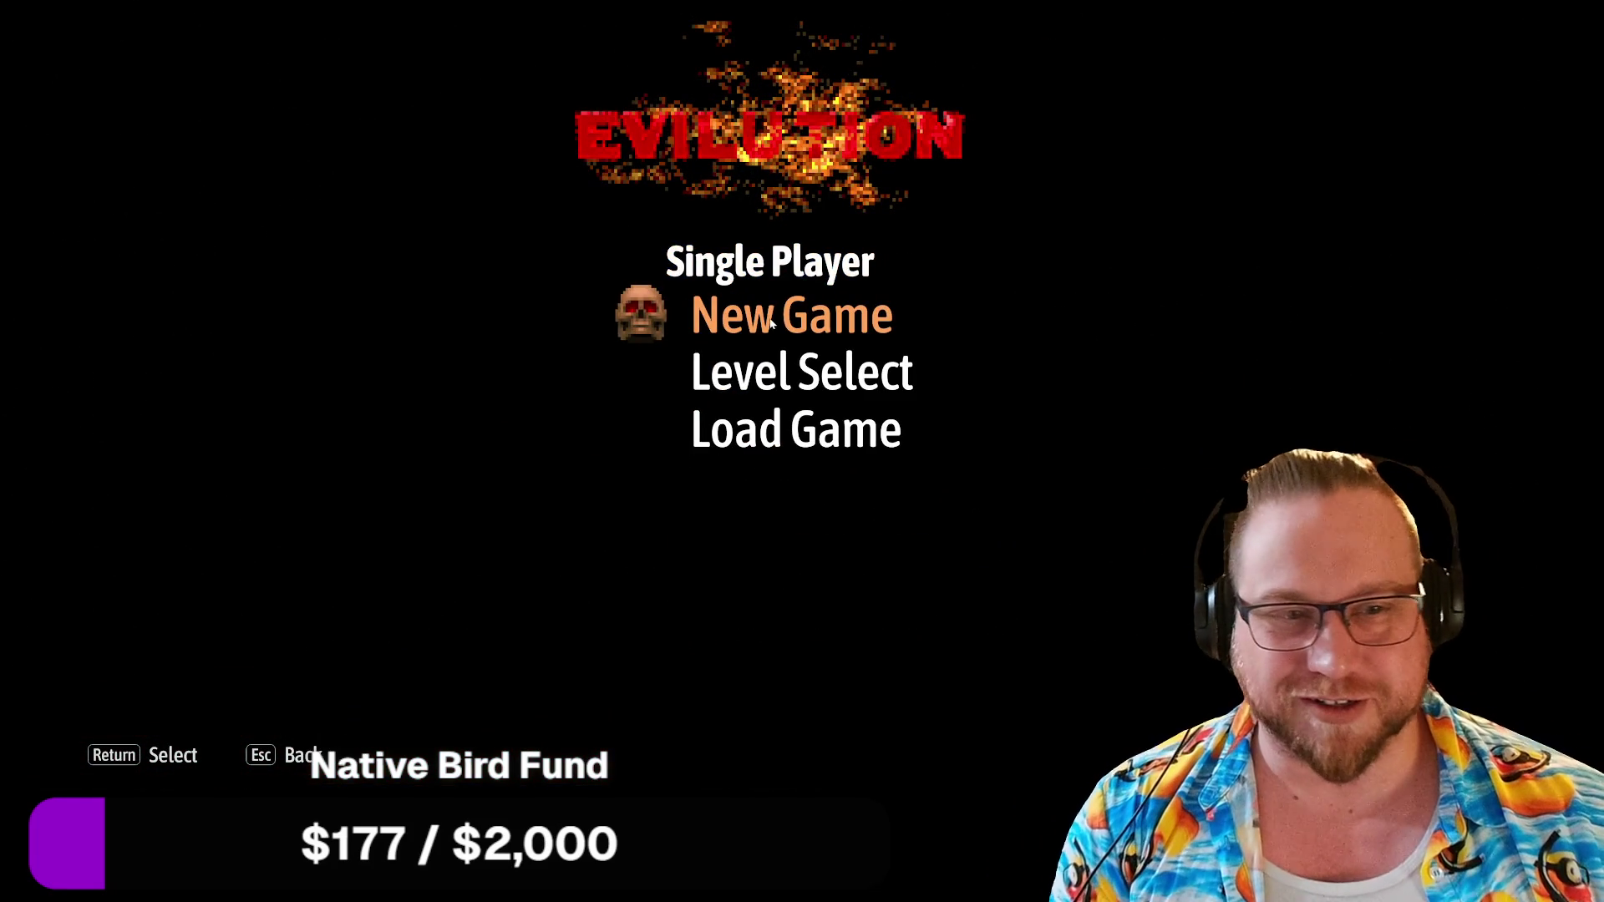
click(771, 322)
click(770, 368)
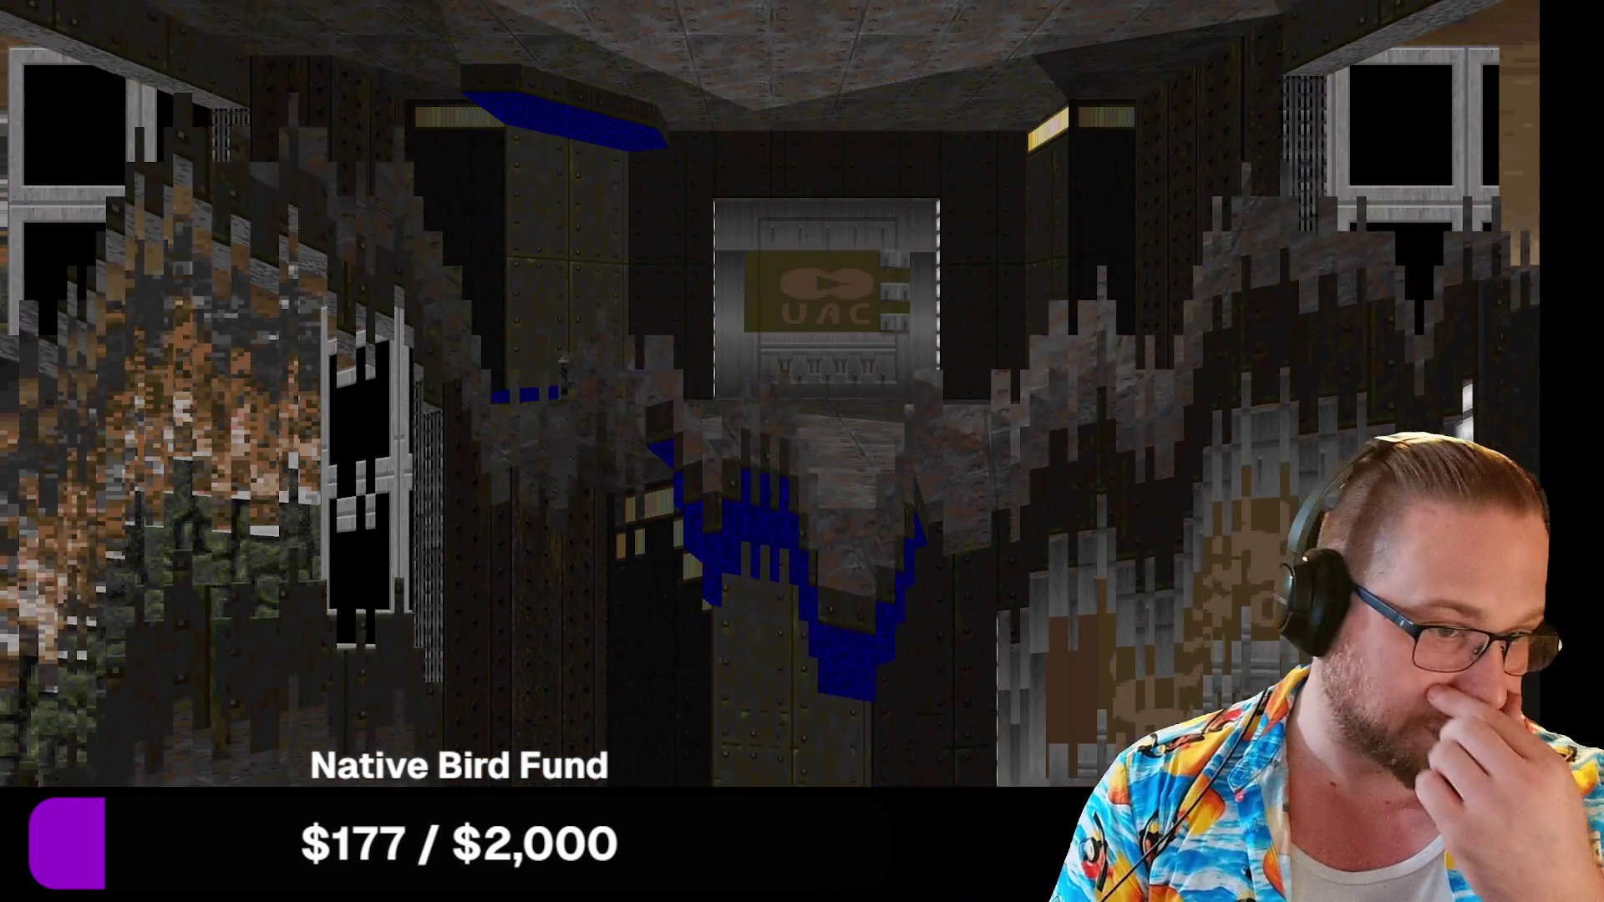
Grab the berserk pack and punch the zombiemen and the pinky demon up close.
key(Left)
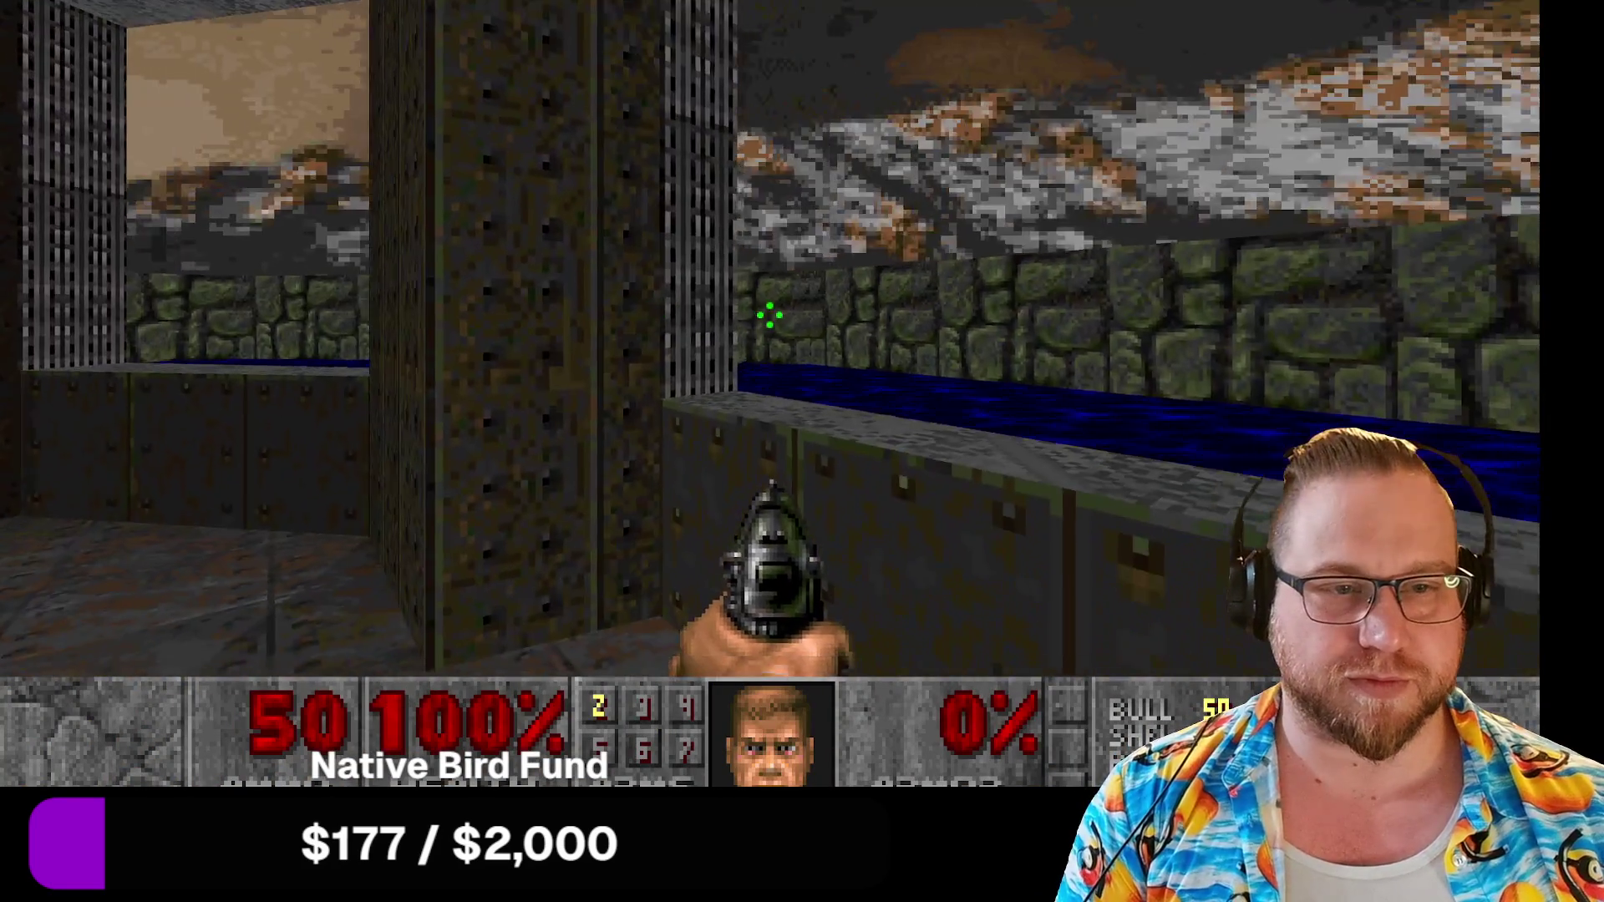
key(Up)
key(Left)
key(Up)
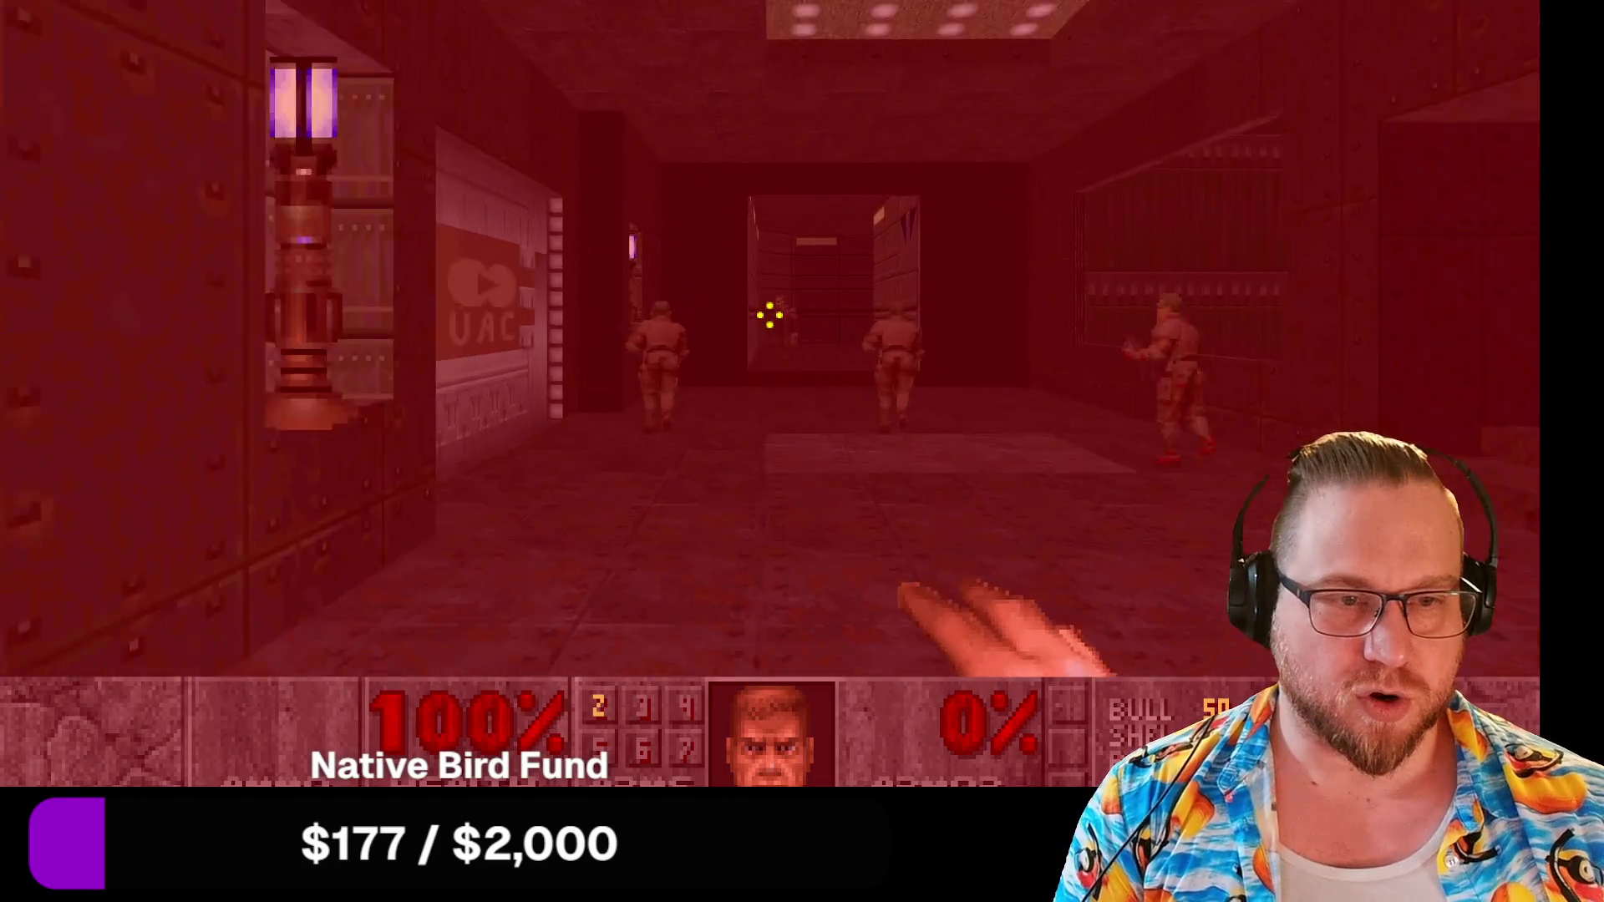
key(Up)
key(ctrl)
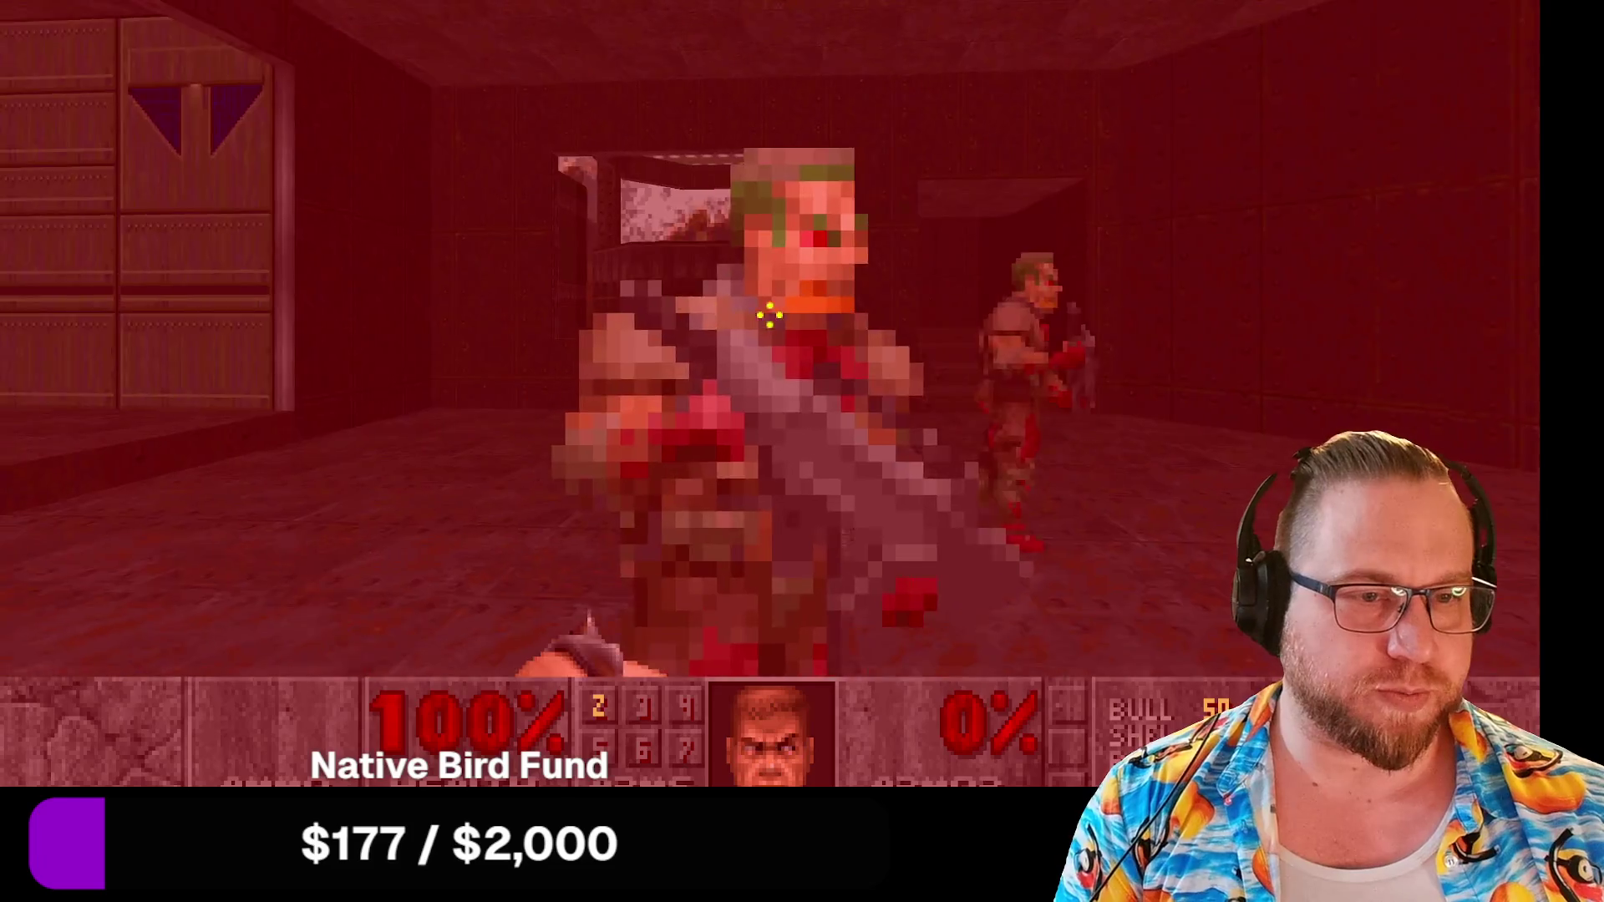
key(ctrl)
key(Right)
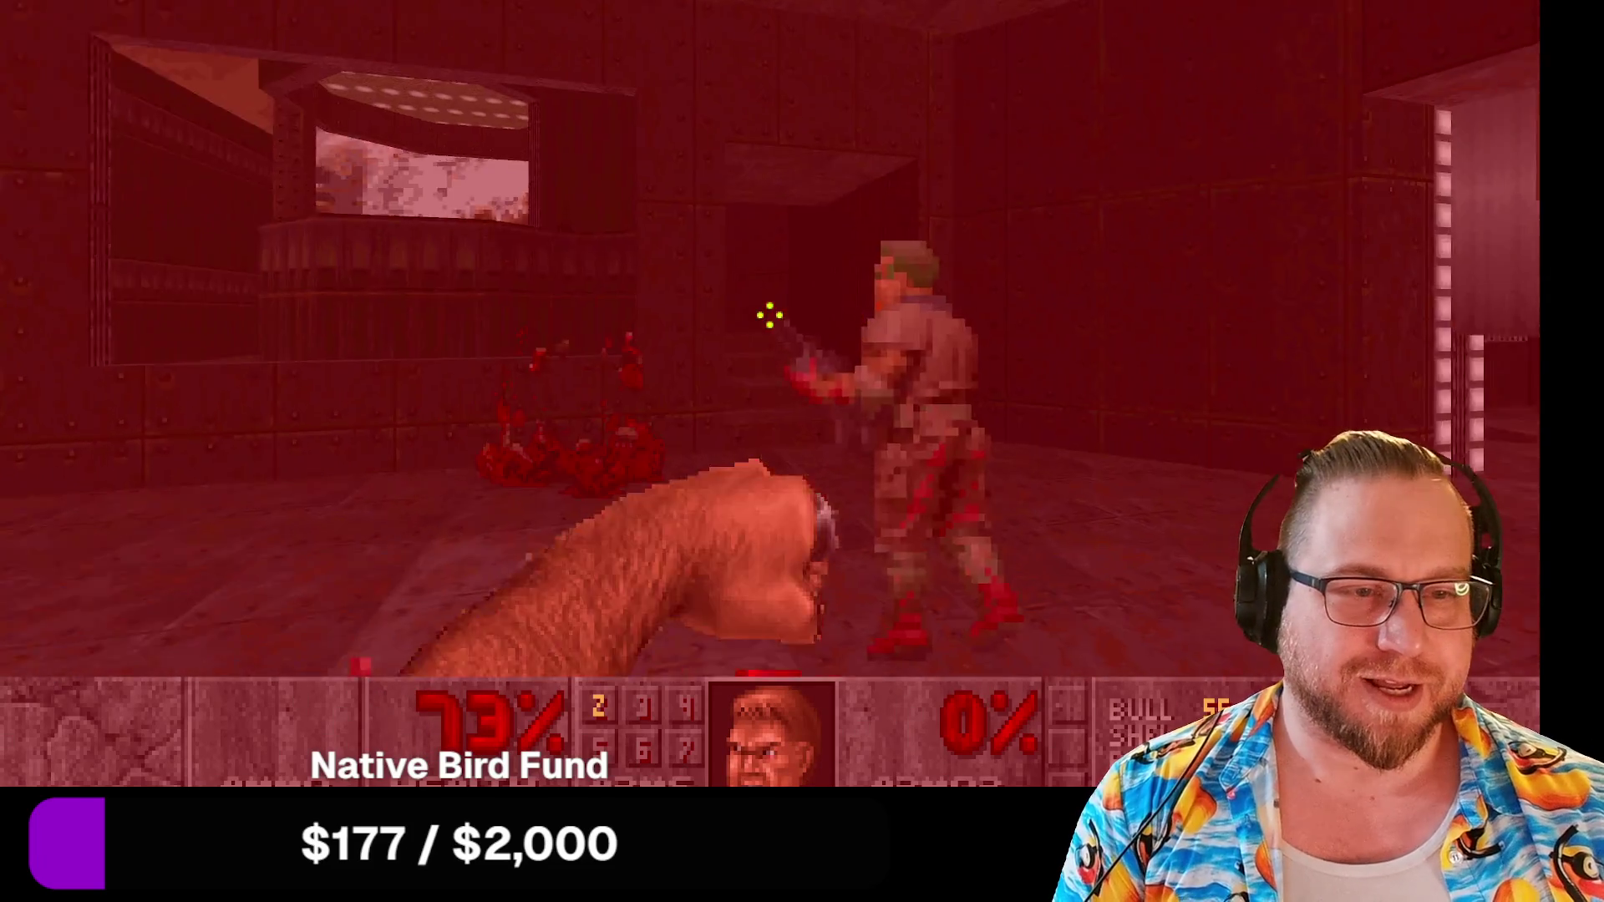
key(Right)
key(ctrl)
key(Left)
key(ctrl)
key(Up)
key(ctrl)
key(ctrl)
Collect the health pickup and fight the monsters on the platform until dying.
key(Left)
key(Up)
key(Left)
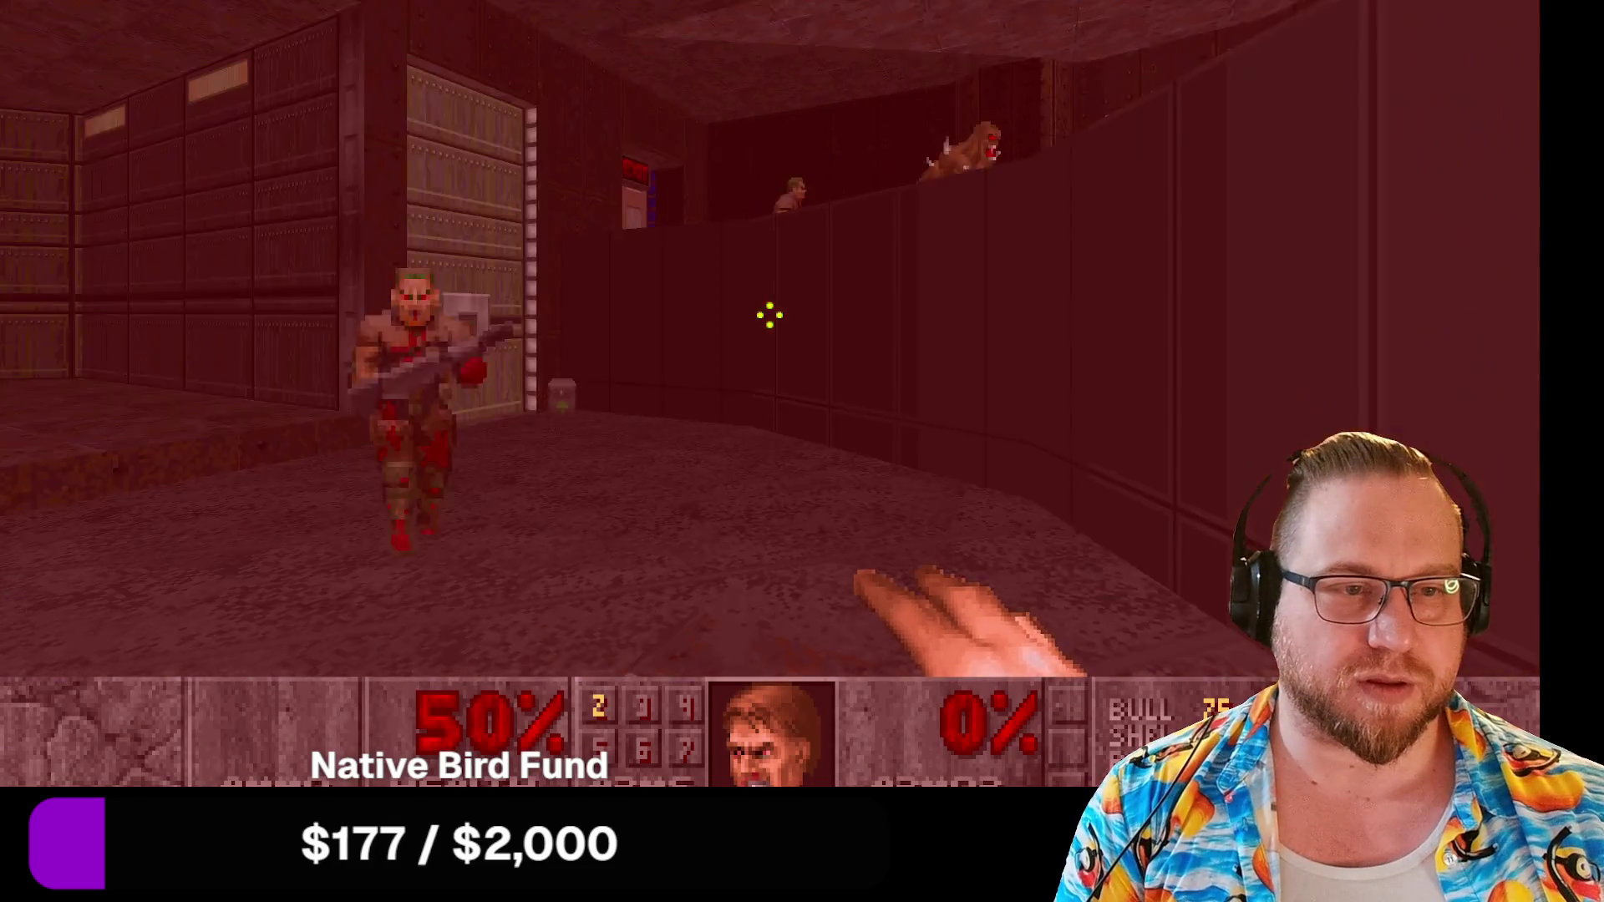
key(Right)
key(Left)
key(Up)
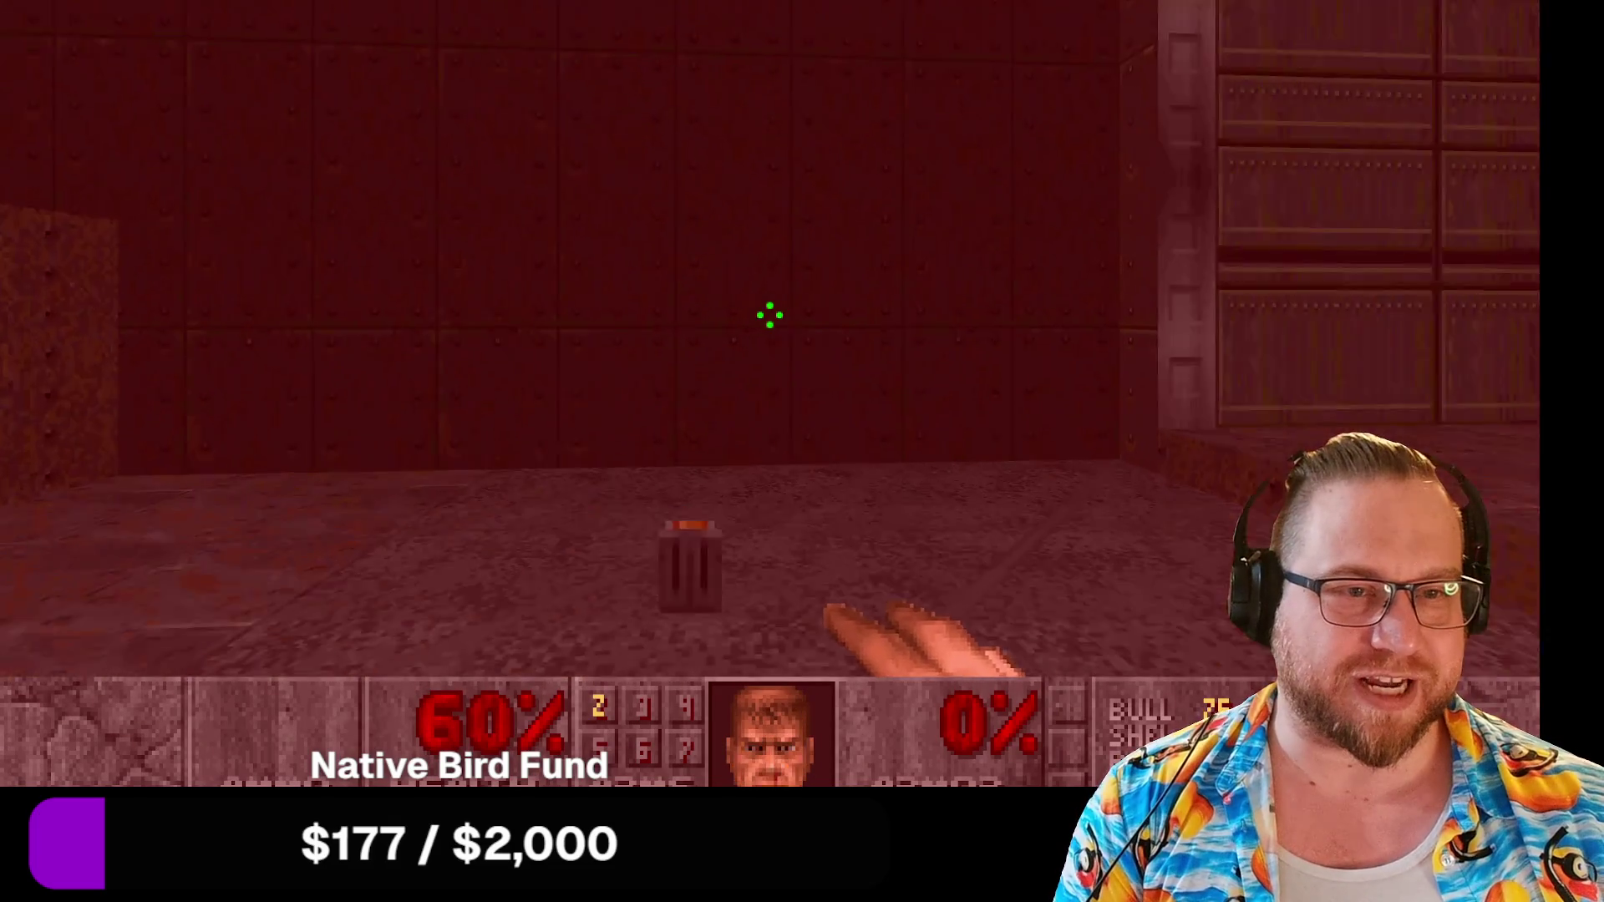
key(Right)
key(Right)
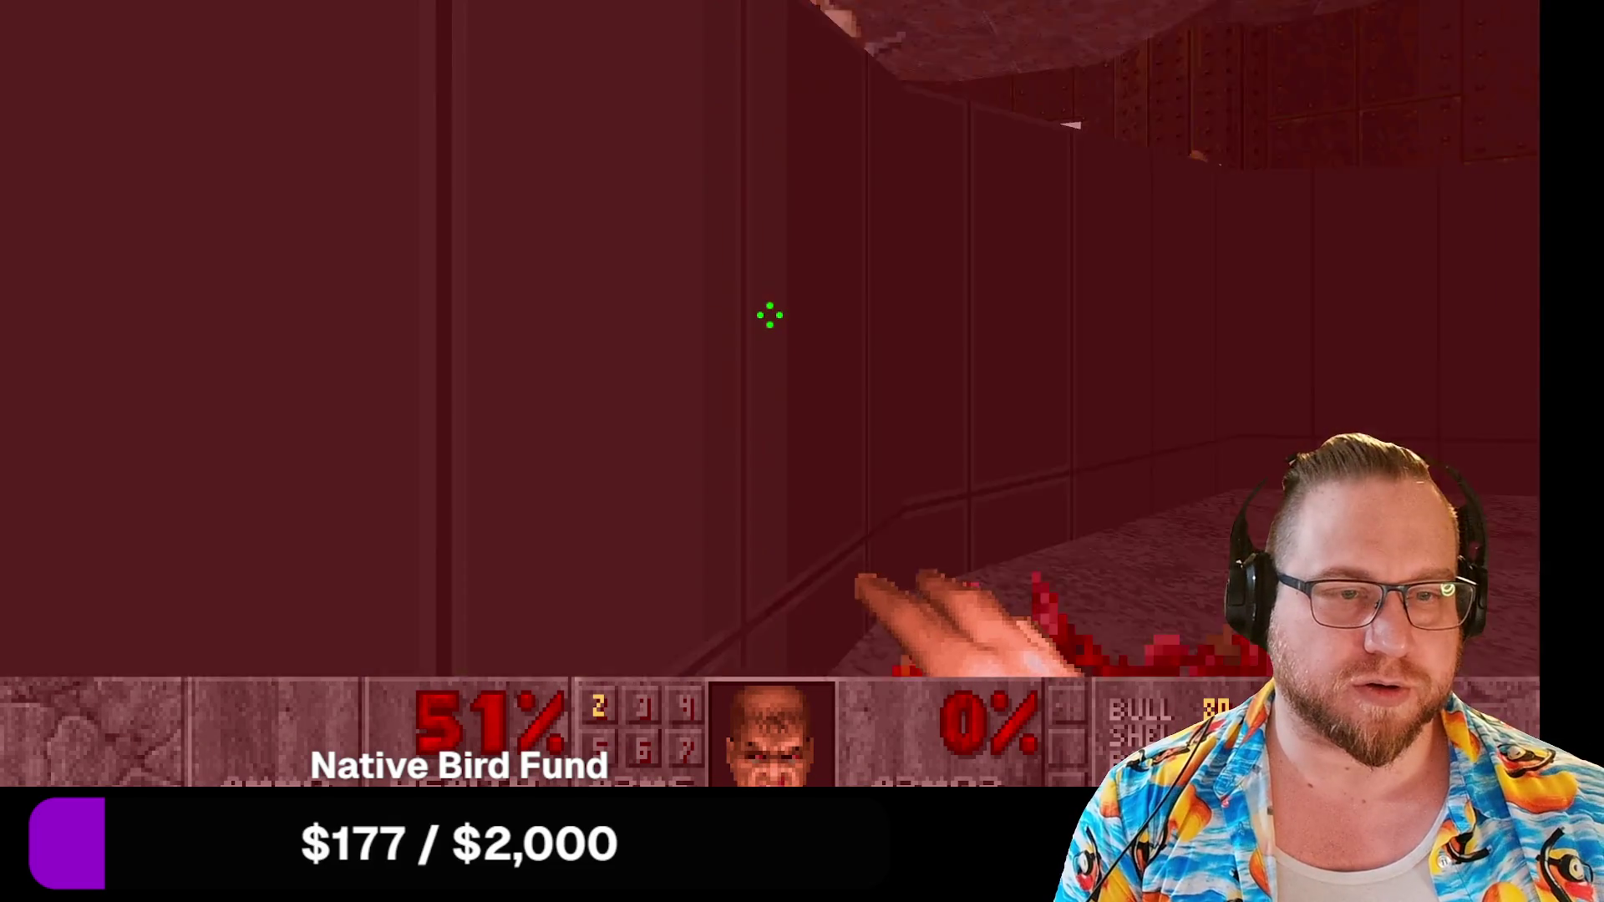
key(Right)
key(Up)
key(ctrl)
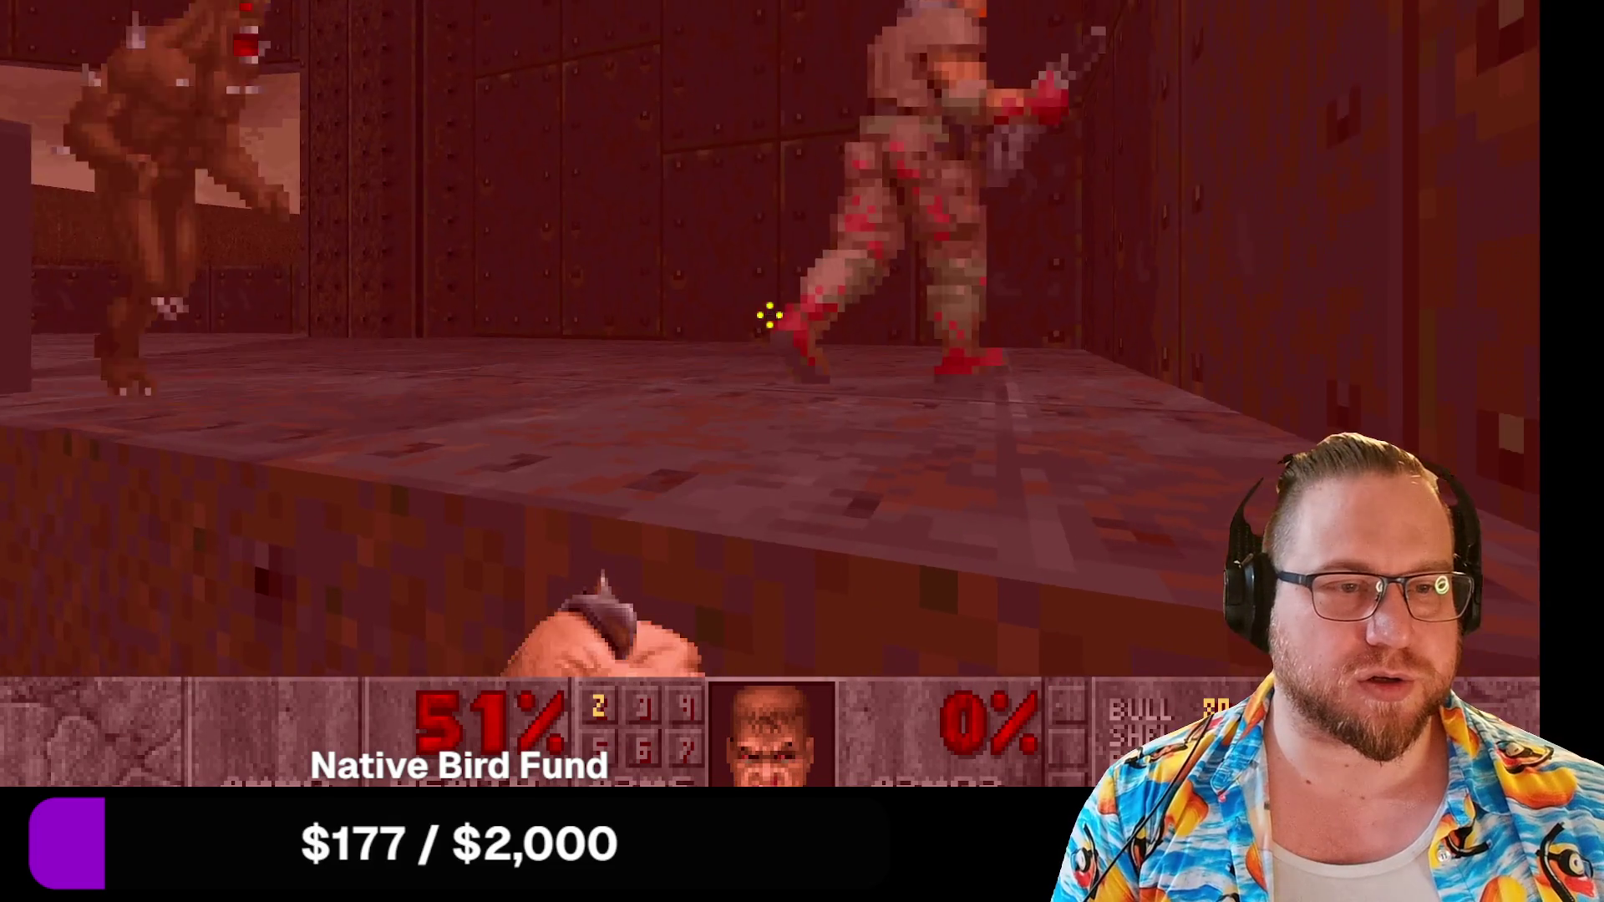
key(Left)
key(ctrl)
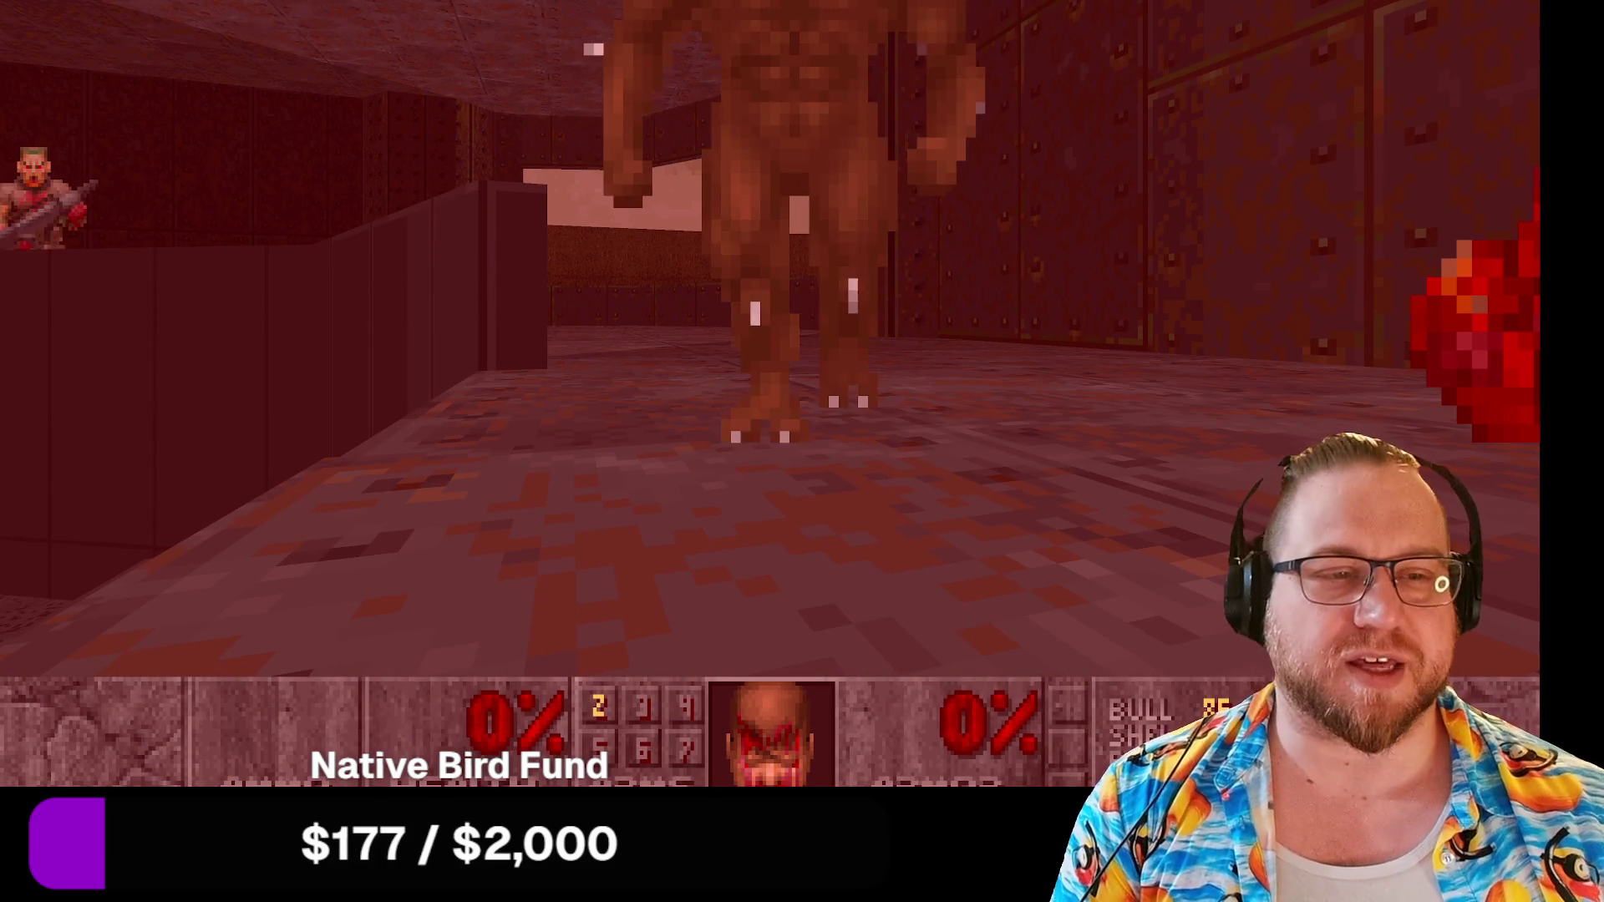
Respawn, walk onto the berserk pack, and punch through the corridor zombies.
key(space)
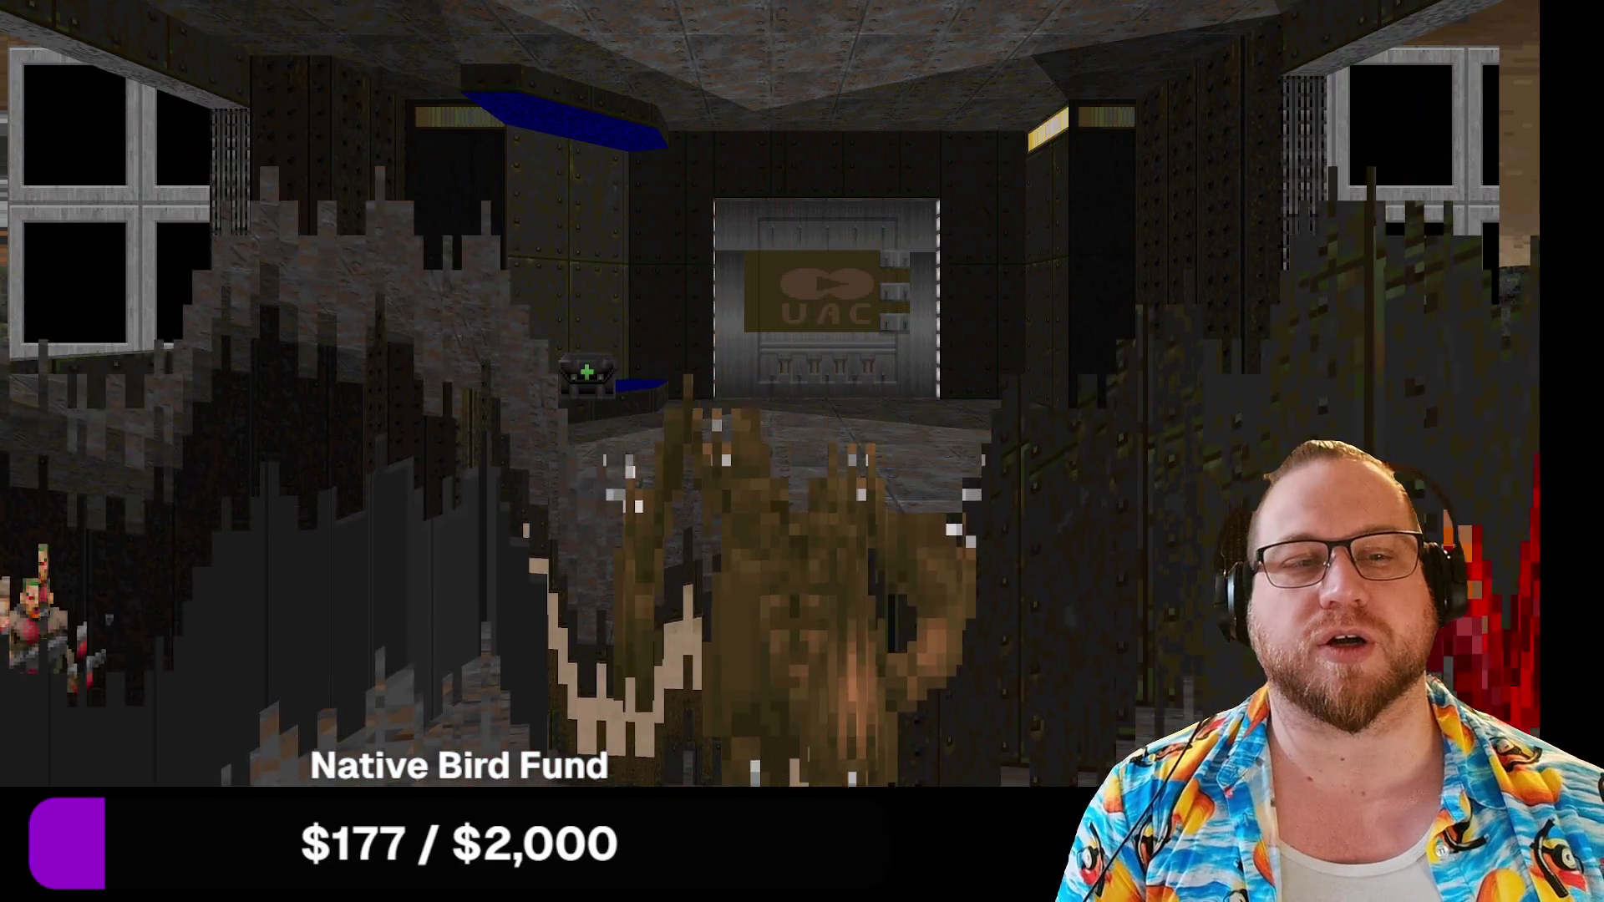
key(Up)
key(Left)
key(Up)
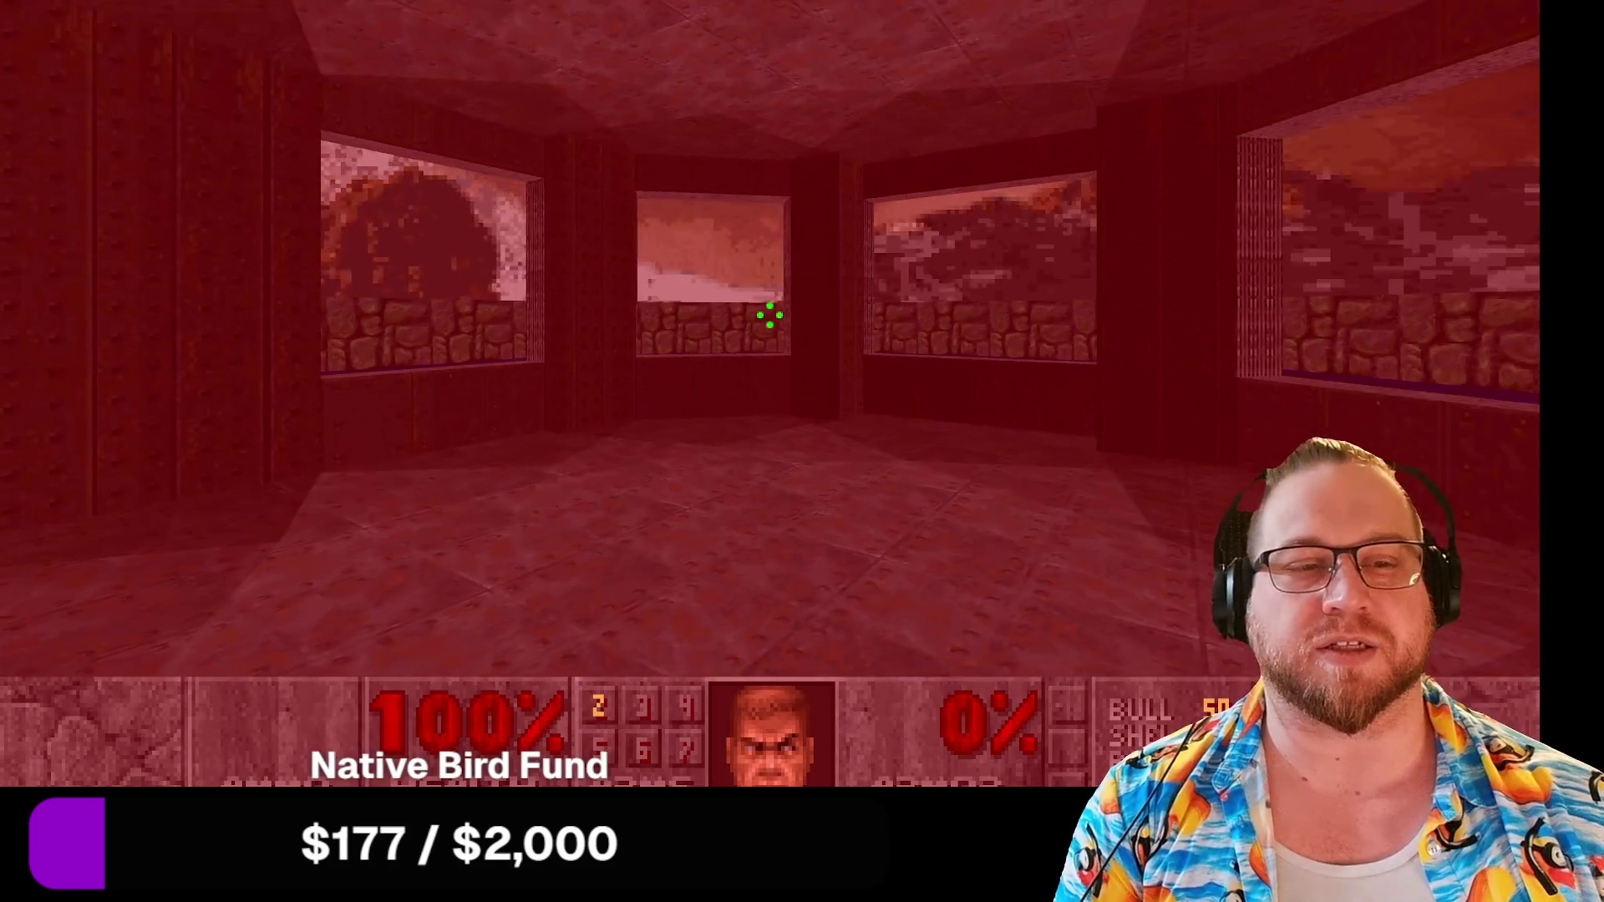
key(Right)
key(Up)
key(Left)
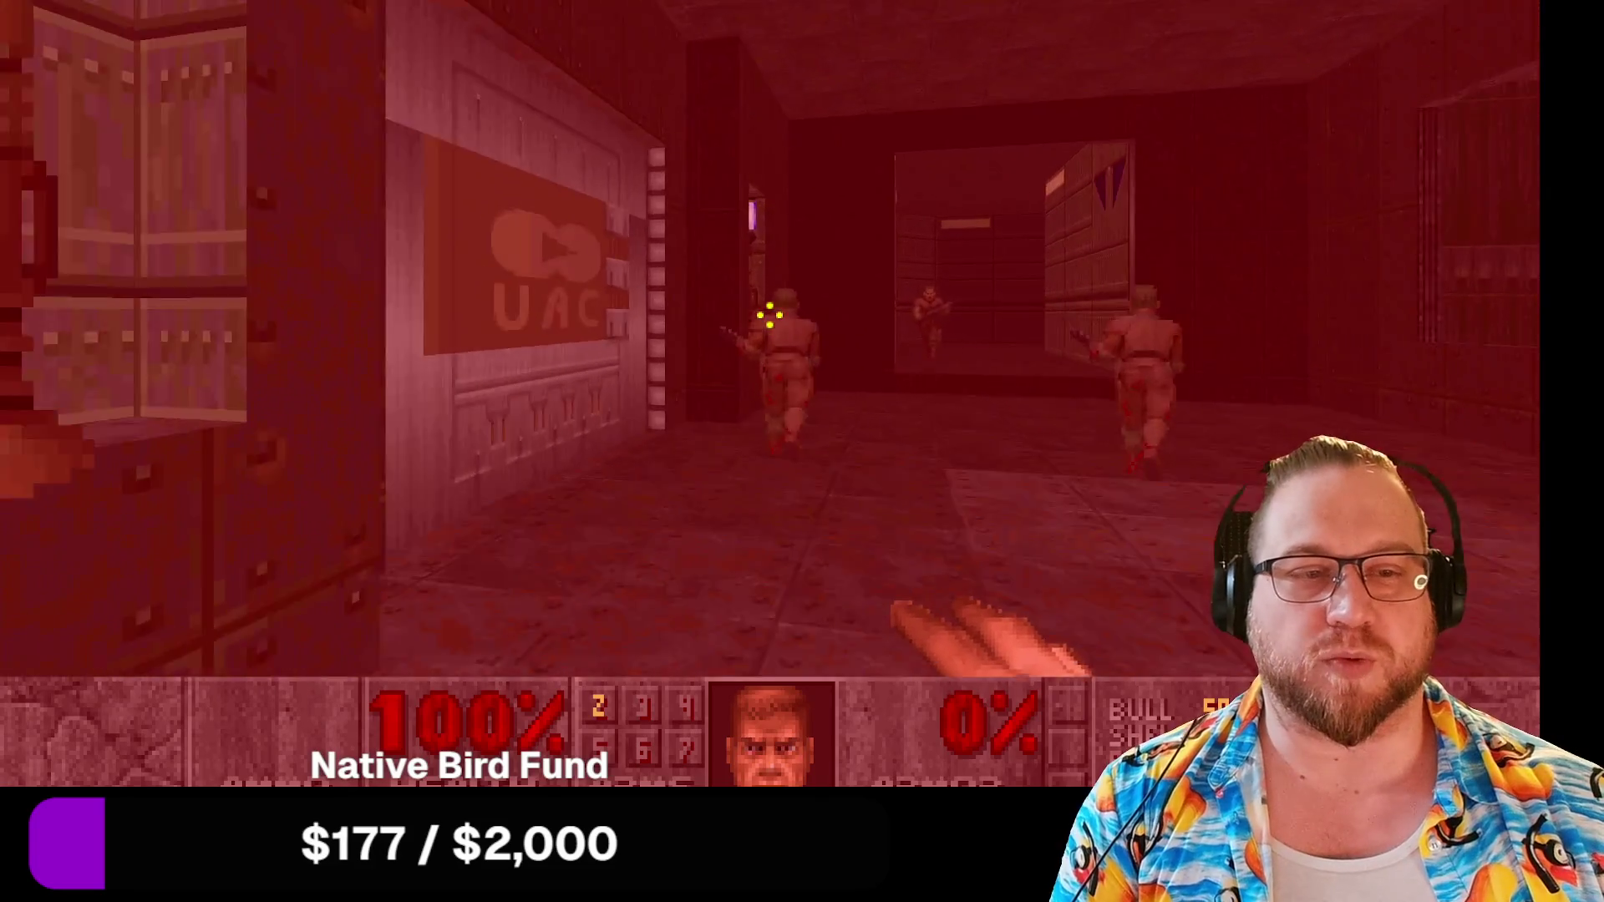
key(Right)
key(ctrl)
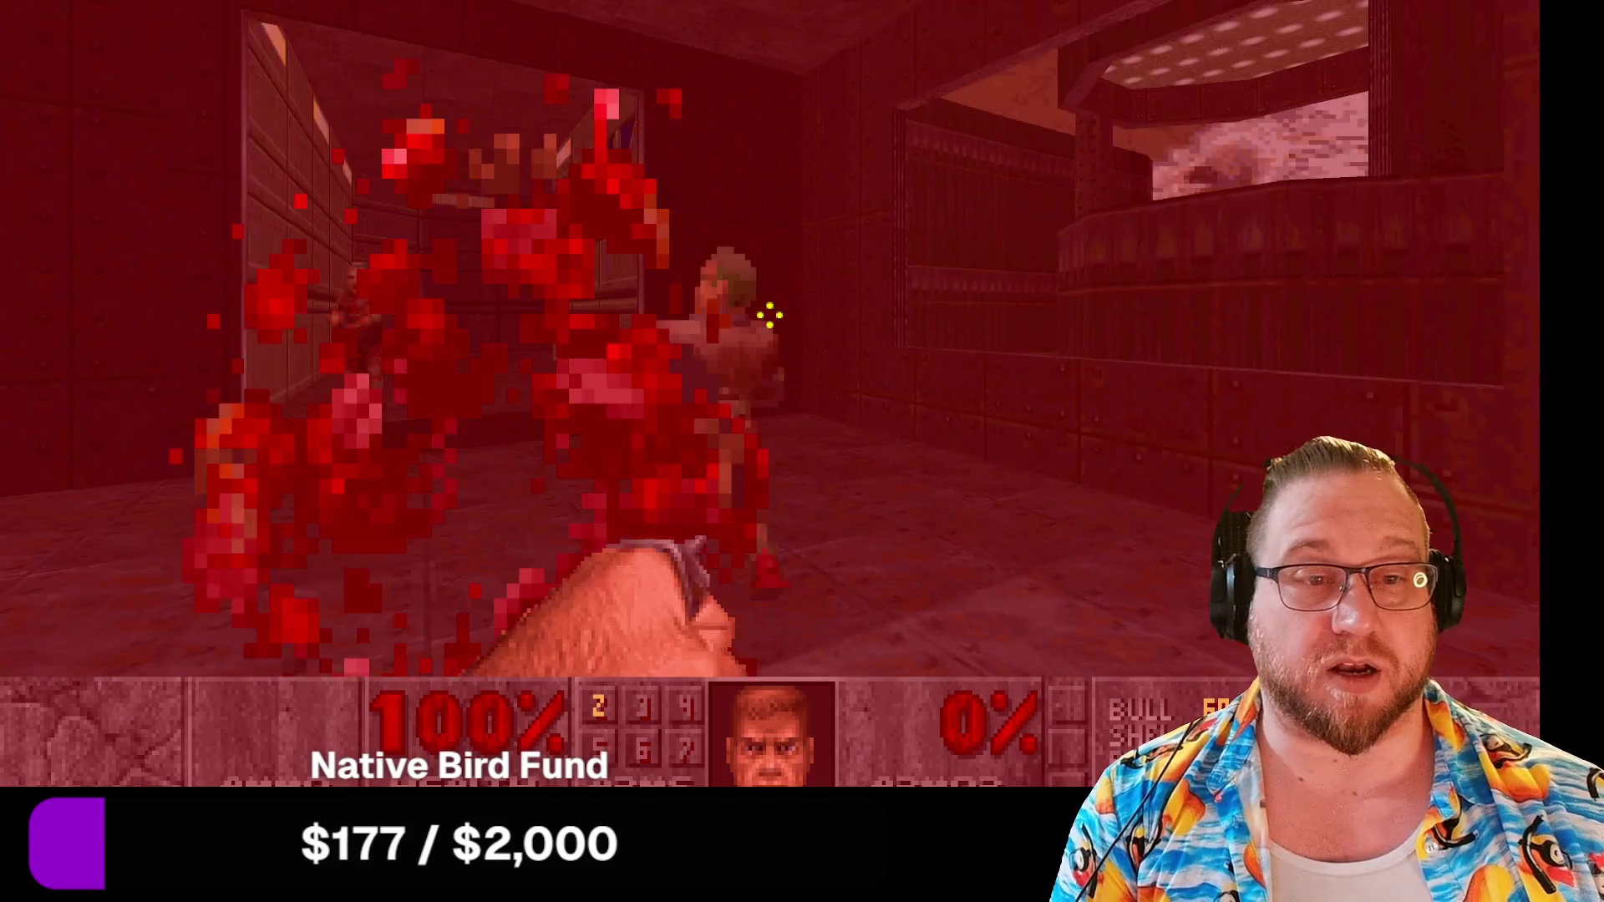
key(Left)
key(Up)
key(Left)
key(ctrl)
key(Right)
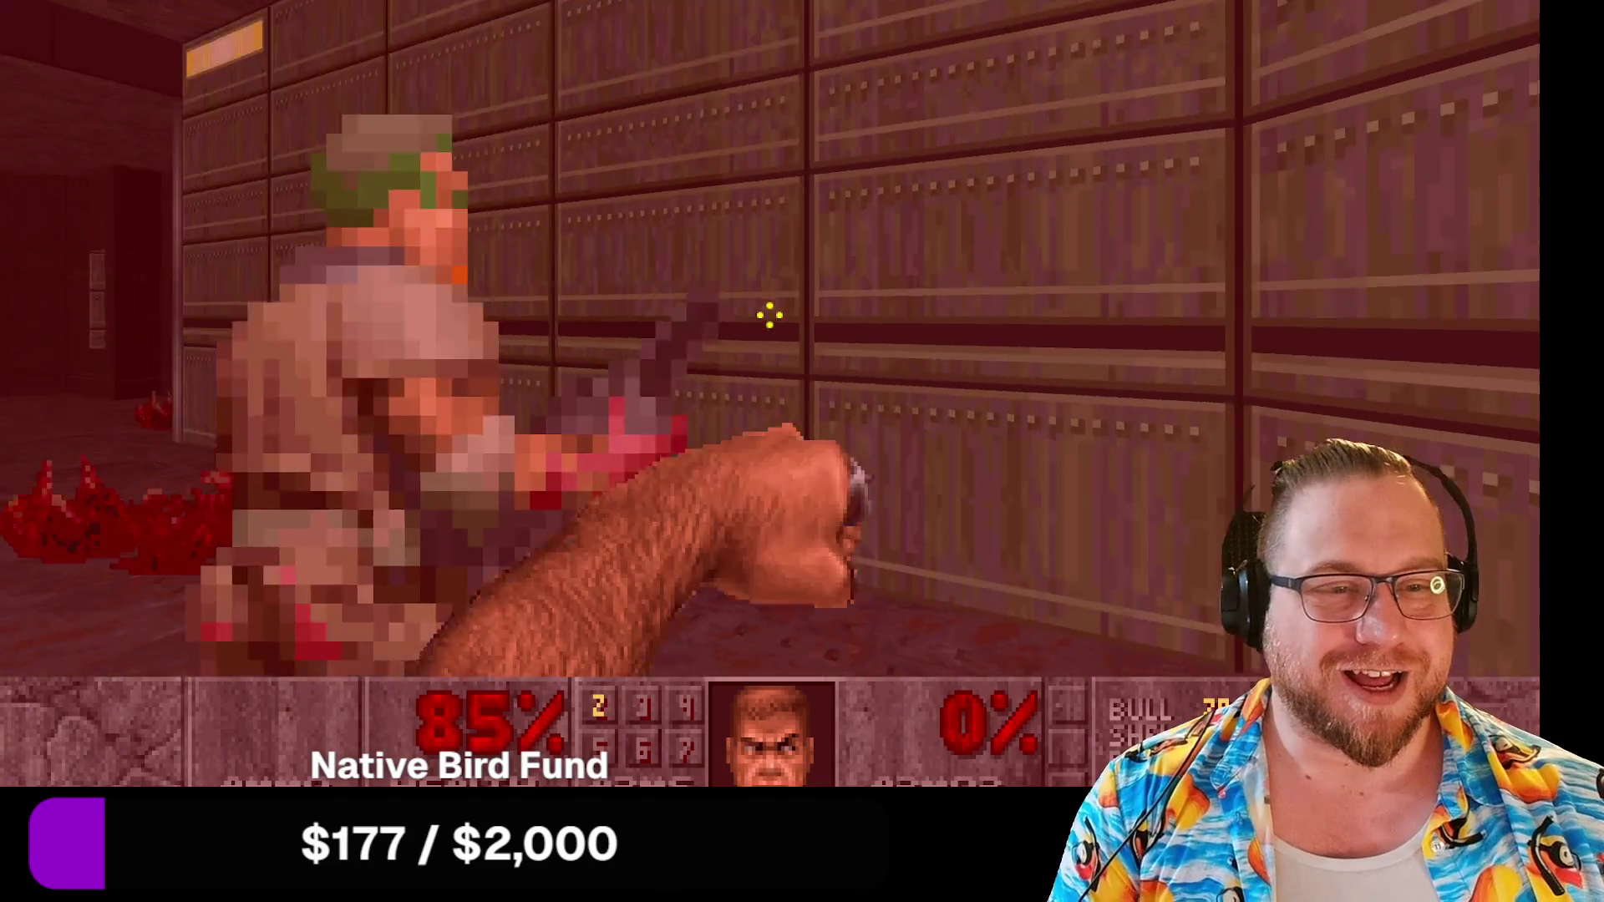
key(Left)
key(ctrl)
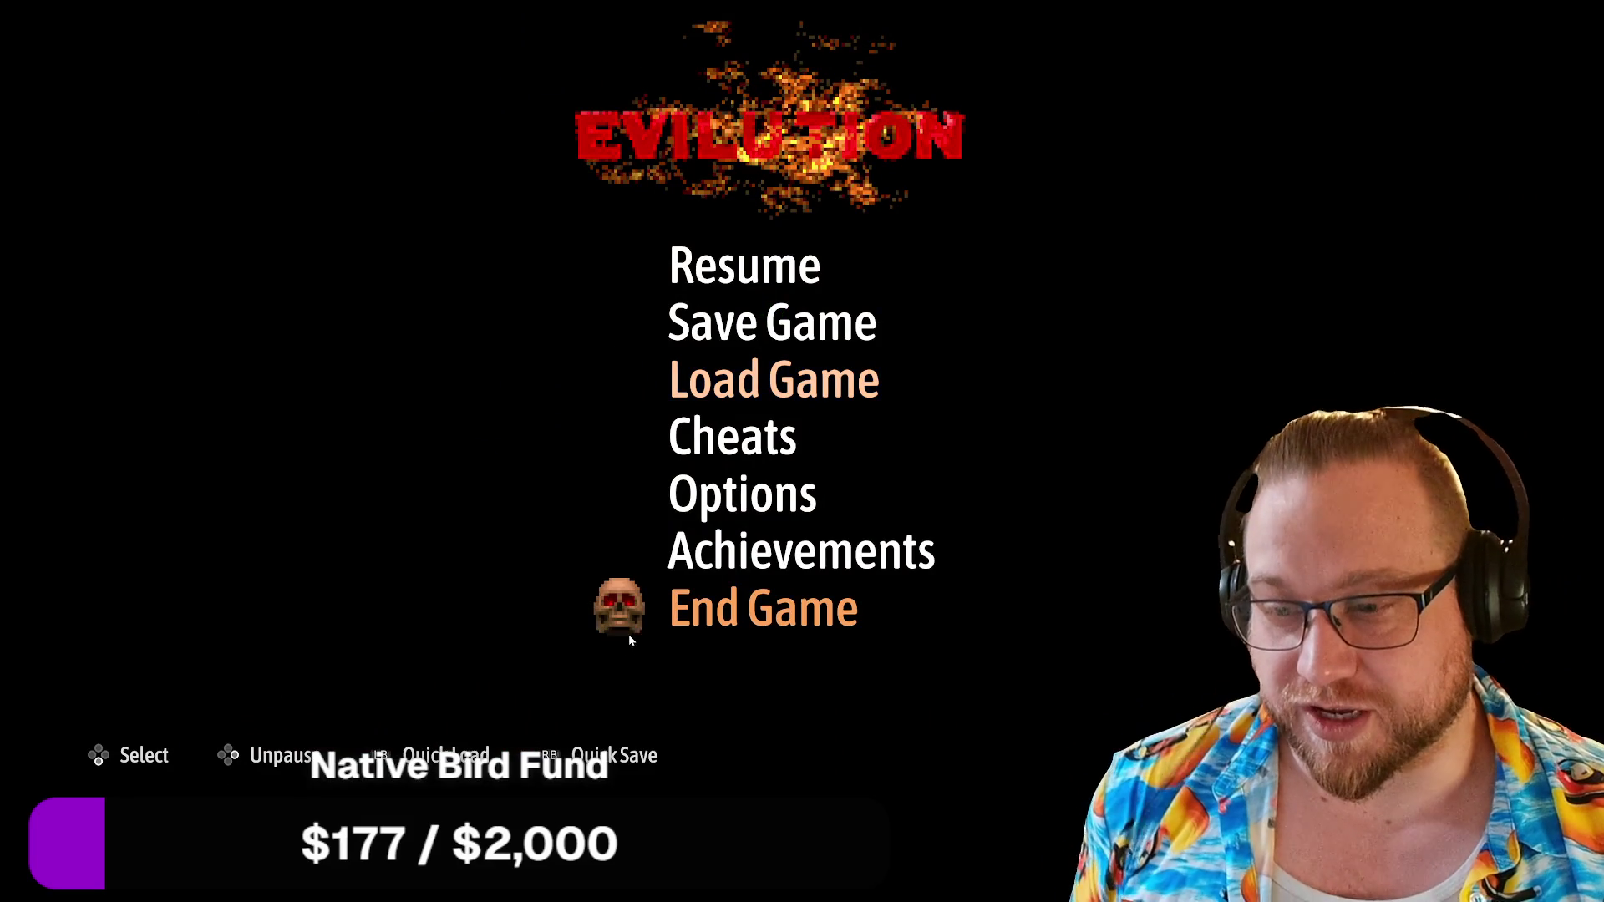
End the current Evilution game and switch away from DOOM + DOOM II.
click(746, 629)
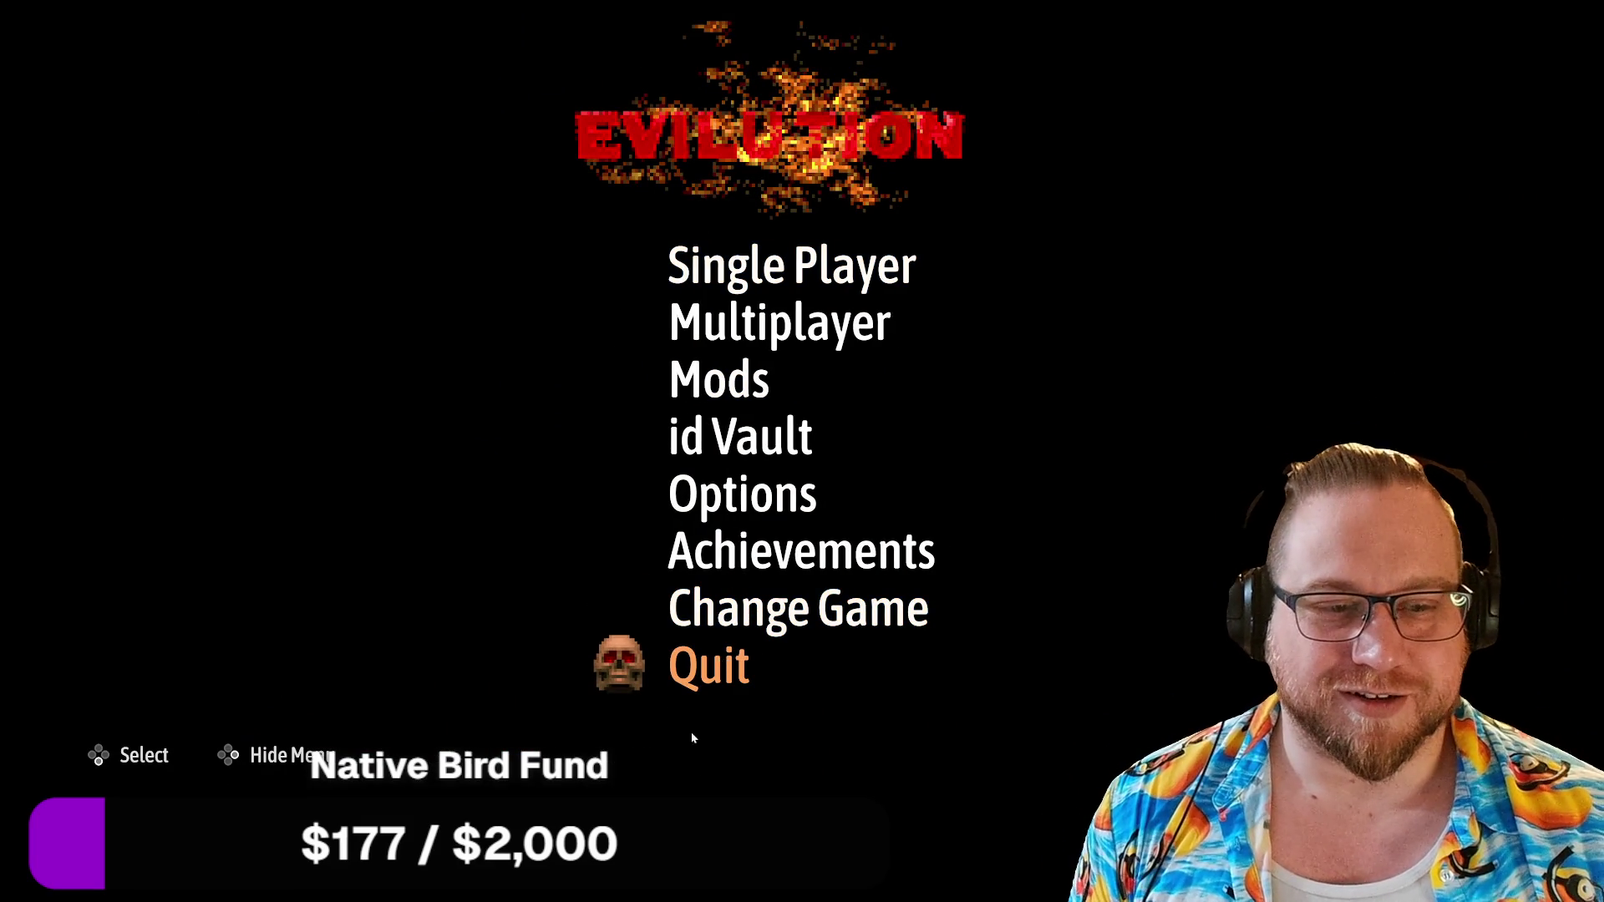
key(alt+Tab)
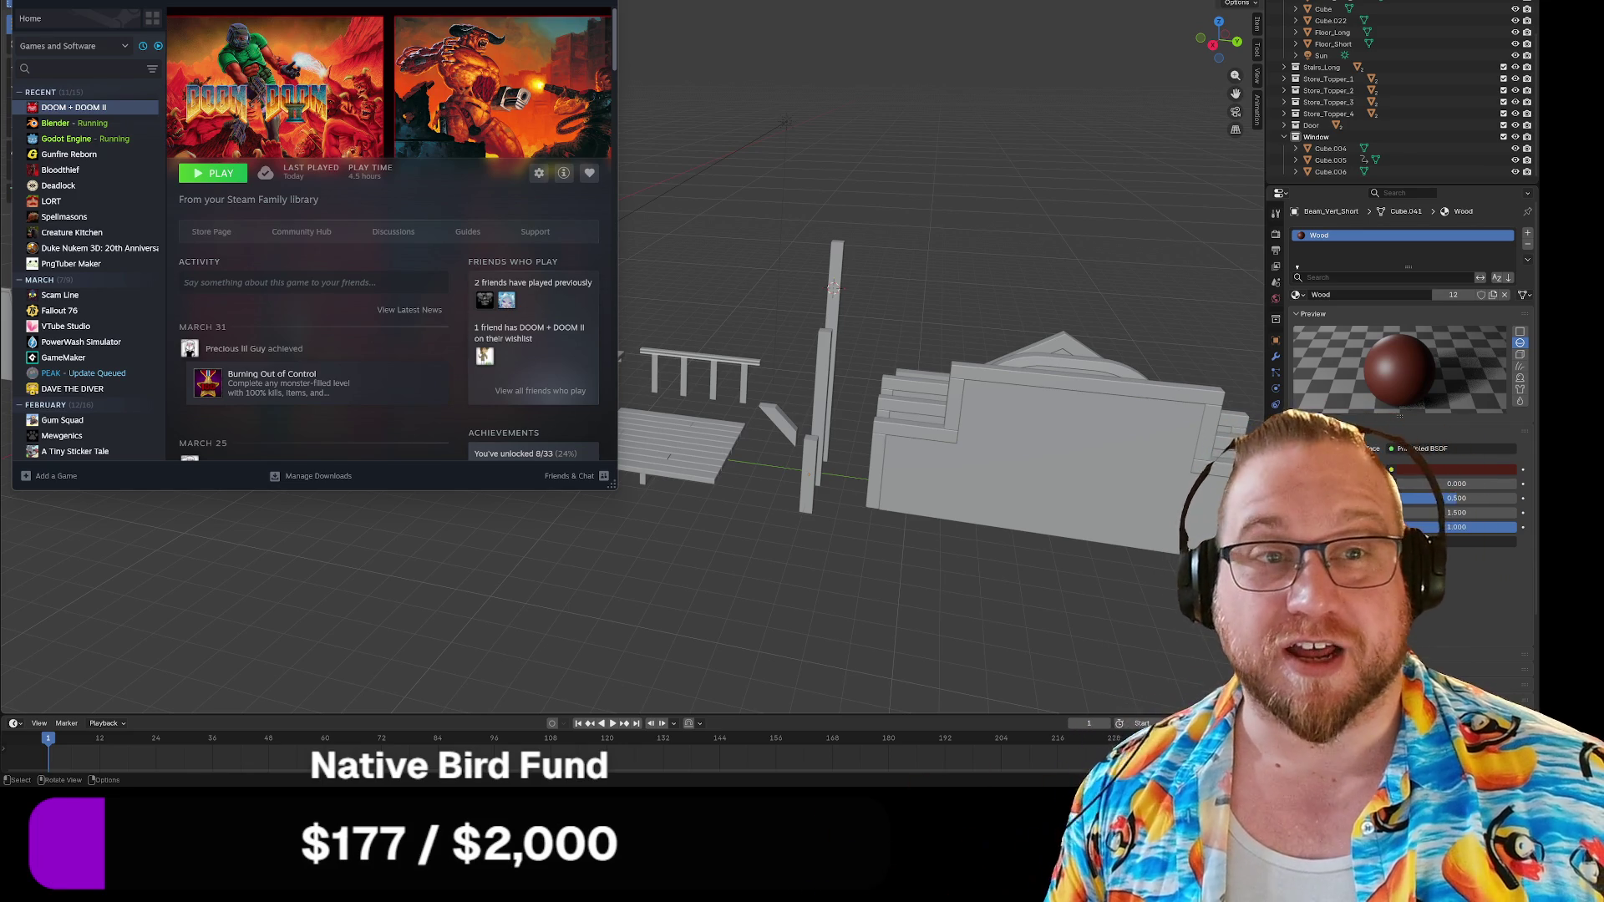
Bring Blender forward, save Buildings.blend, and switch to the Godot editor.
key(alt+Tab)
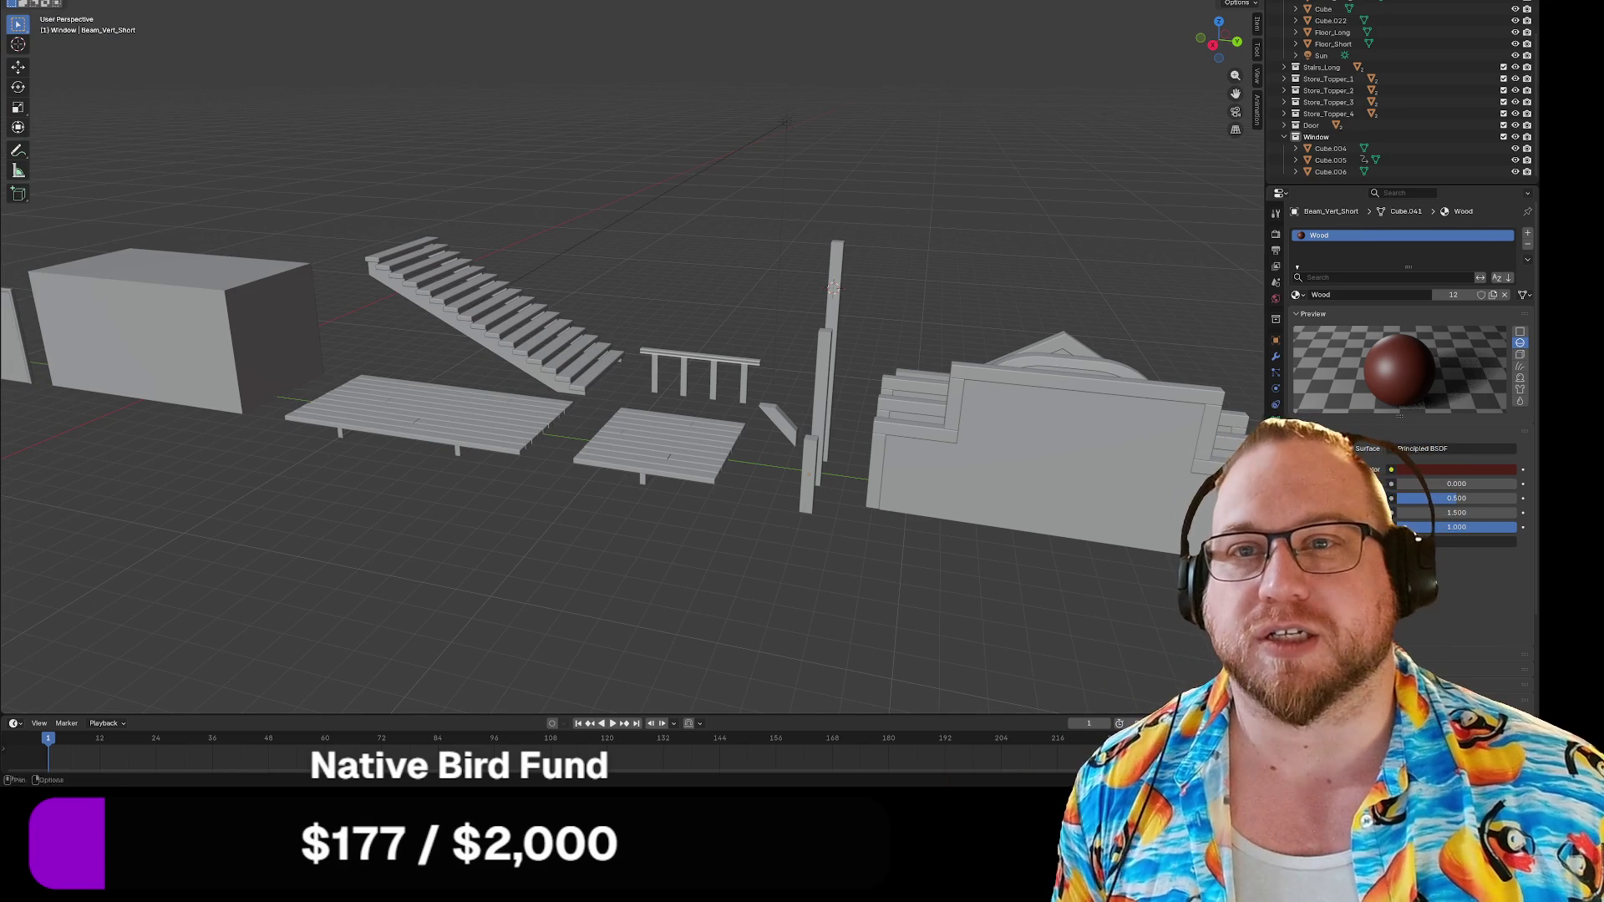
click(55, 64)
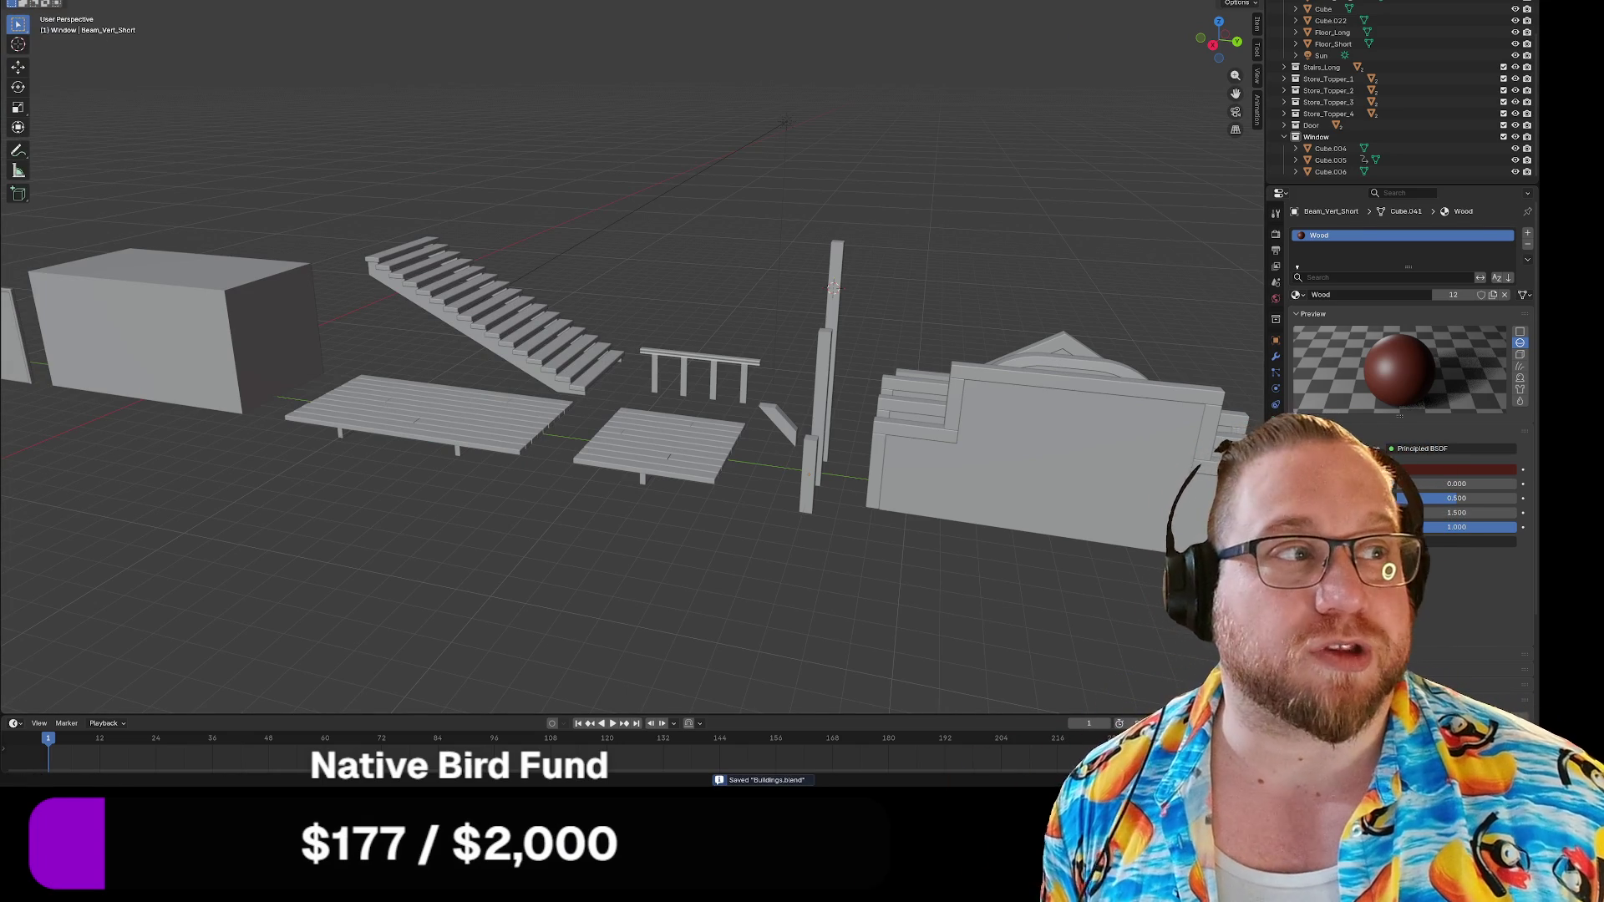
key(alt+Tab)
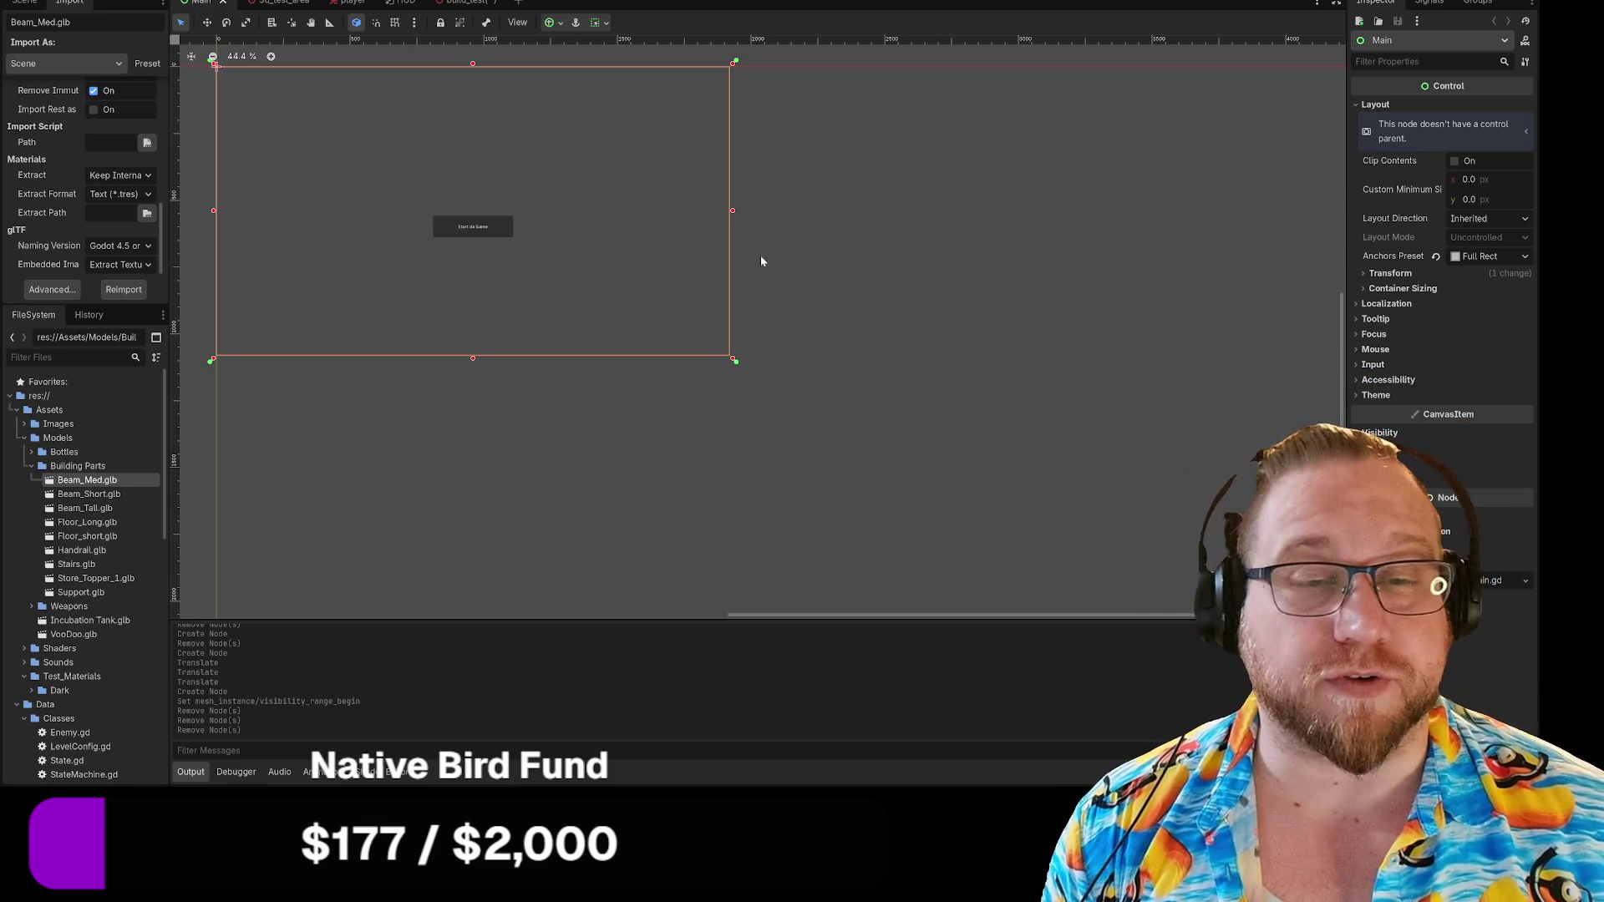
Open the 3d_test_area scene and freelook-fly up close to the wall, boxes and sword.
click(269, 2)
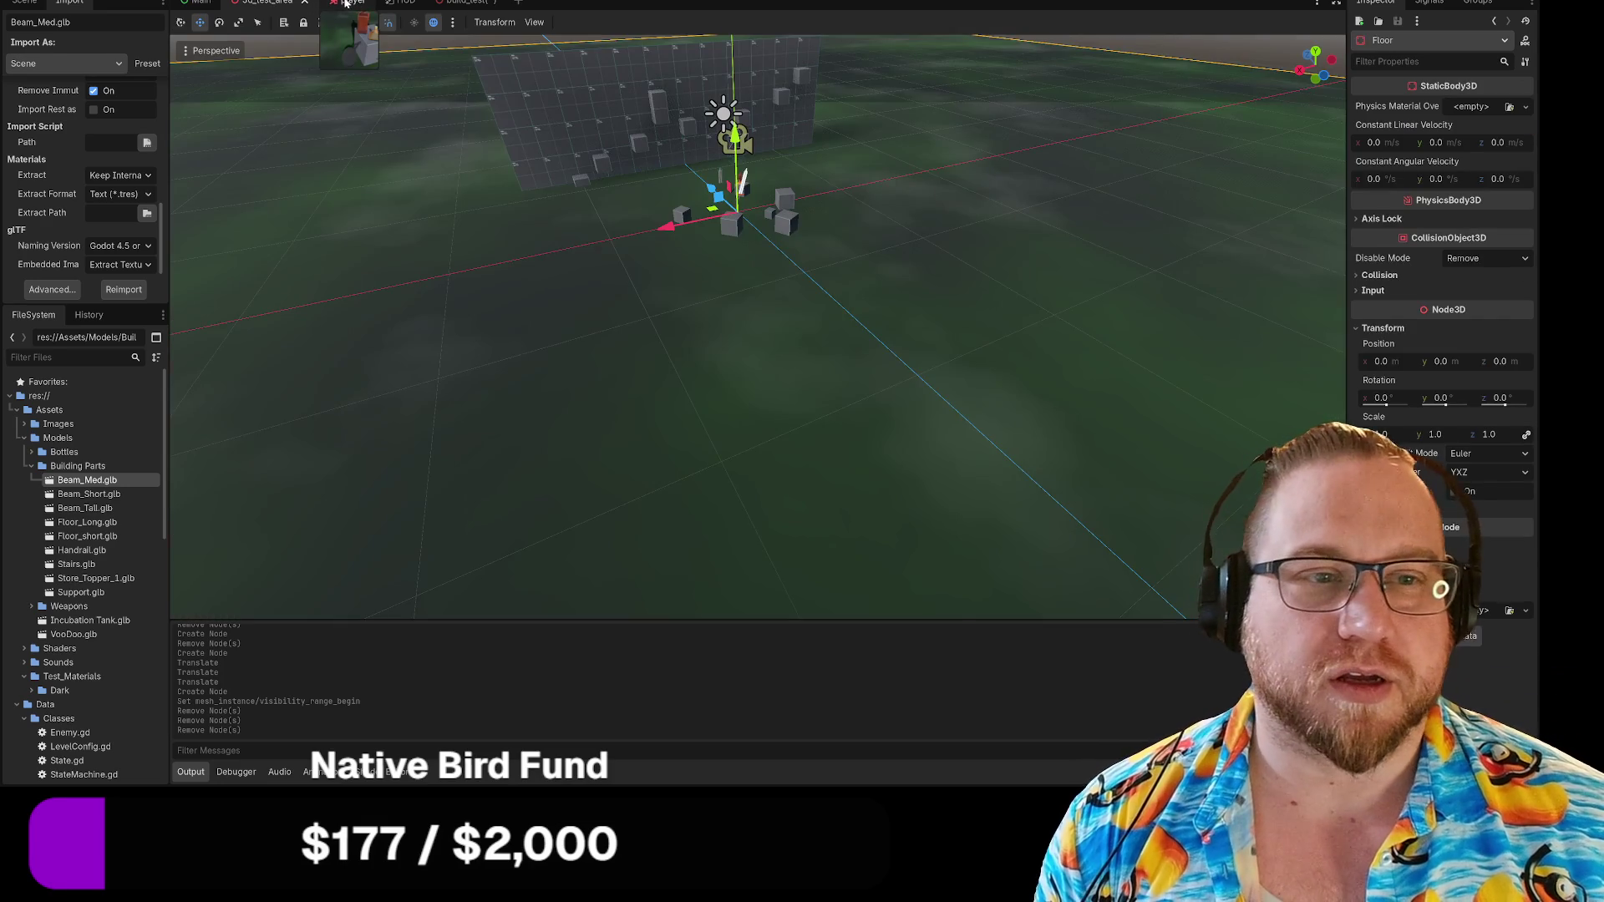
click(345, 3)
click(268, 2)
right_drag(543, 193, 544, 193)
key(w)
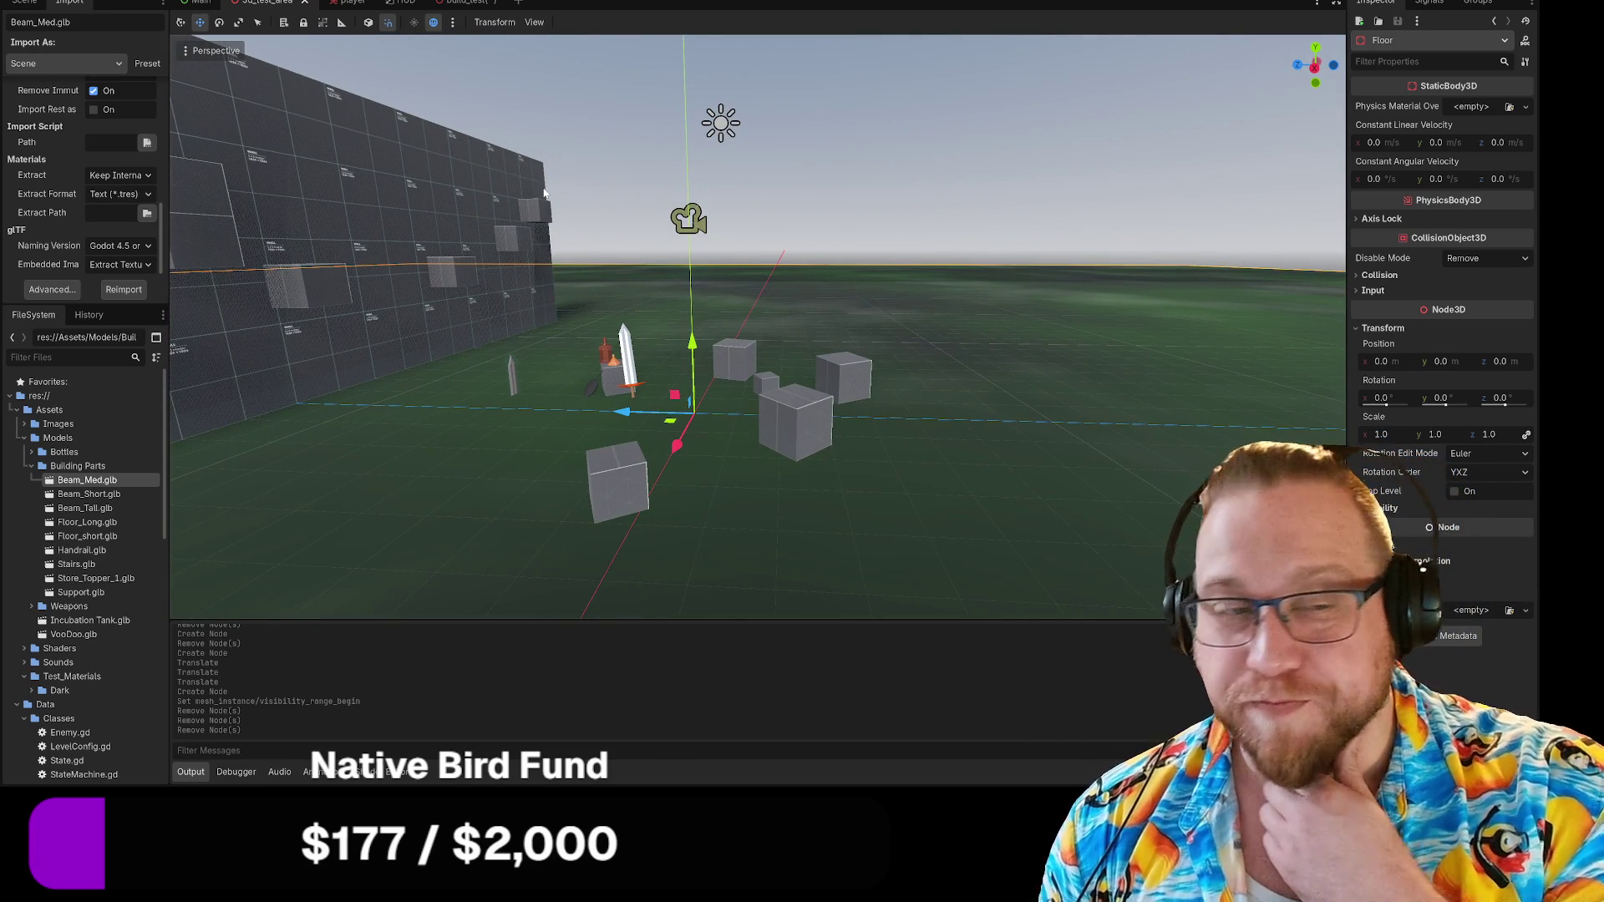
right_drag(759, 241, 759, 240)
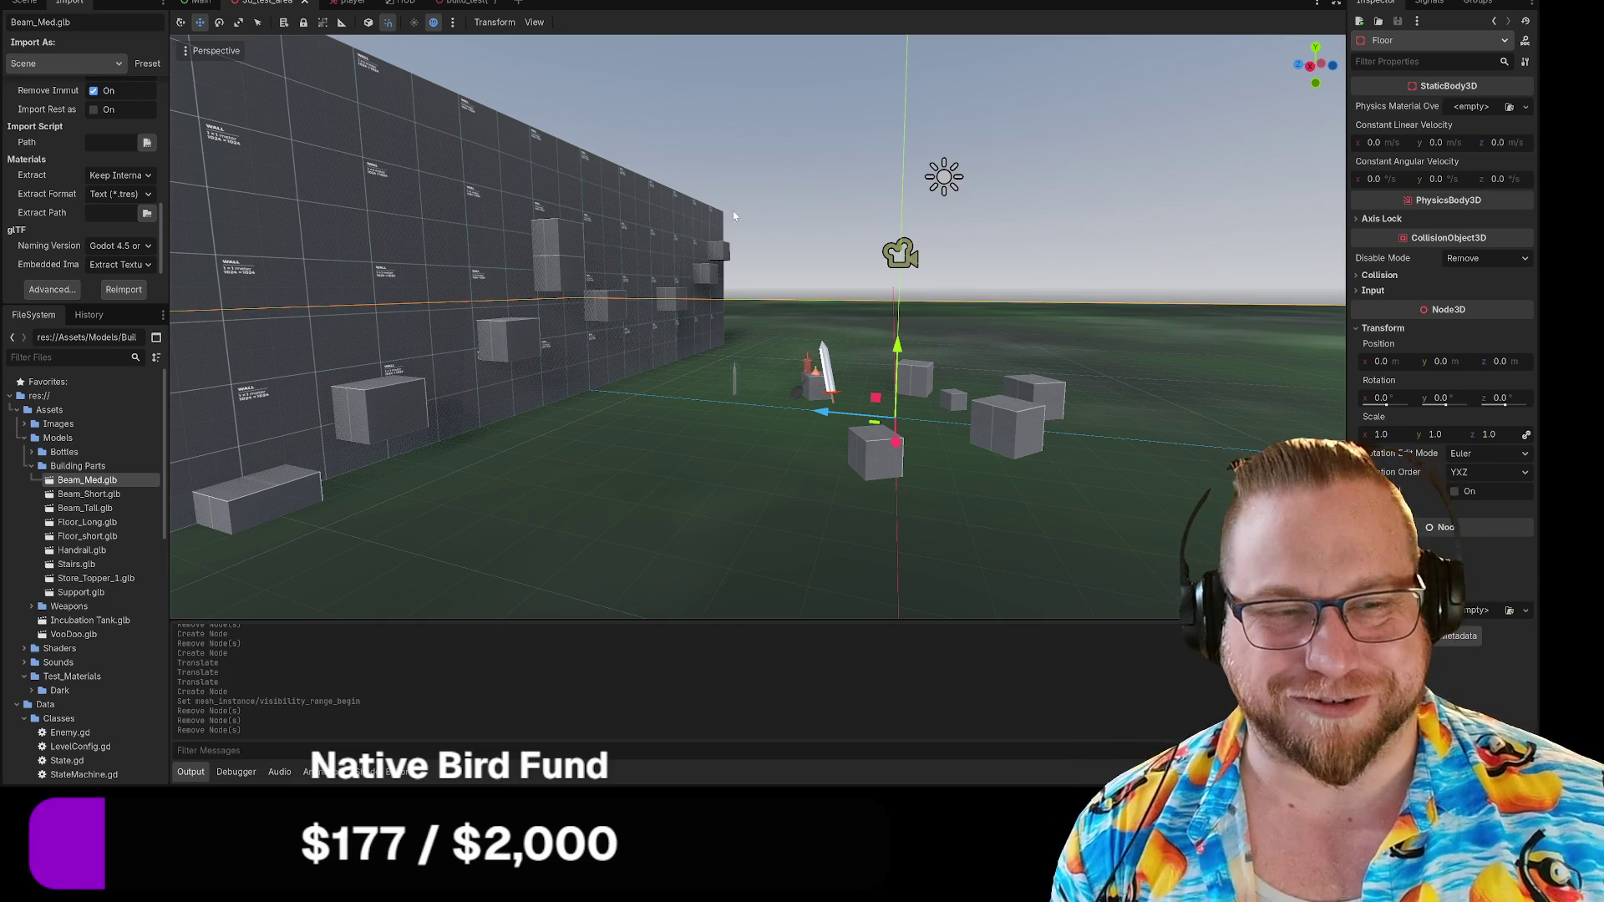
mouse_move(869, 264)
right_down()
mouse_move(844, 268)
mouse_move(885, 276)
mouse_move(824, 249)
right_up()
key(w)
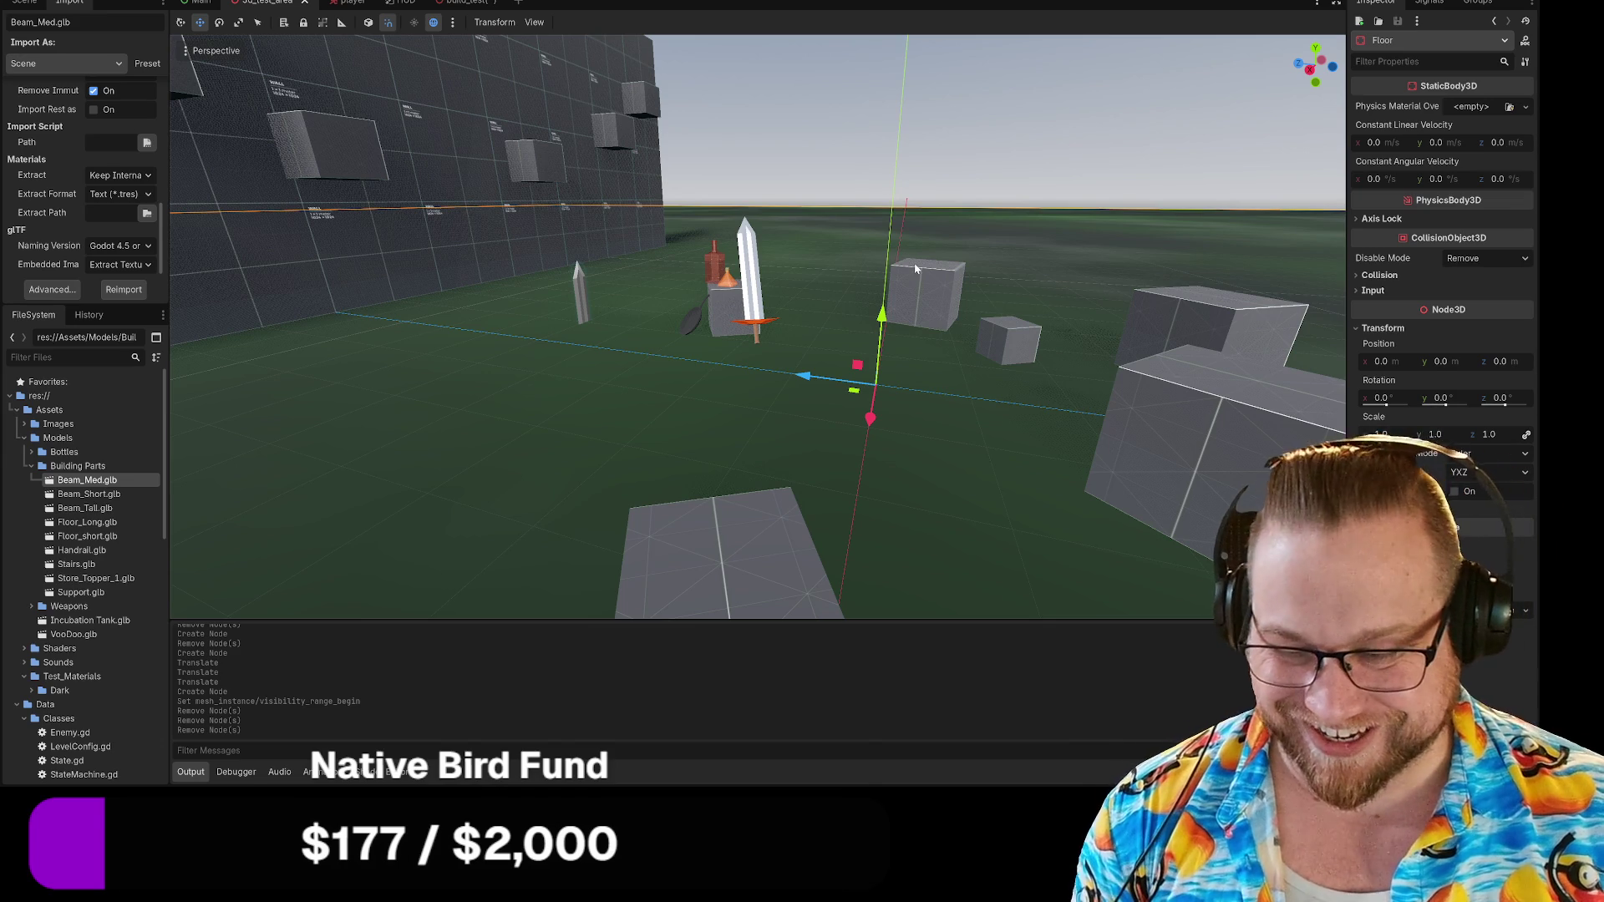
Look around the 3d_test_area viewport in freelook, then switch to the empty build_test scene.
mouse_move(895, 201)
right_down()
mouse_move(685, 209)
mouse_move(890, 210)
mouse_move(827, 159)
mouse_move(823, 191)
right_up()
key(d)
mouse_move(800, 368)
right_down()
mouse_move(869, 367)
mouse_move(750, 364)
mouse_move(760, 376)
mouse_move(718, 343)
right_up()
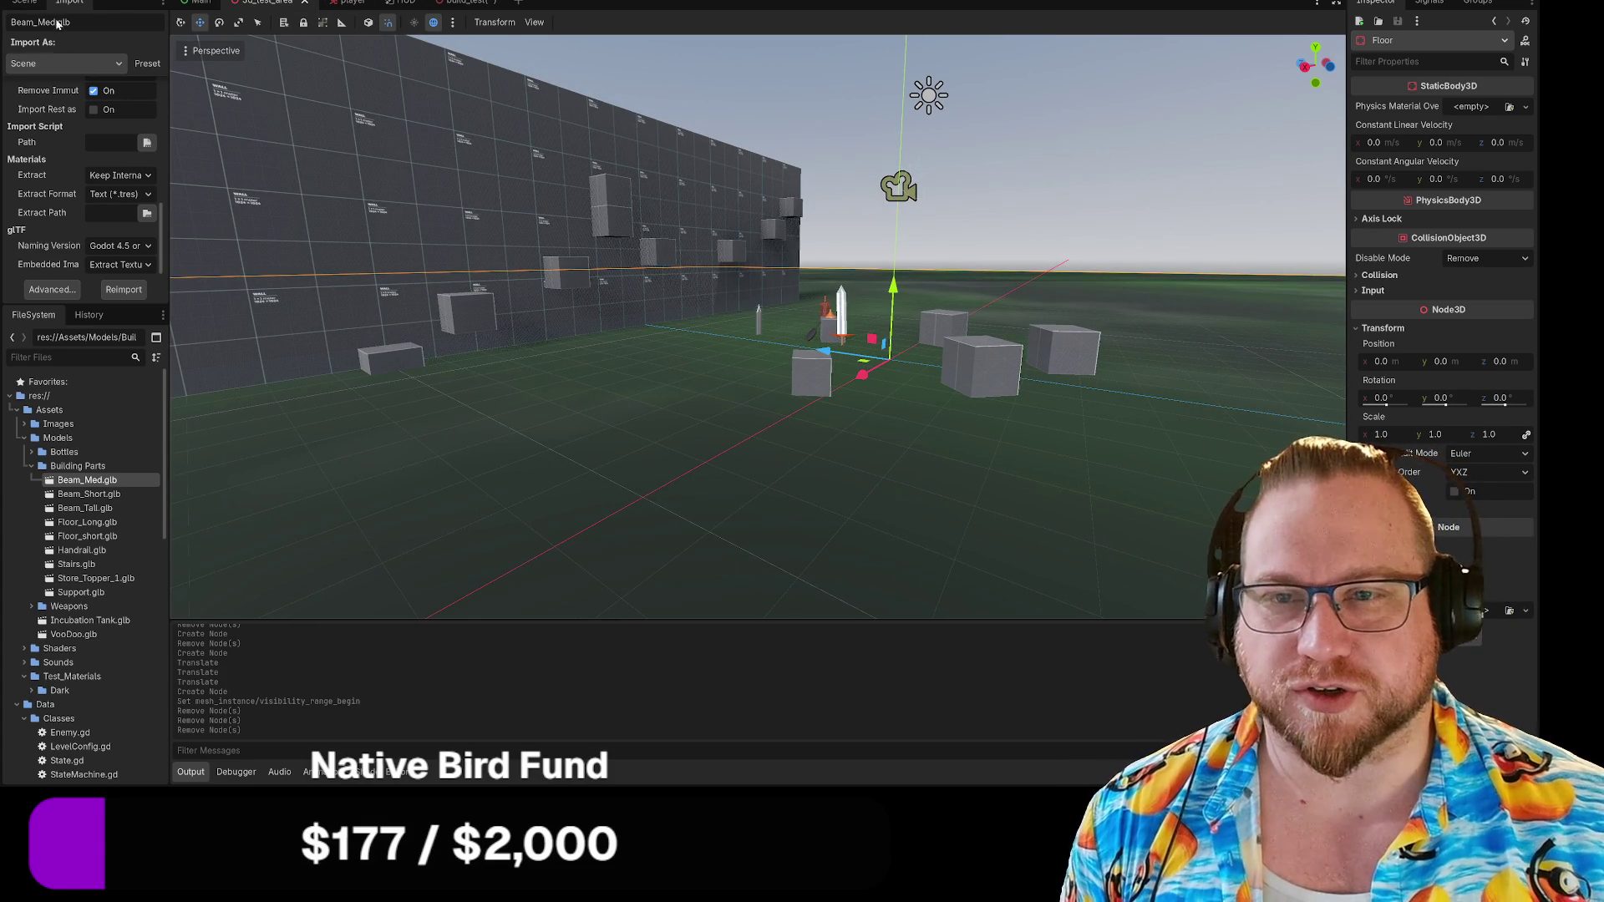
click(466, 3)
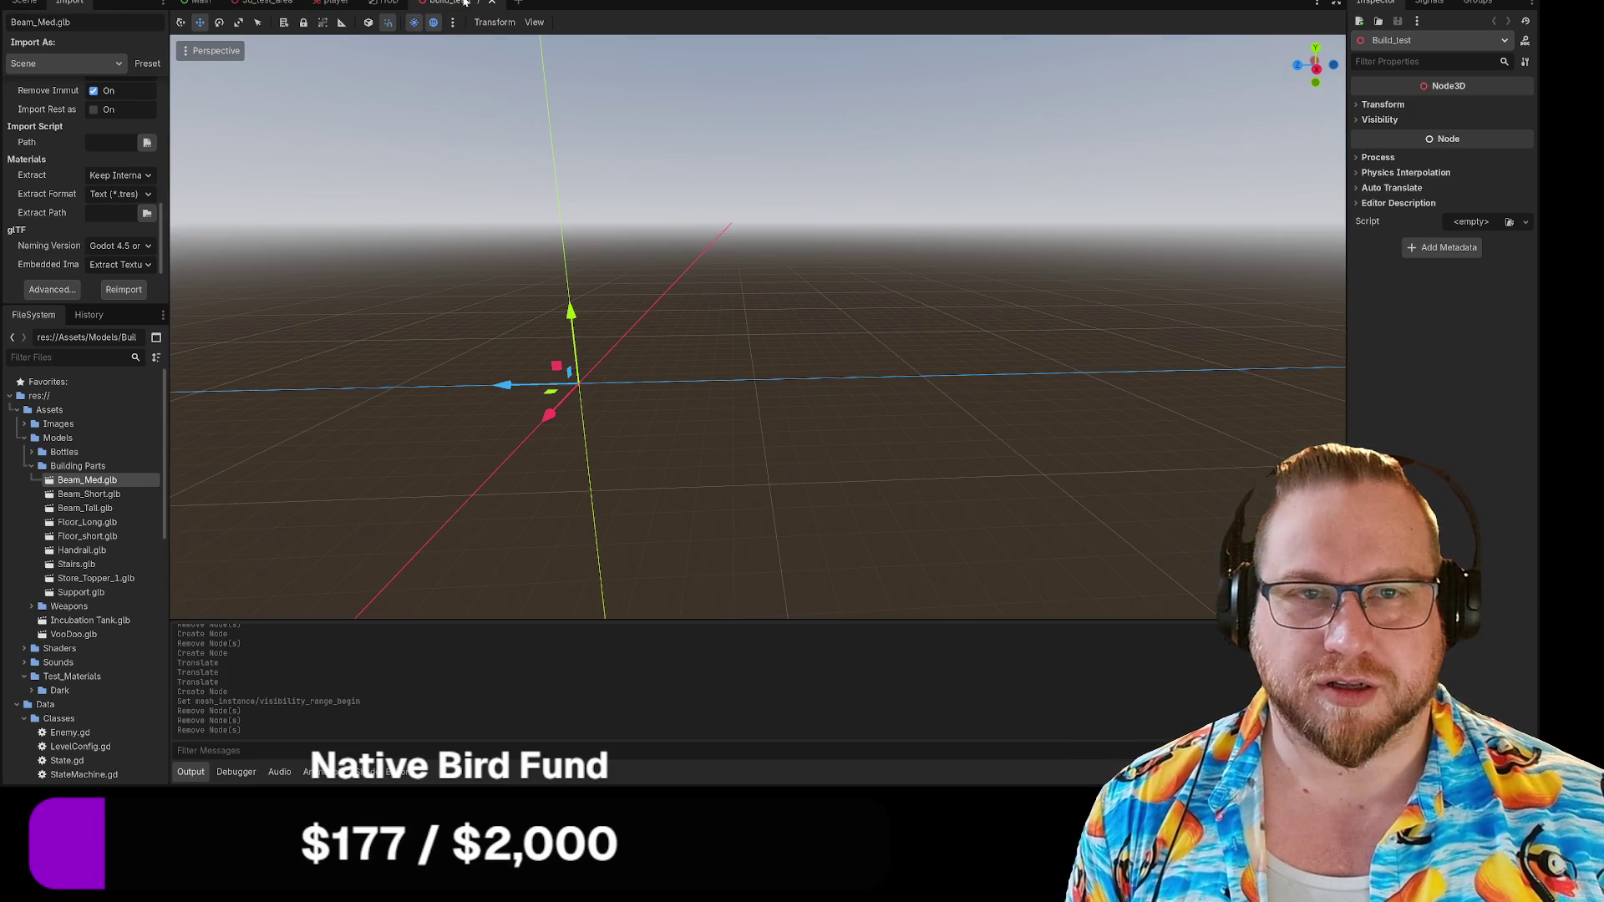
Pass through the player scene and return to the 3d_test_area scene.
click(334, 3)
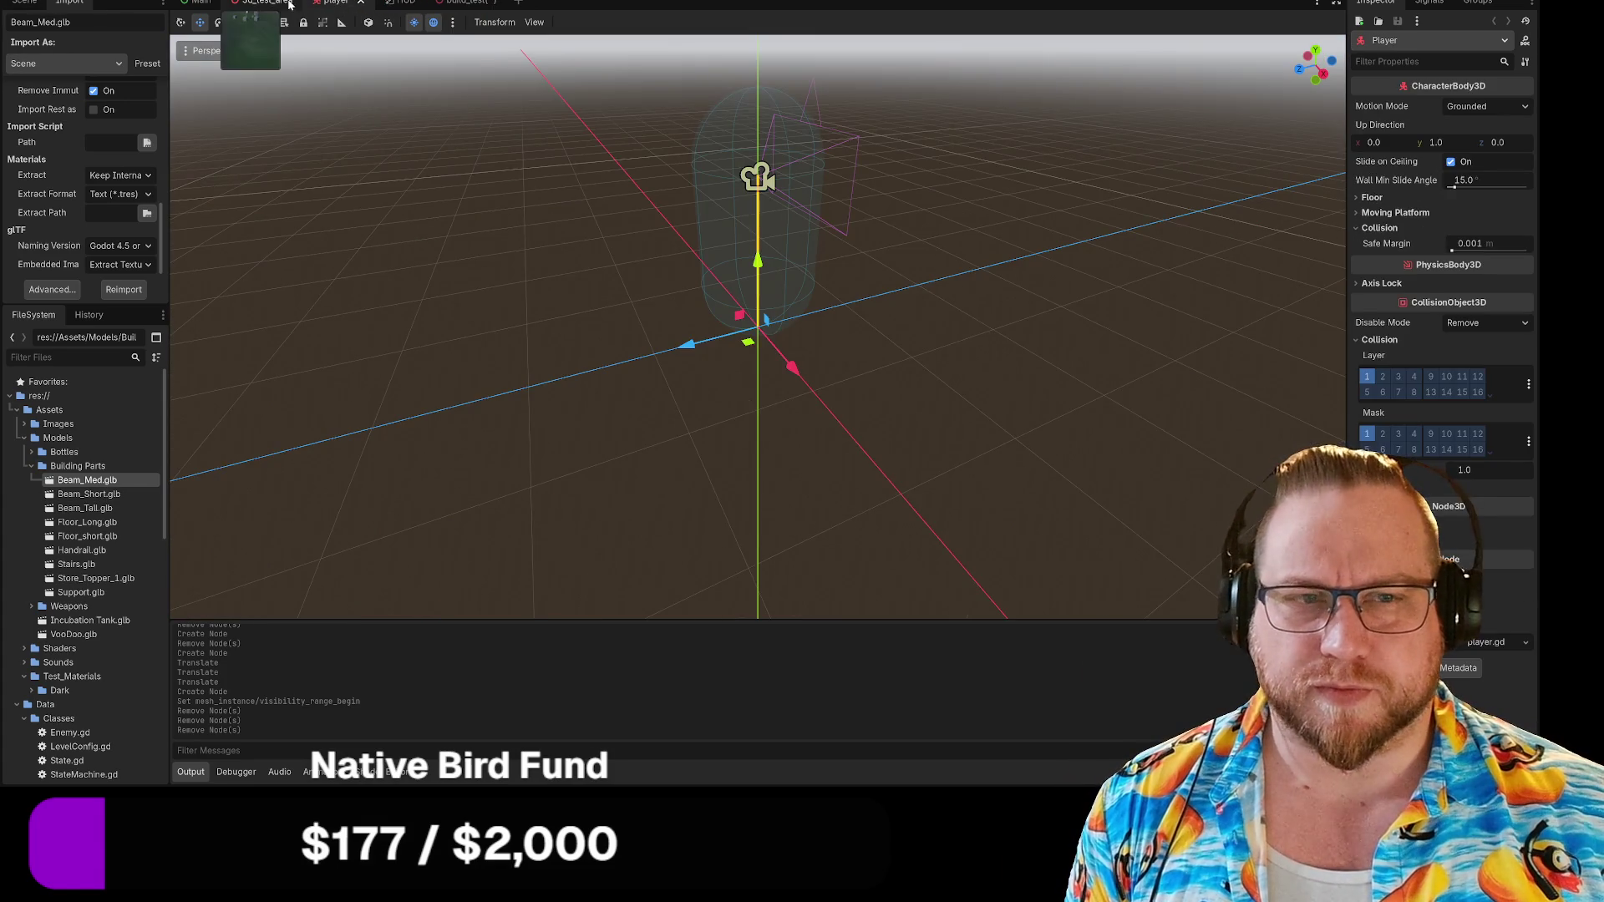
click(288, 4)
scroll(99, 490, down, 3)
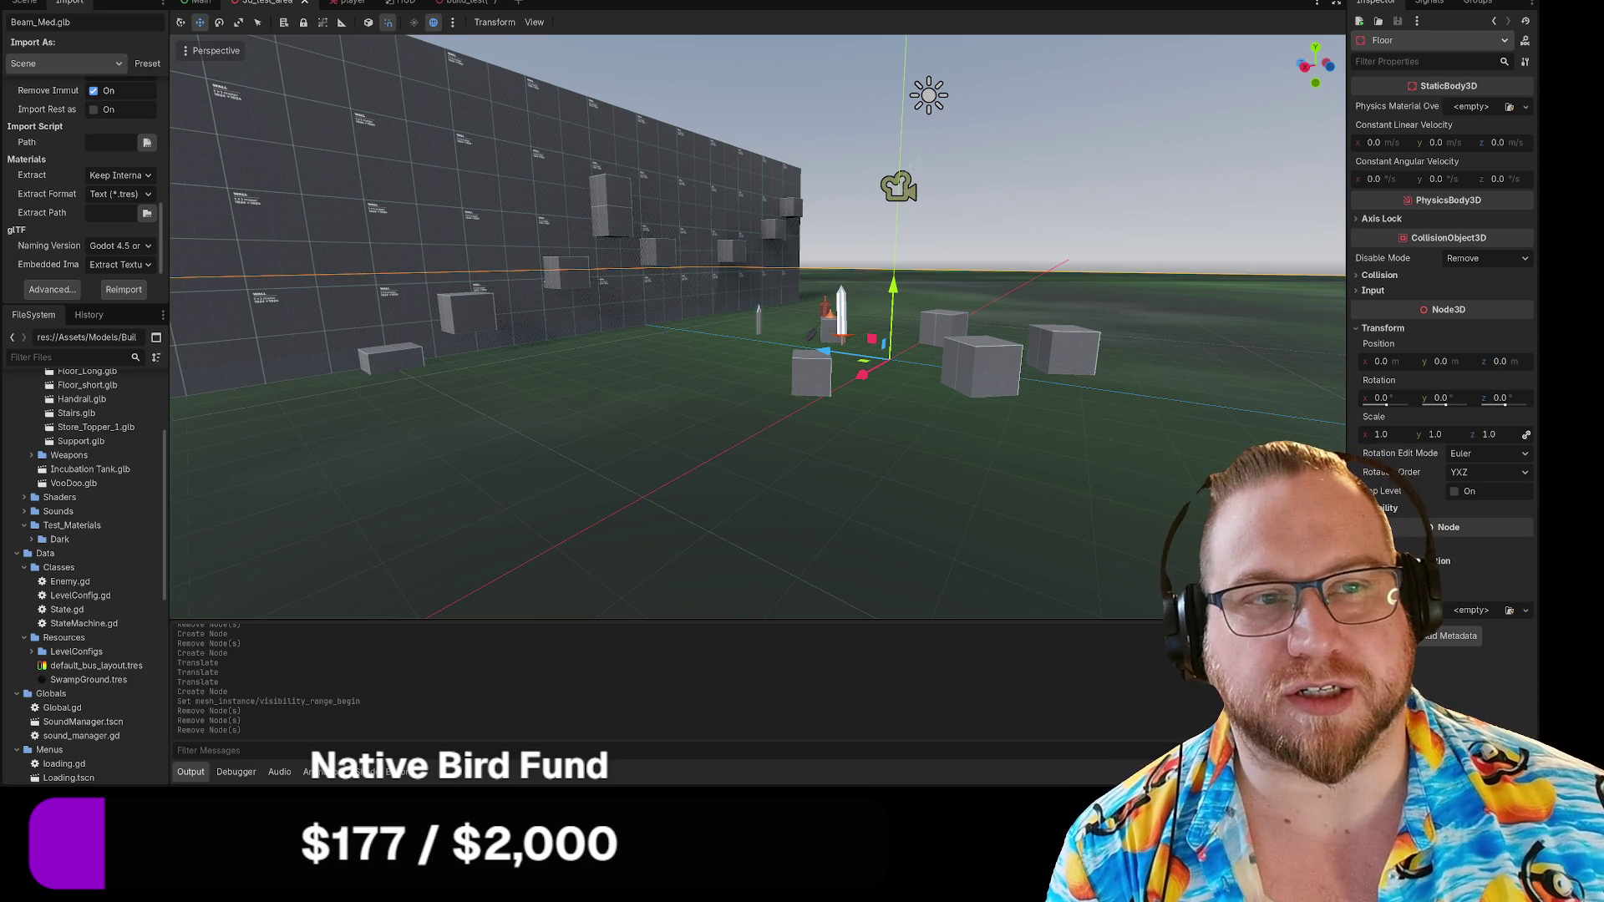
Show spawn_controller.gd in the Script workspace and close the AudioStreamPlayer docs page.
key(ctrl+F3)
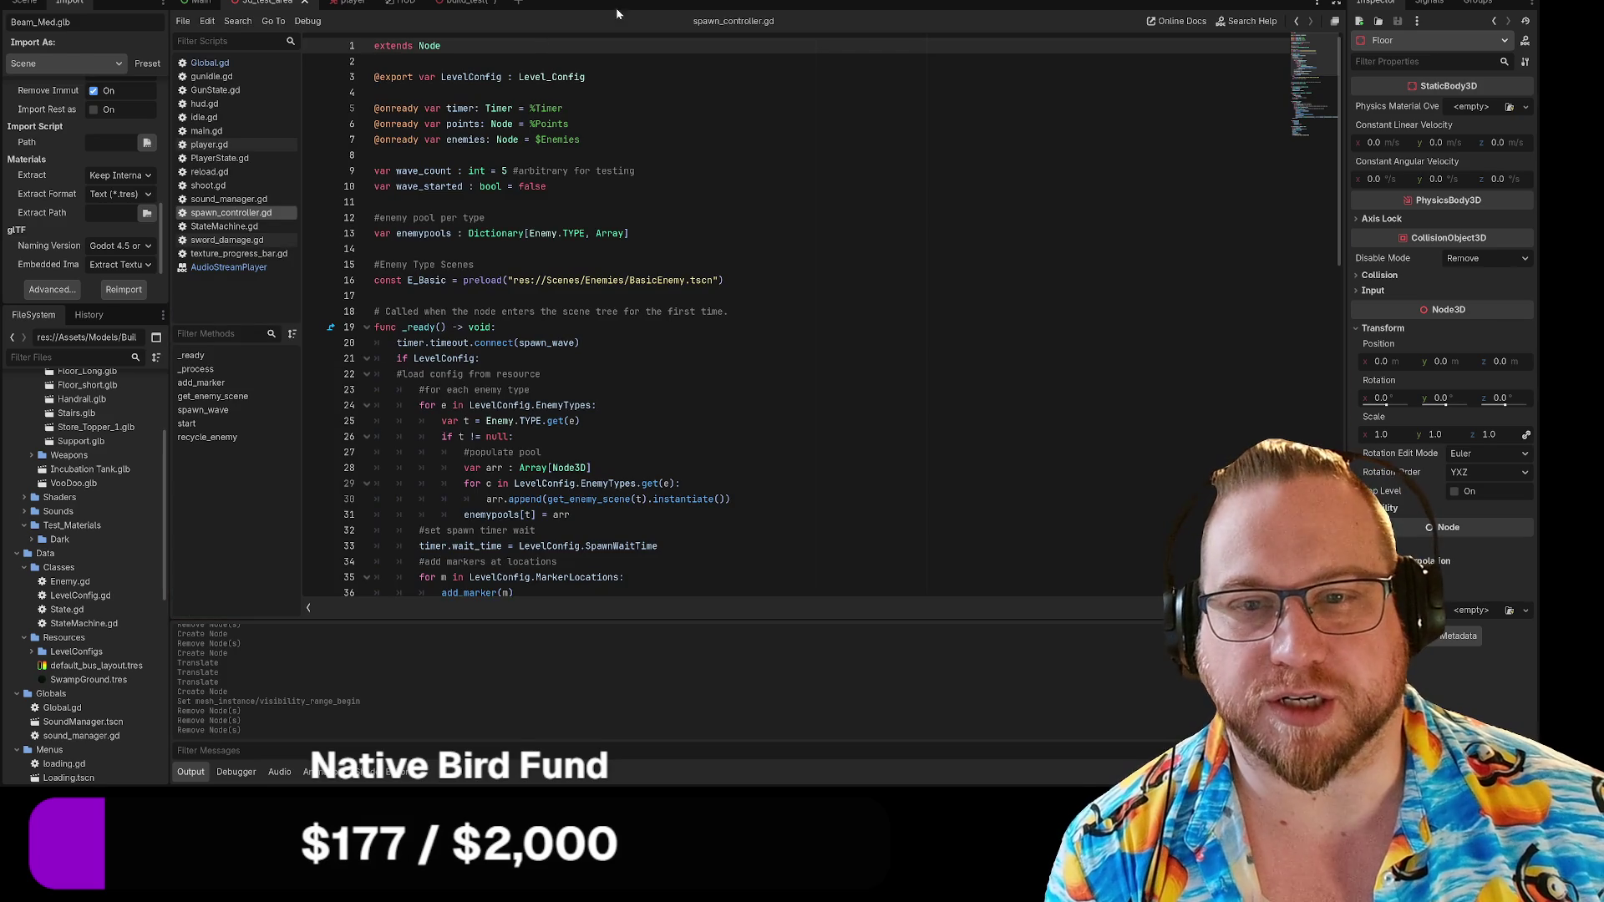
click(229, 267)
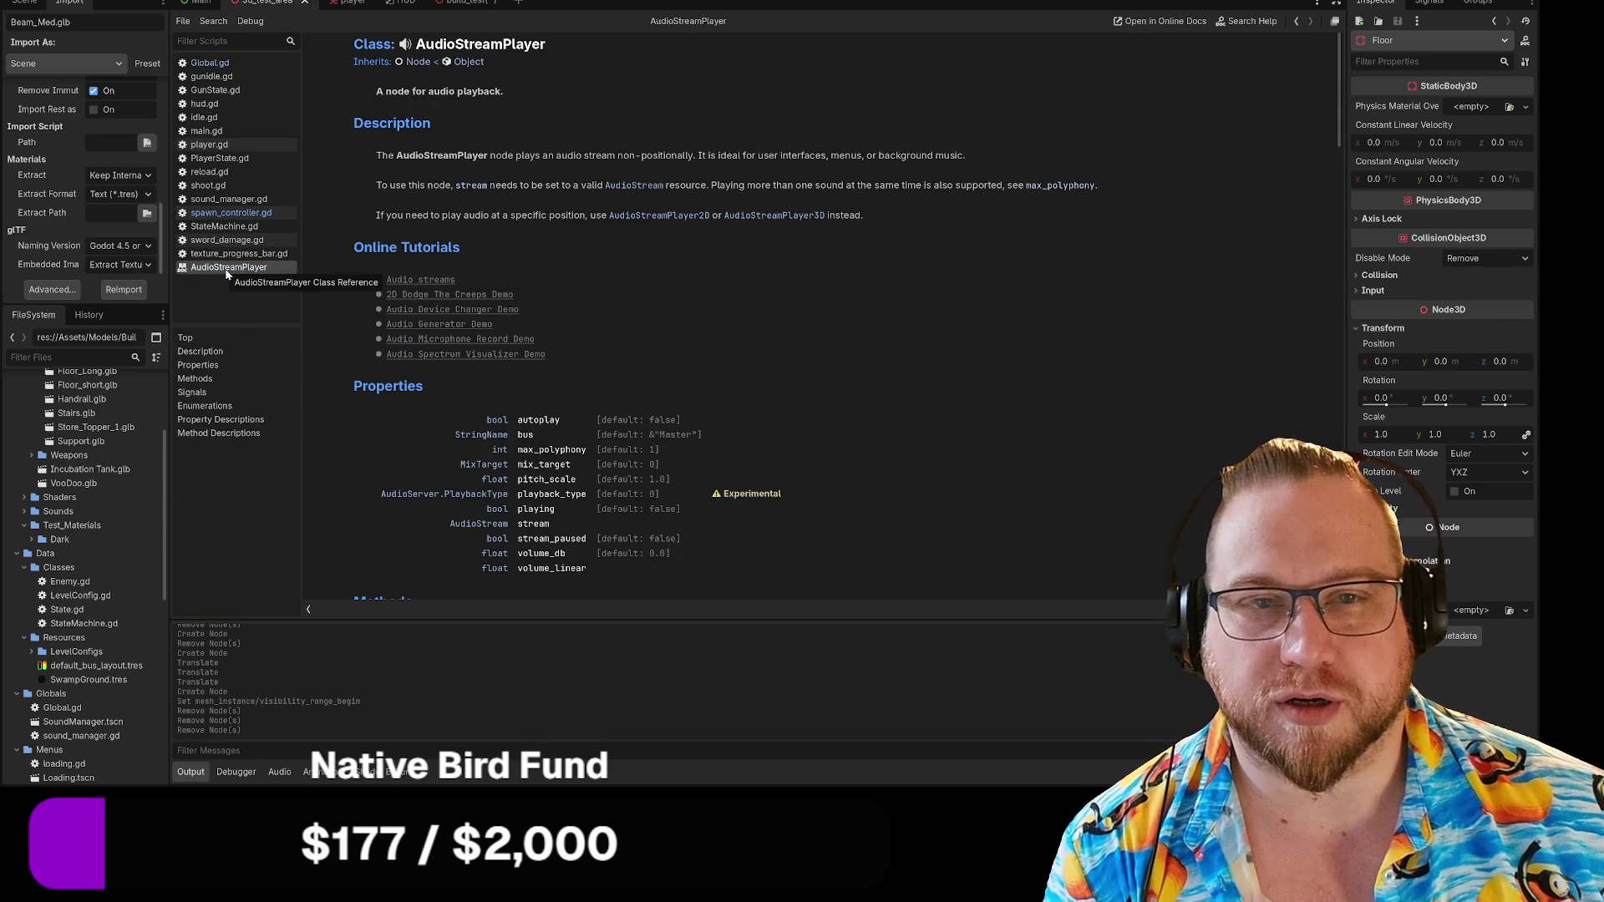
right_click(232, 270)
click(251, 283)
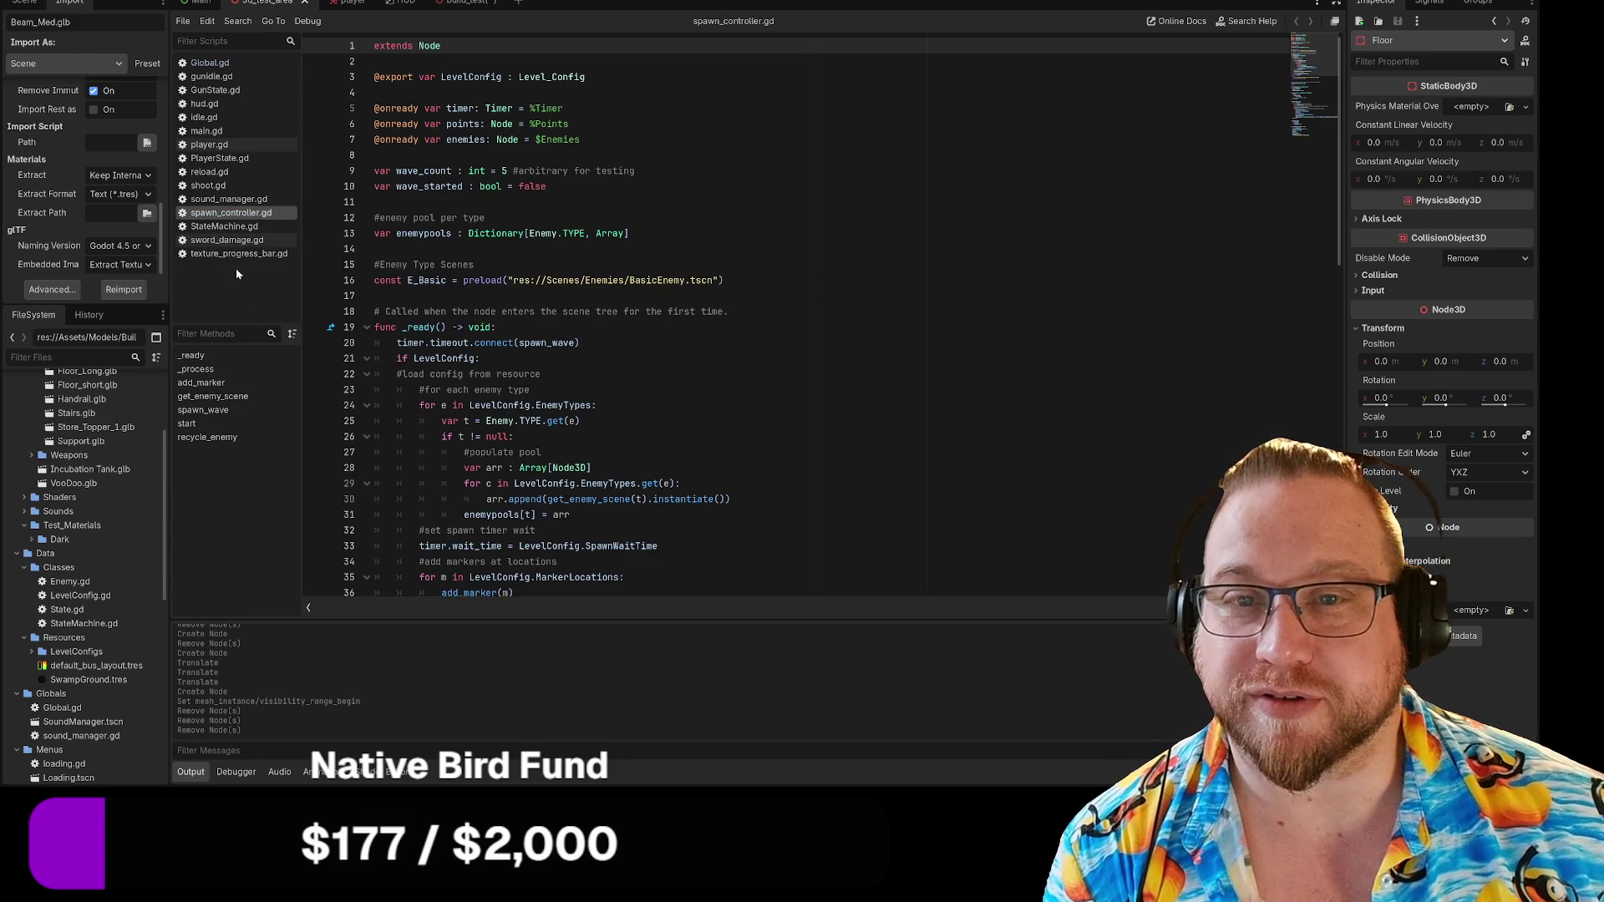